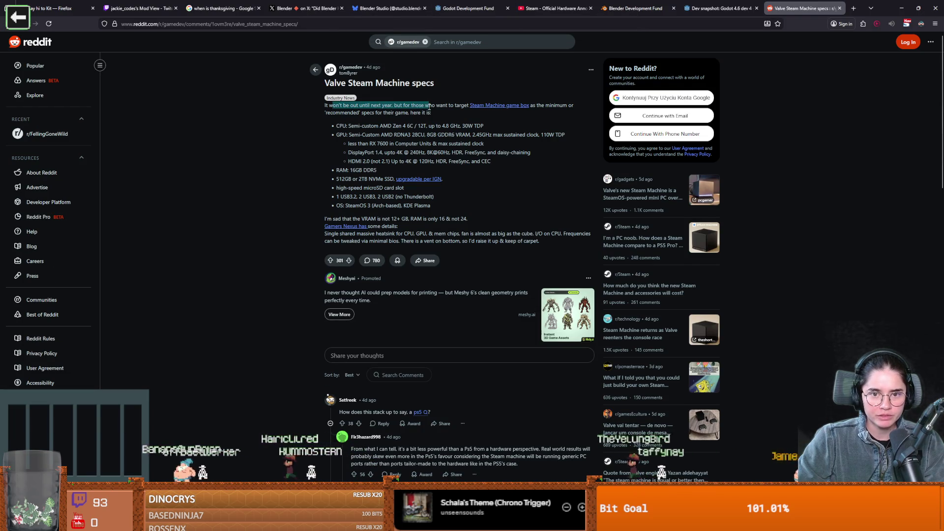
Step: Highlight the Steam Machine targeting phrase and the 512GB storage size while reading the post
{"action": "left_click_drag", "start_coordinate": [394, 105], "coordinate": [468, 106]}
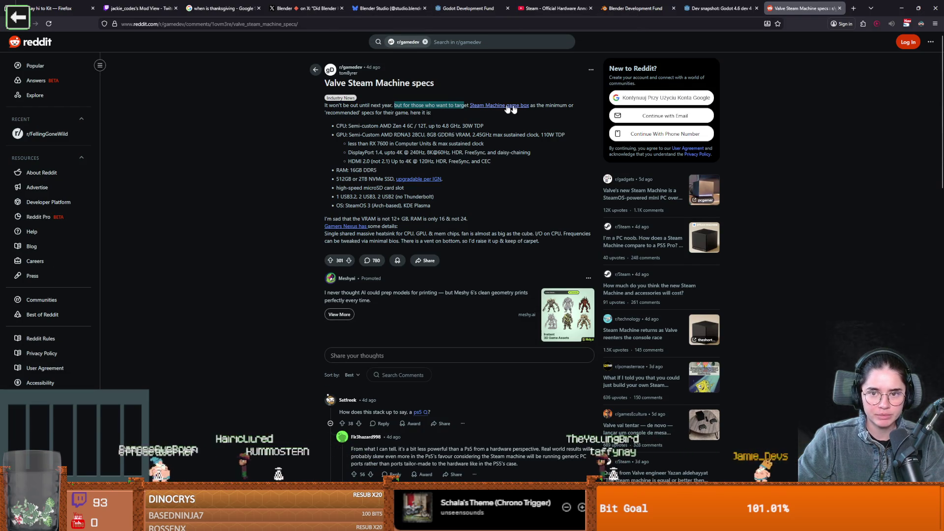
{"action": "double_click", "coordinate": [342, 112]}
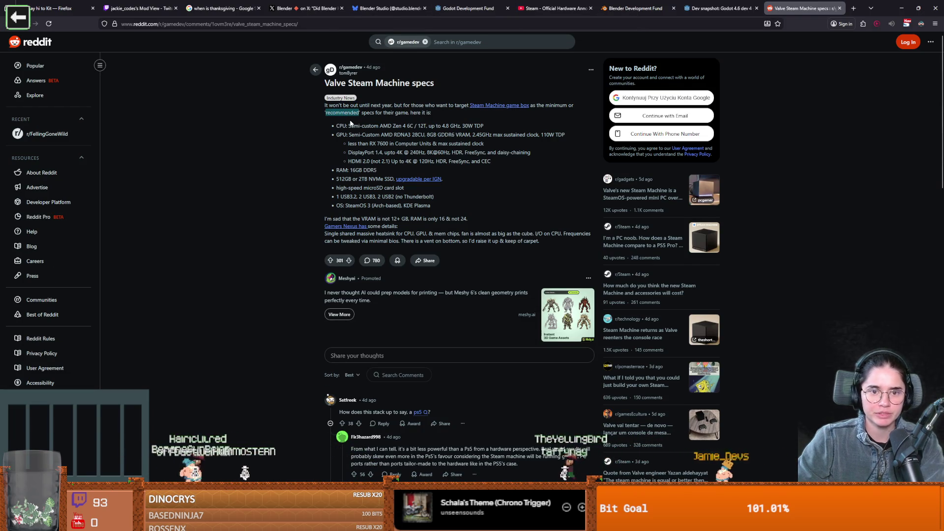
{"action": "left_click", "coordinate": [362, 126]}
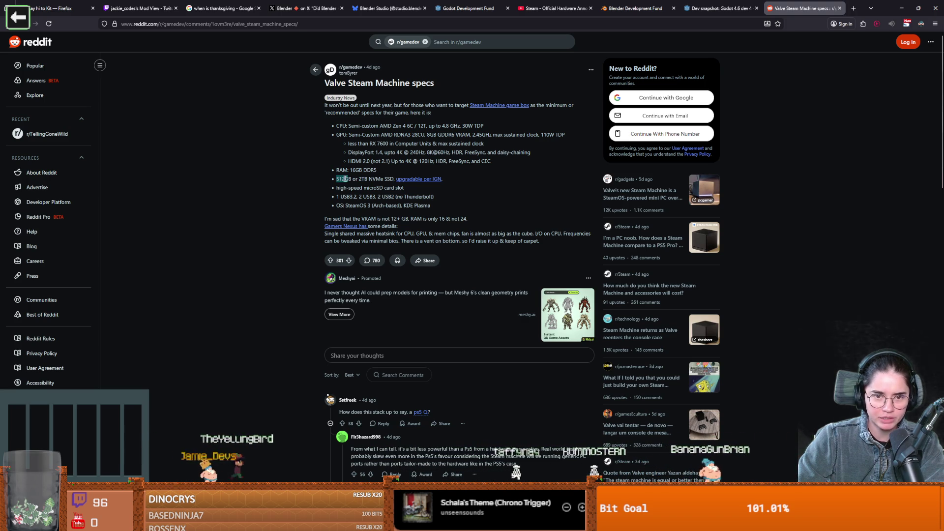
{"action": "left_click", "coordinate": [348, 179]}
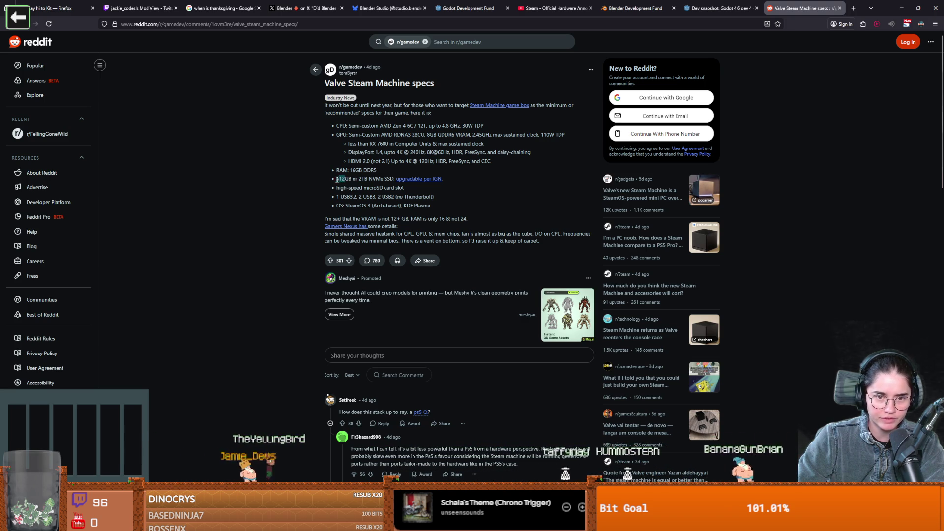
{"action": "left_click_drag", "start_coordinate": [351, 179], "coordinate": [340, 178]}
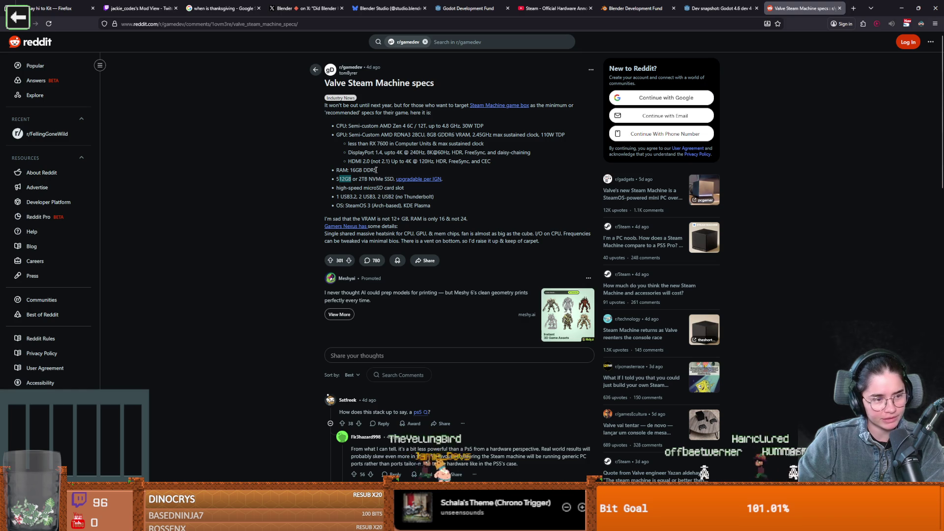
{"action": "double_click", "coordinate": [345, 178]}
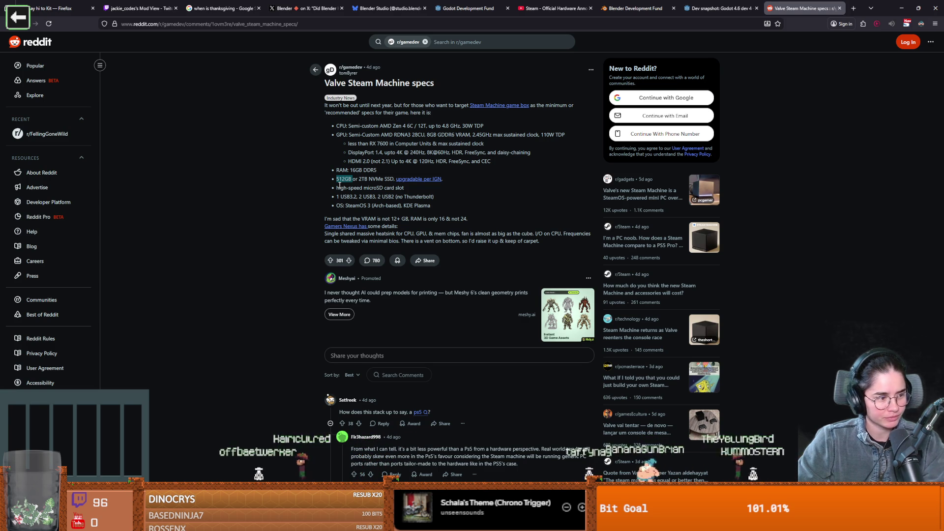
{"action": "left_click", "coordinate": [338, 216]}
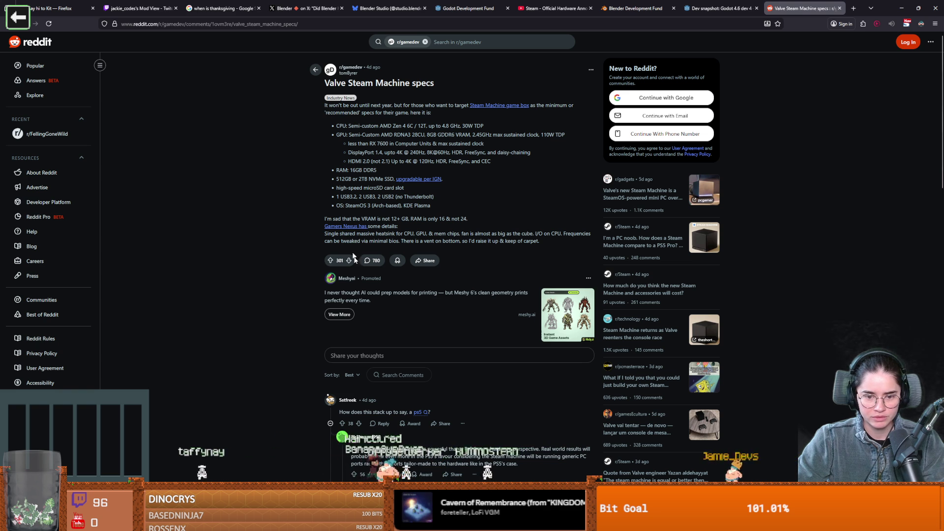
Step: Scroll down through the Steam Machine vs PS5 comments, then switch to the Godot editor
{"action": "scroll", "coordinate": [353, 238], "scroll_direction": "down", "scroll_amount": 2}
{"action": "left_click_drag", "start_coordinate": [382, 337], "coordinate": [405, 336]}
{"action": "scroll", "coordinate": [408, 337], "scroll_direction": "down", "scroll_amount": 2}
{"action": "mouse_move", "coordinate": [411, 299]}
{"action": "left_mouse_down"}
{"action": "mouse_move", "coordinate": [590, 302]}
{"action": "mouse_move", "coordinate": [396, 309]}
{"action": "mouse_move", "coordinate": [540, 312]}
{"action": "mouse_move", "coordinate": [402, 313]}
{"action": "left_mouse_up"}
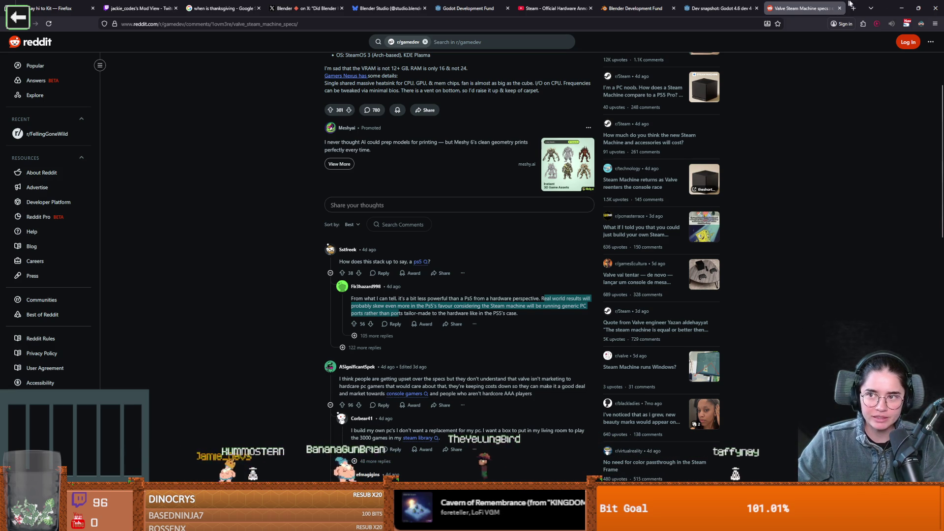
{"action": "key", "text": "alt+Tab"}
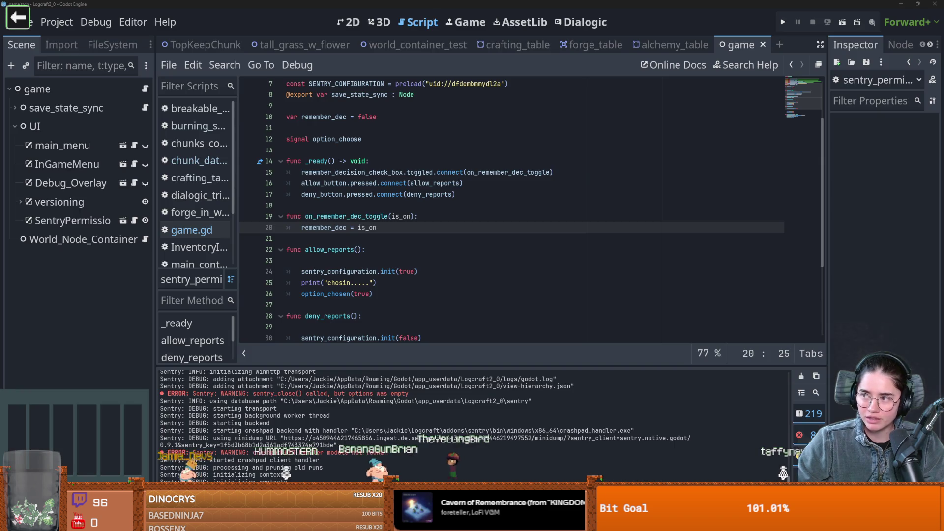
Step: Delete the empty line under allow_reports and save the script
{"action": "left_click", "coordinate": [427, 248]}
{"action": "key", "text": "ctrl+s"}
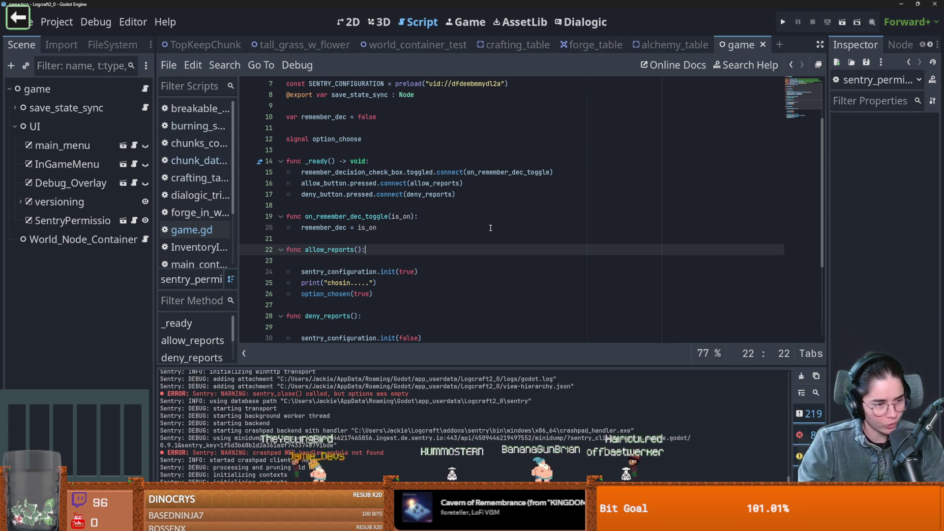
{"action": "key", "text": "Delete"}
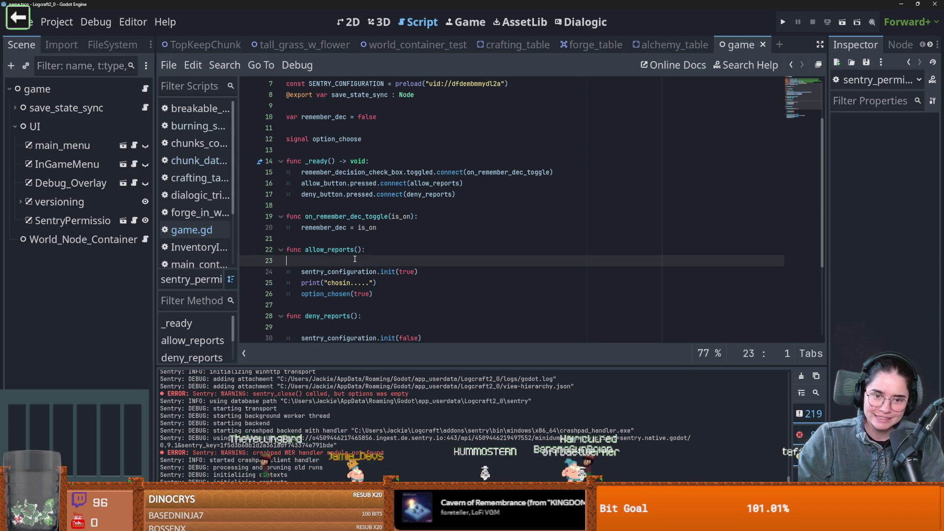
{"action": "key", "text": "ctrl+s"}
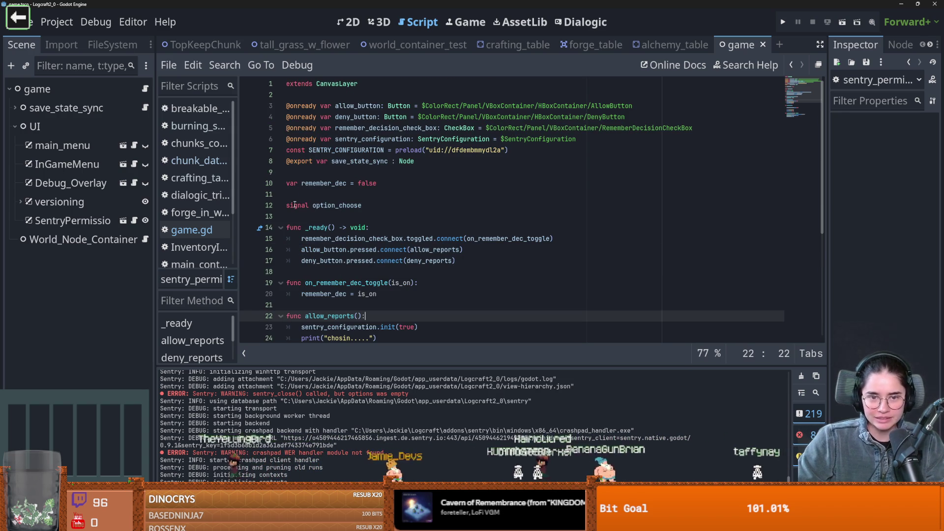
Step: Open the SentryPermission scene in its own tab from the Scene dock
{"action": "scroll", "coordinate": [393, 239], "scroll_direction": "down", "scroll_amount": 1}
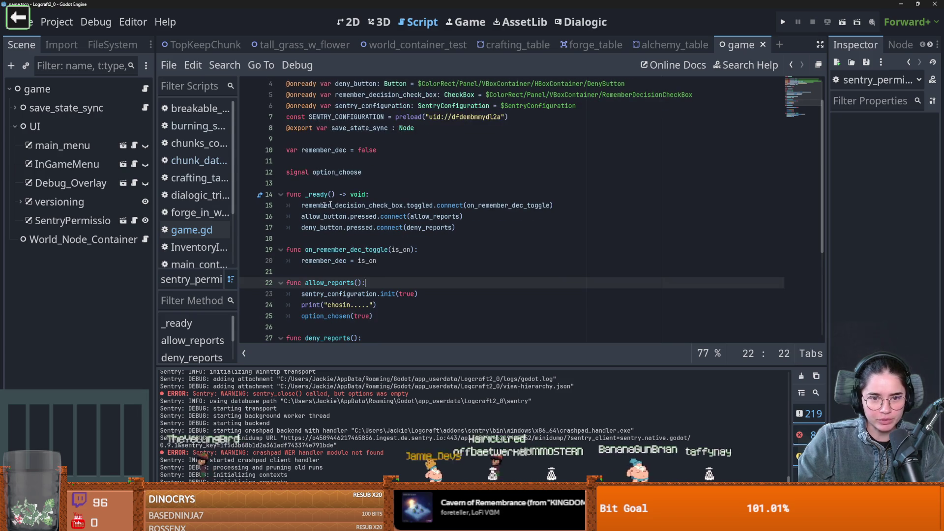
{"action": "double_click", "coordinate": [371, 205]}
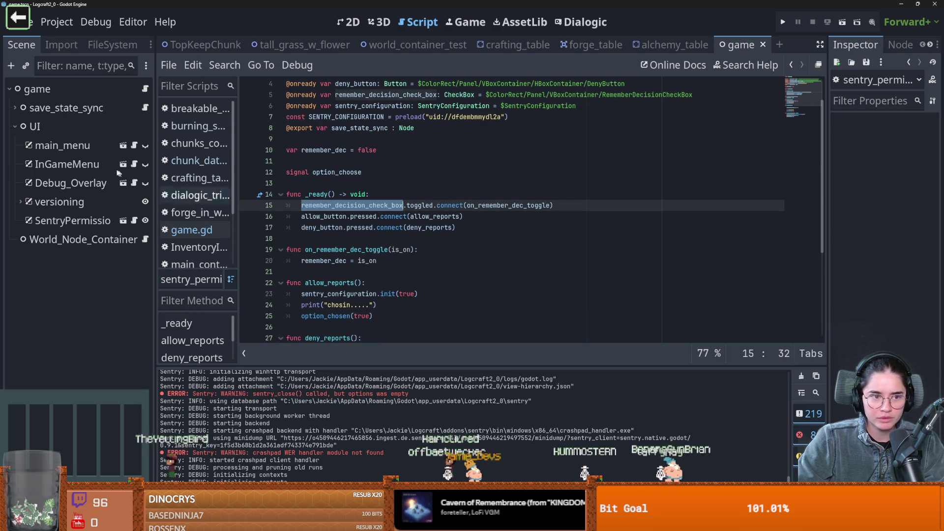
{"action": "left_click", "coordinate": [124, 220]}
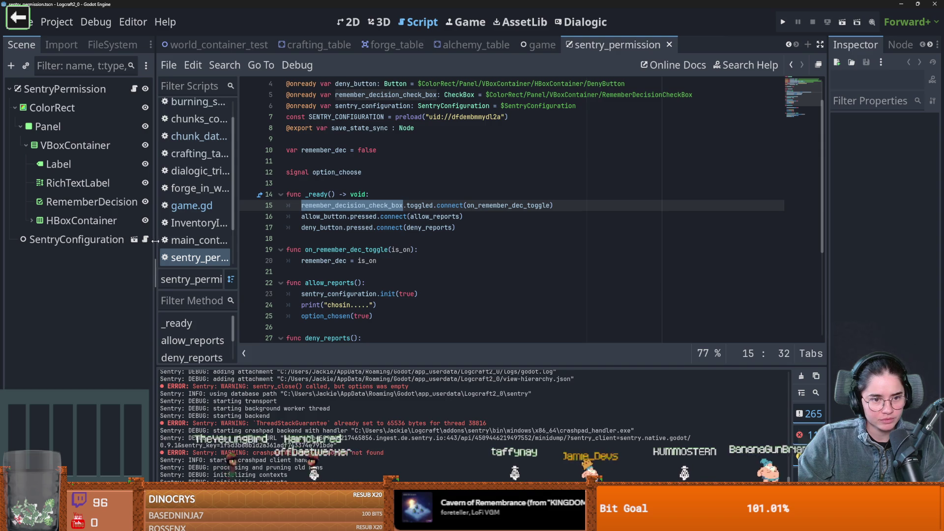
Step: Widen the scene tree panel and inspect the on_remember_dec_toggle function
{"action": "left_click_drag", "start_coordinate": [157, 240], "coordinate": [200, 239]}
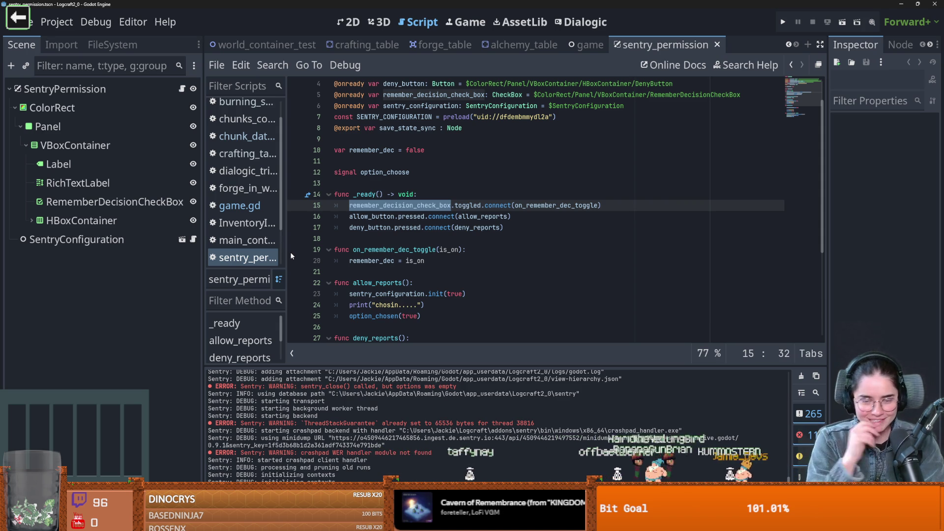
{"action": "left_click", "coordinate": [390, 183]}
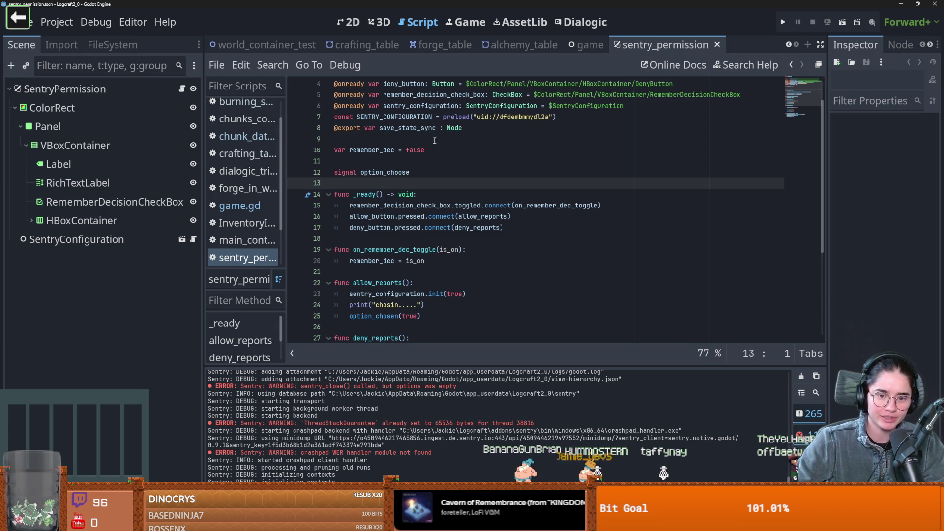
{"action": "triple_click", "coordinate": [427, 305]}
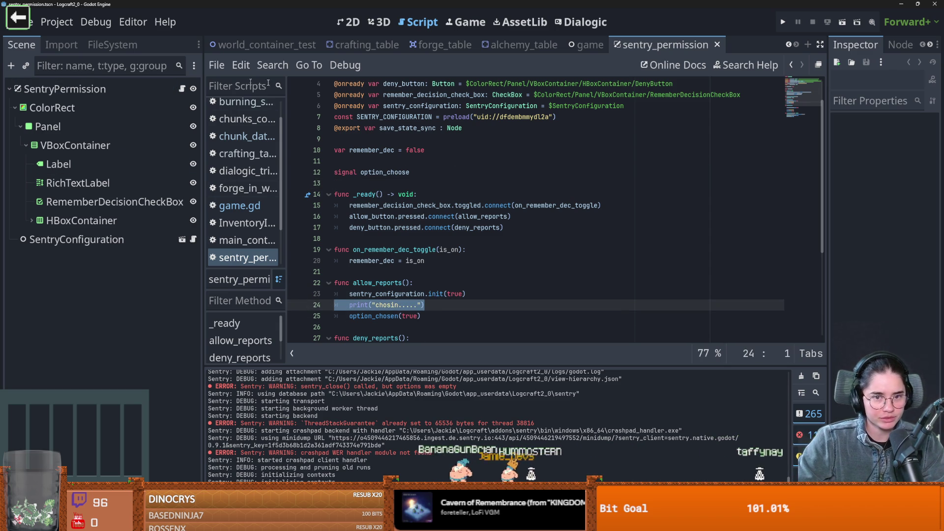
{"action": "scroll", "coordinate": [394, 190], "scroll_direction": "up", "scroll_amount": 1}
{"action": "left_click", "coordinate": [394, 185]}
{"action": "scroll", "coordinate": [393, 185], "scroll_direction": "down", "scroll_amount": 3}
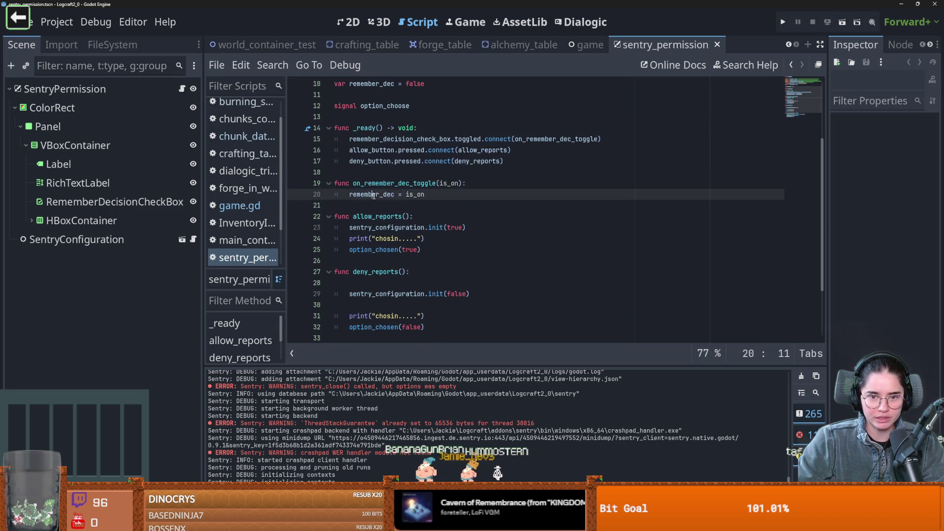
{"action": "left_click", "coordinate": [390, 185]}
{"action": "double_click", "coordinate": [390, 184]}
Step: Review where remember_dec and remember_decision_check_box are used in sentry_permission.gd
{"action": "scroll", "coordinate": [393, 197], "scroll_direction": "up", "scroll_amount": 1}
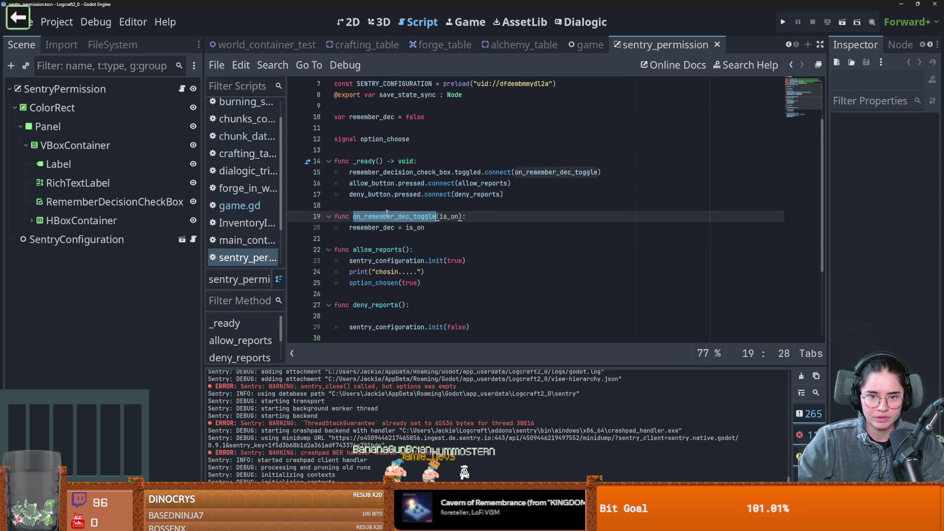
{"action": "scroll", "coordinate": [399, 216], "scroll_direction": "down", "scroll_amount": 2}
{"action": "scroll", "coordinate": [408, 206], "scroll_direction": "up", "scroll_amount": 1}
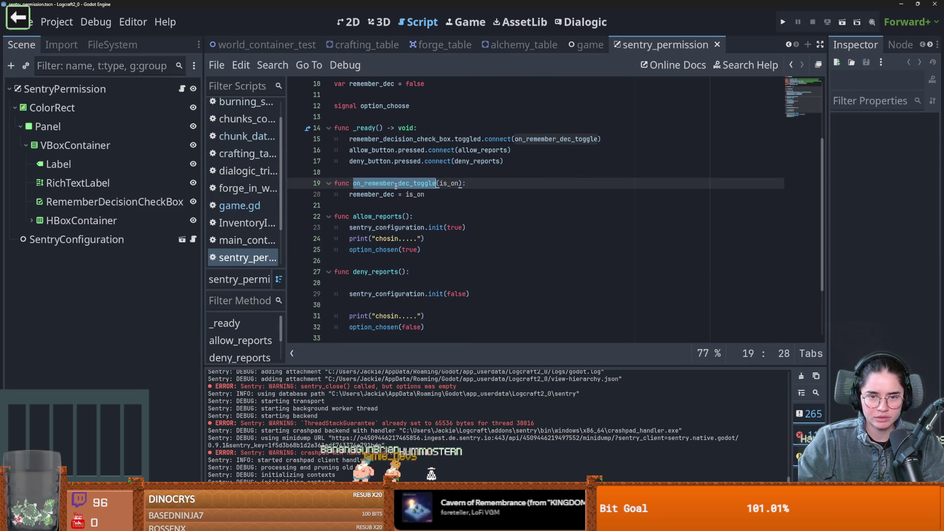
{"action": "double_click", "coordinate": [373, 195]}
{"action": "scroll", "coordinate": [379, 216], "scroll_direction": "down", "scroll_amount": 2}
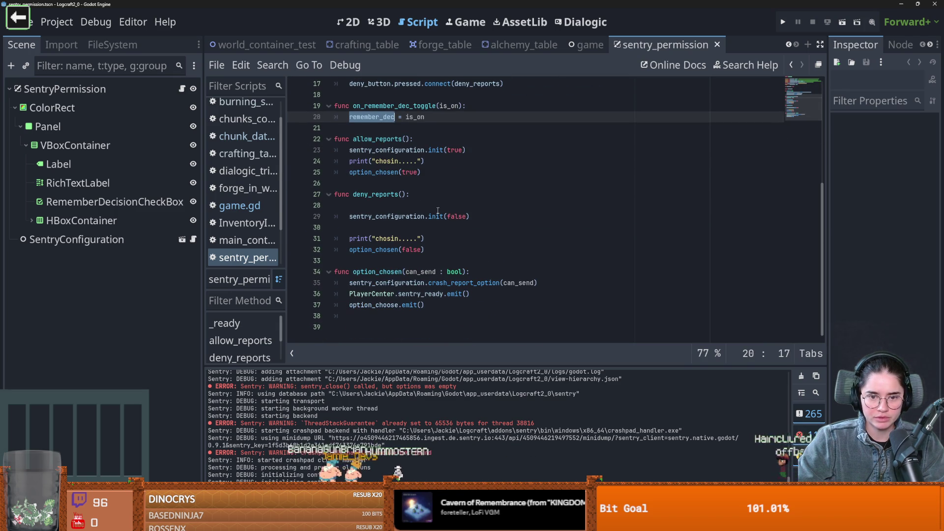
{"action": "scroll", "coordinate": [436, 248], "scroll_direction": "up", "scroll_amount": 4}
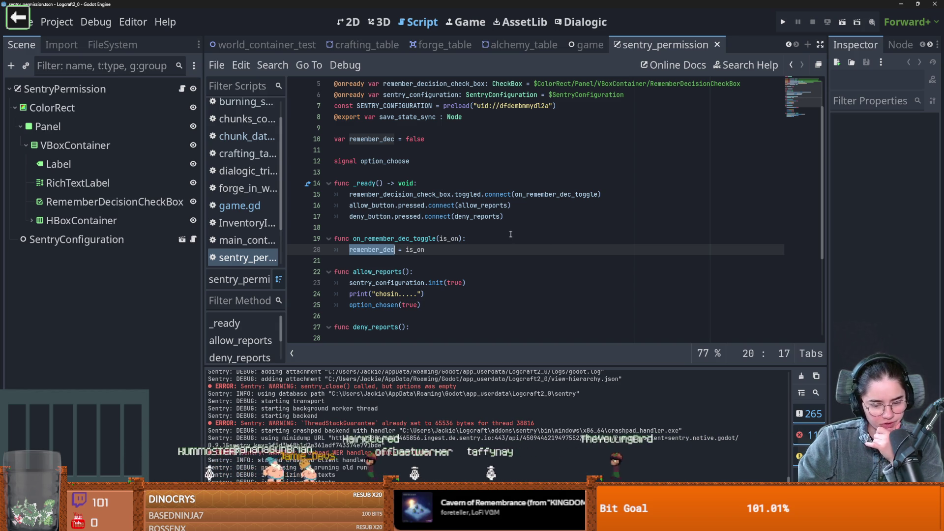
{"action": "left_click", "coordinate": [386, 239]}
{"action": "left_click", "coordinate": [392, 228]}
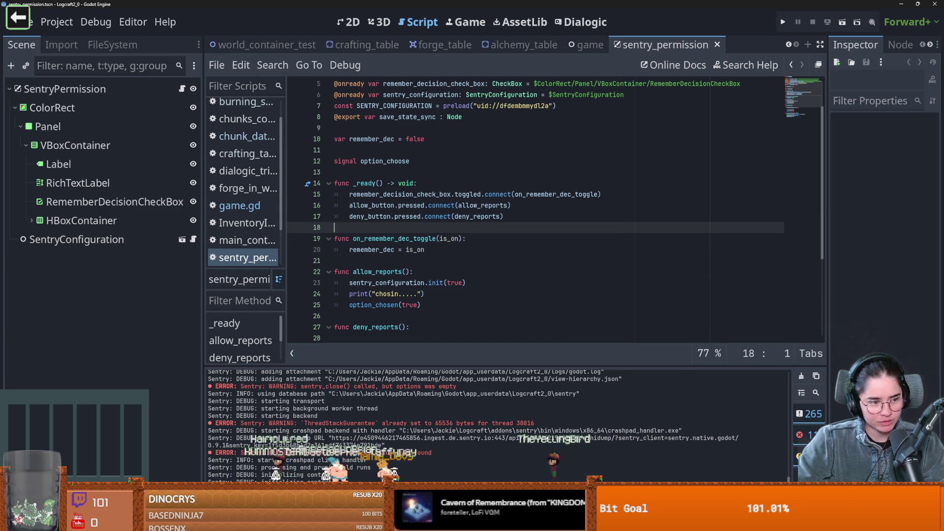
{"action": "left_click", "coordinate": [397, 250]}
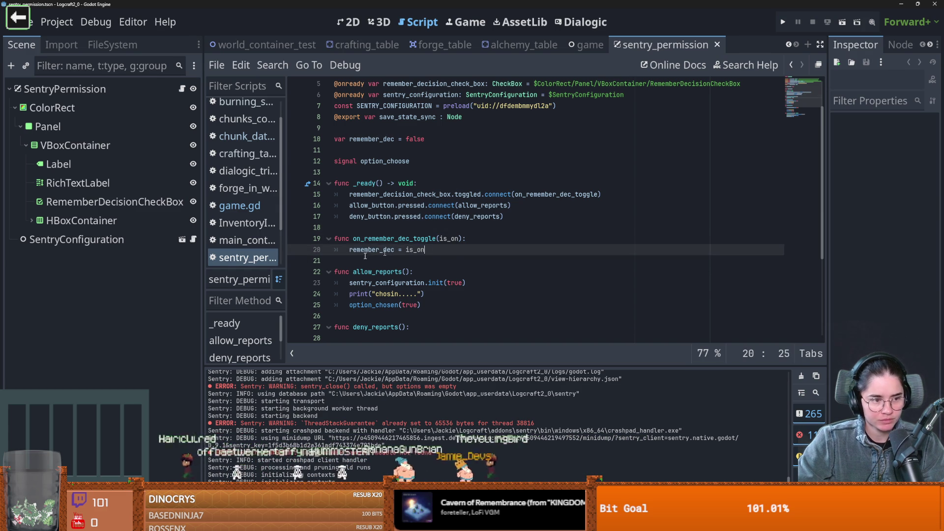
{"action": "scroll", "coordinate": [397, 231], "scroll_direction": "up", "scroll_amount": 2}
{"action": "scroll", "coordinate": [396, 231], "scroll_direction": "down", "scroll_amount": 3}
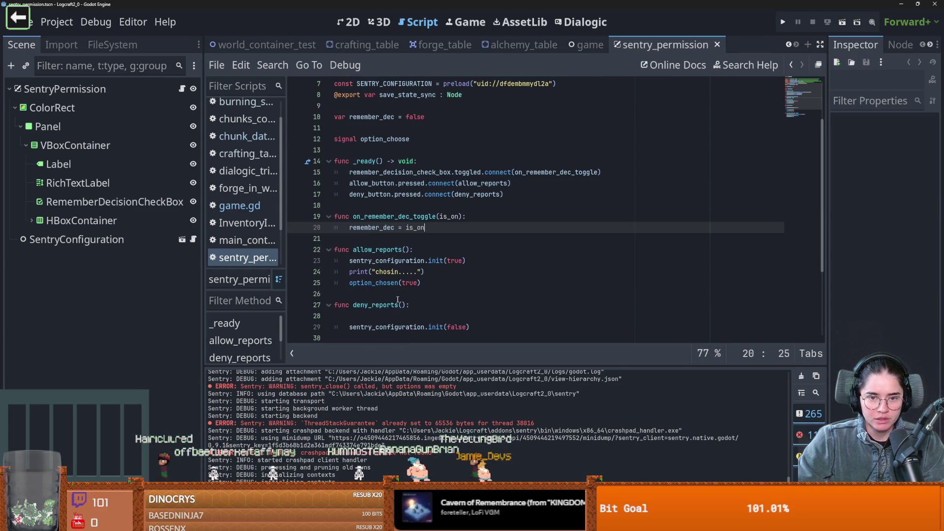
{"action": "double_click", "coordinate": [422, 172]}
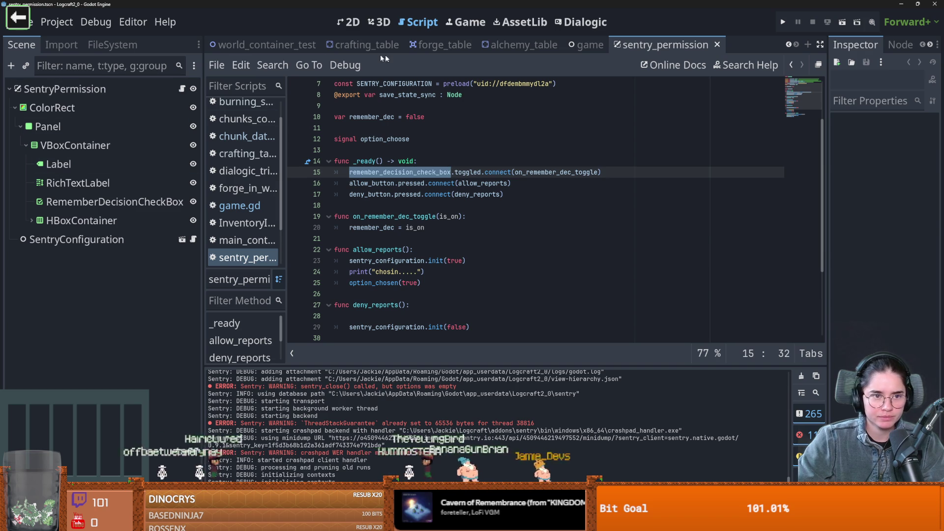
Step: Glance at the 2D dialog layout, then select remember_dec on line 20 of the script
{"action": "left_click", "coordinate": [353, 23]}
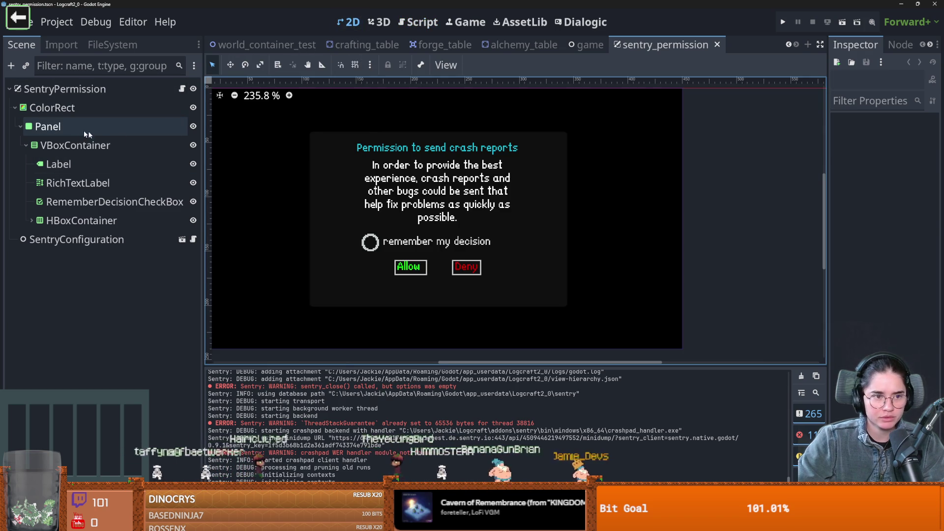
{"action": "key", "text": "ctrl+F3"}
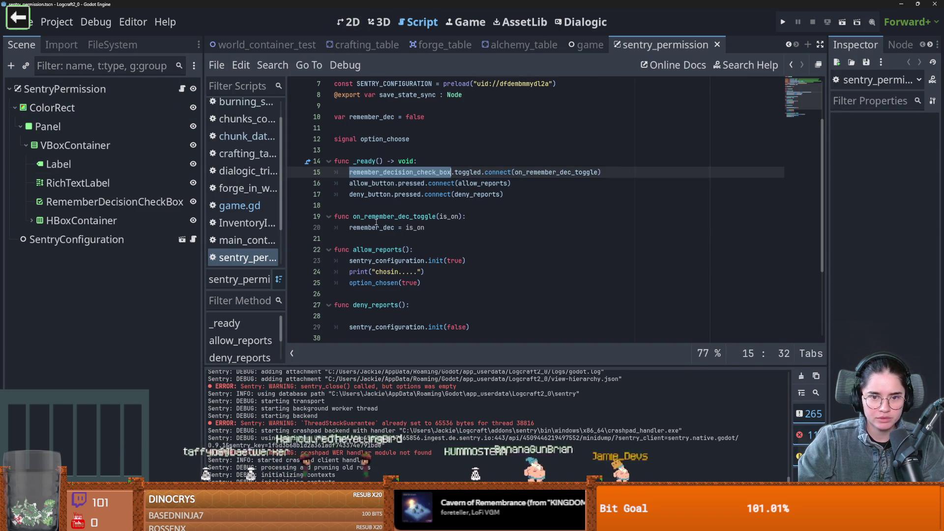
{"action": "double_click", "coordinate": [376, 227]}
{"action": "scroll", "coordinate": [394, 231], "scroll_direction": "up", "scroll_amount": 2}
{"action": "scroll", "coordinate": [443, 246], "scroll_direction": "down", "scroll_amount": 5}
{"action": "scroll", "coordinate": [448, 253], "scroll_direction": "up", "scroll_amount": 3}
Step: Search the files for remember_dec, listing its 6 matches
{"action": "left_click", "coordinate": [272, 64]}
{"action": "left_click", "coordinate": [288, 159]}
{"action": "left_click", "coordinate": [473, 330]}
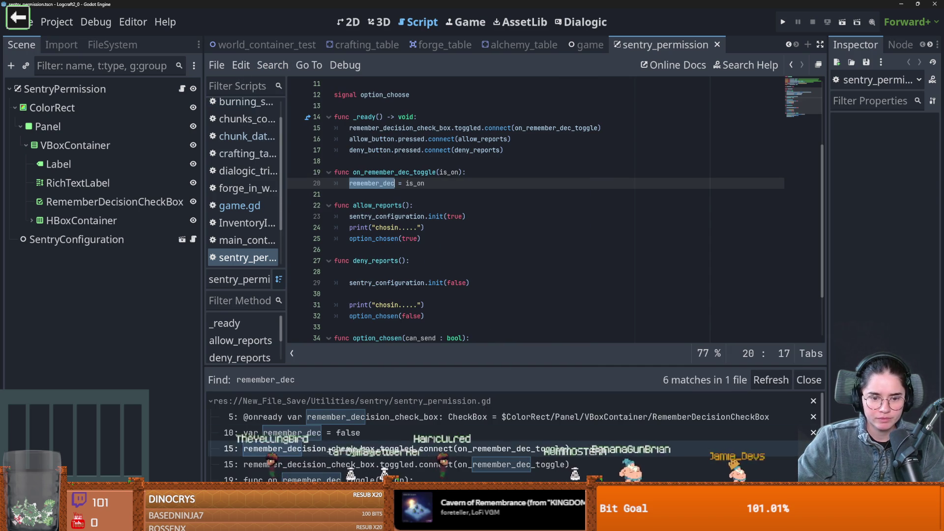
{"action": "scroll", "coordinate": [385, 459], "scroll_direction": "down", "scroll_amount": 1}
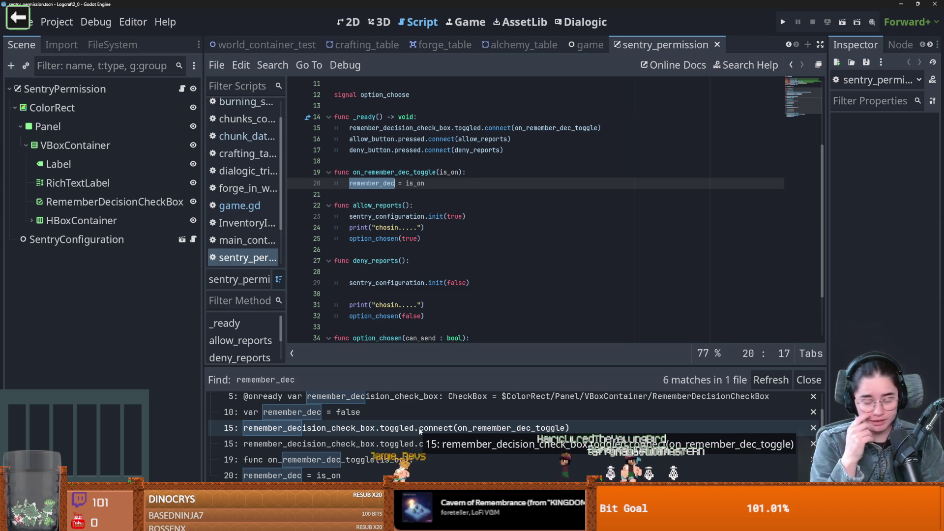
{"action": "key", "text": "Down"}
Step: Save, then inspect the on_remember_dec_toggle handler and its is_on parameter
{"action": "key", "text": "ctrl+s"}
{"action": "scroll", "coordinate": [426, 238], "scroll_direction": "up", "scroll_amount": 3}
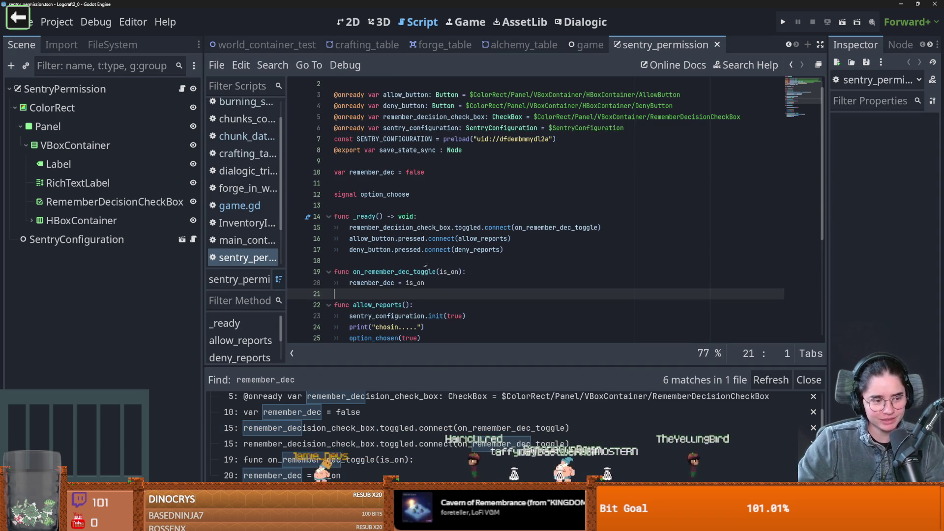
{"action": "scroll", "coordinate": [420, 321], "scroll_direction": "down", "scroll_amount": 3}
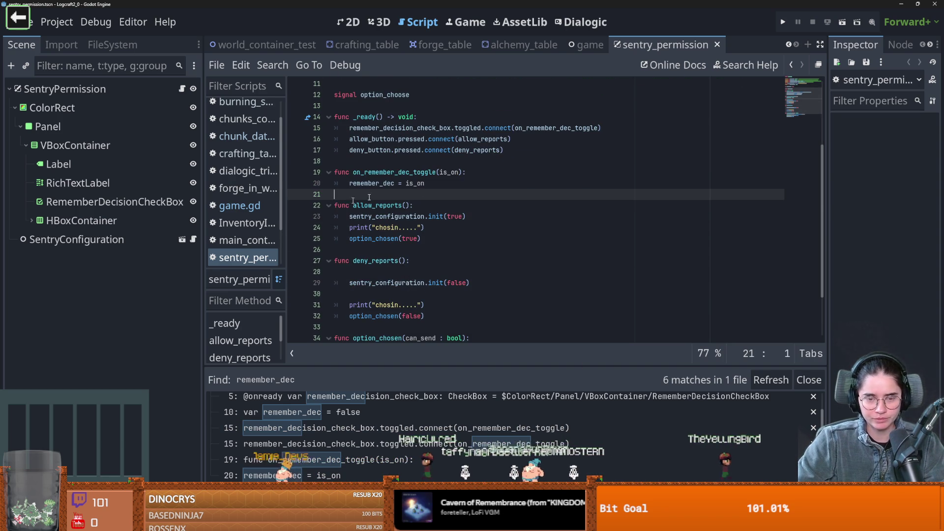
{"action": "double_click", "coordinate": [448, 173]}
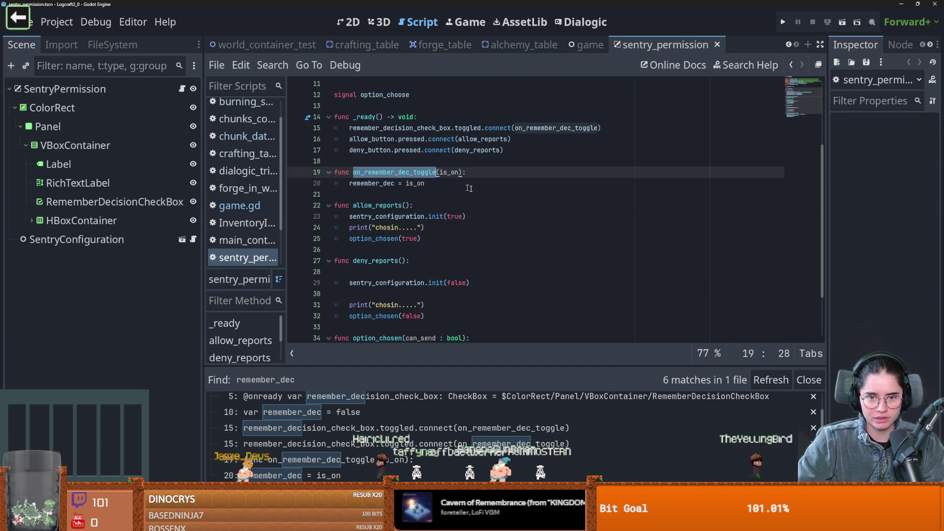
{"action": "double_click", "coordinate": [372, 183]}
{"action": "scroll", "coordinate": [423, 279], "scroll_direction": "up", "scroll_amount": 4}
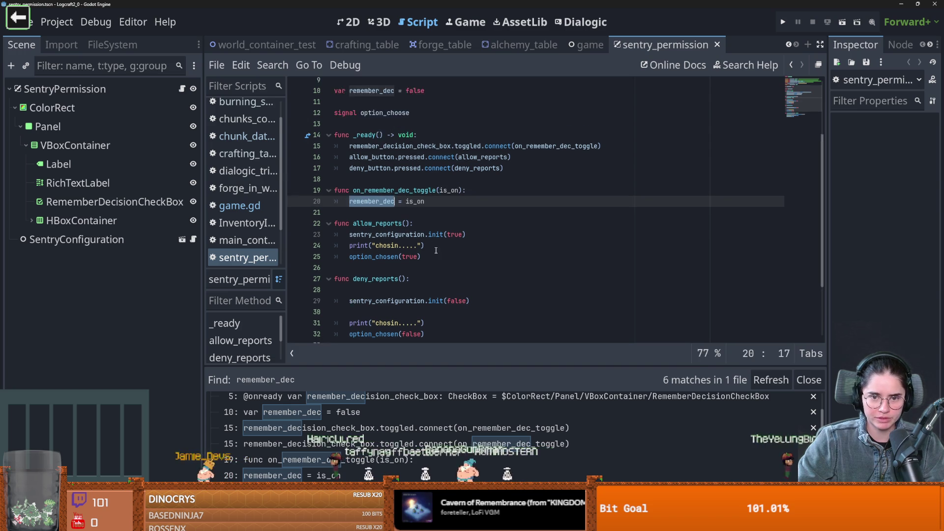
{"action": "left_click", "coordinate": [452, 283]}
{"action": "double_click", "coordinate": [403, 283]}
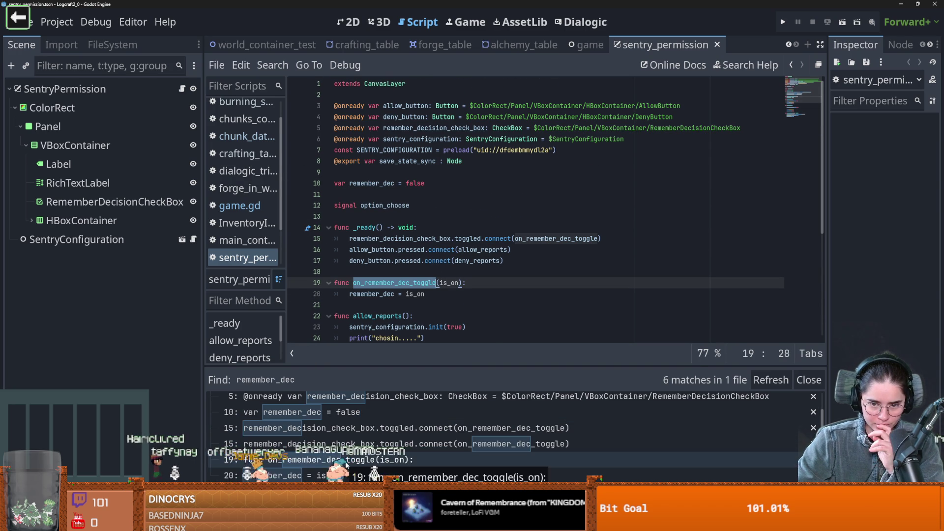
Step: Examine line 15's toggled signal connection to on_remember_dec_toggle and remember_dec on line 20
{"action": "double_click", "coordinate": [440, 238]}
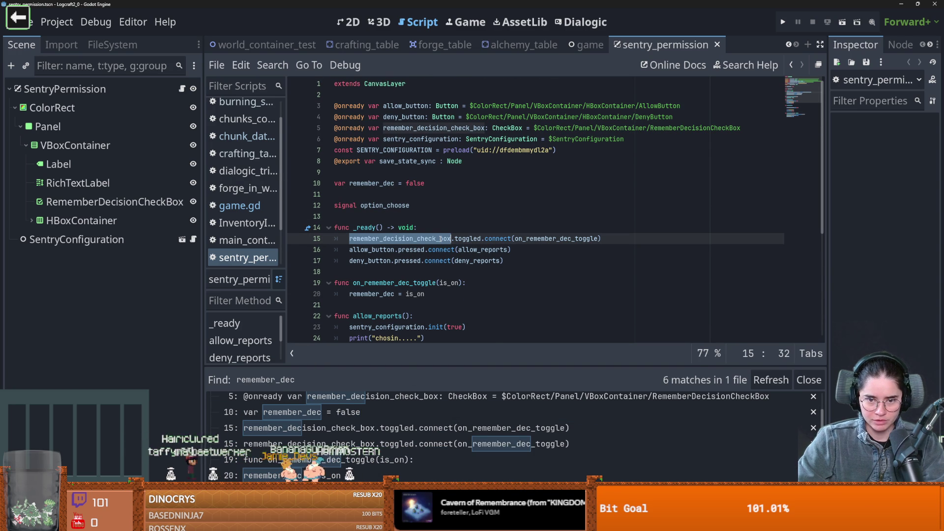
{"action": "double_click", "coordinate": [467, 238]}
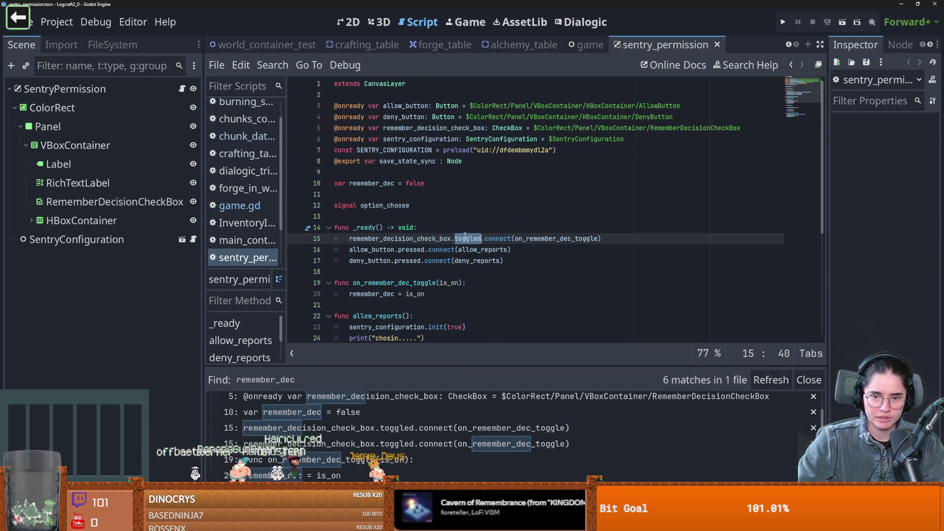
{"action": "scroll", "coordinate": [456, 250], "scroll_direction": "down", "scroll_amount": 1}
{"action": "double_click", "coordinate": [410, 205]}
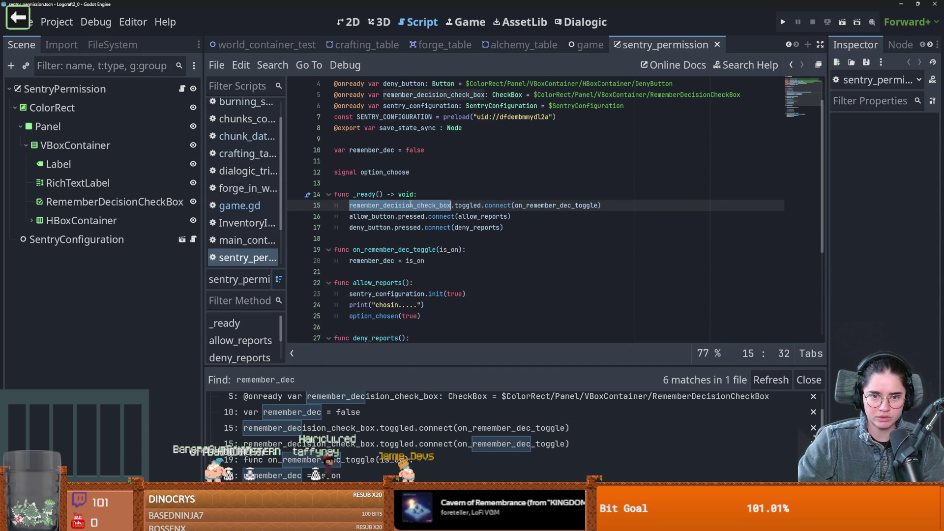
{"action": "double_click", "coordinate": [467, 205]}
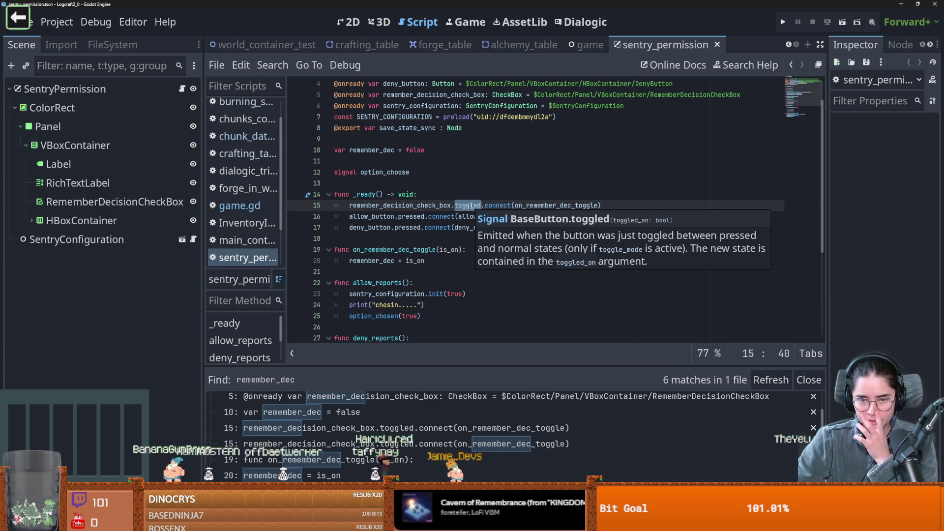
{"action": "double_click", "coordinate": [556, 205]}
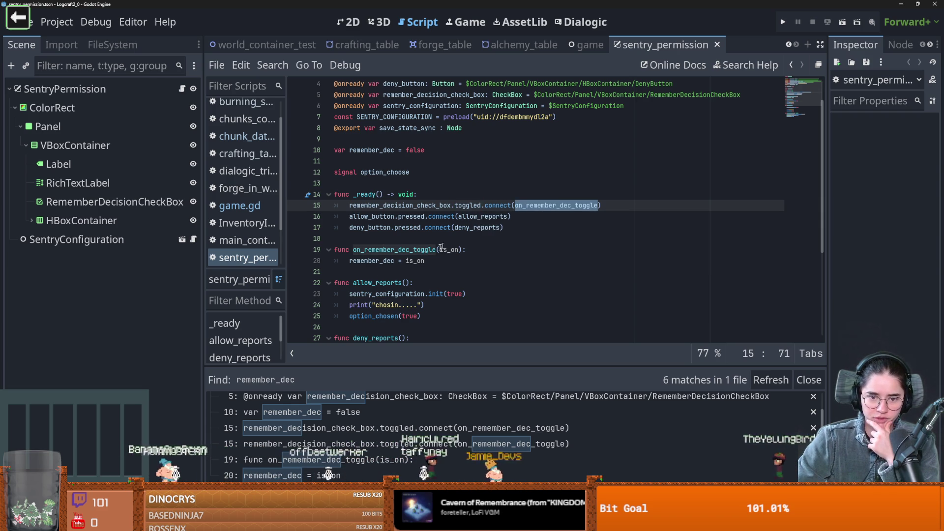
{"action": "left_click", "coordinate": [371, 261]}
{"action": "double_click", "coordinate": [371, 261]}
{"action": "scroll", "coordinate": [371, 261], "scroll_direction": "down", "scroll_amount": 4}
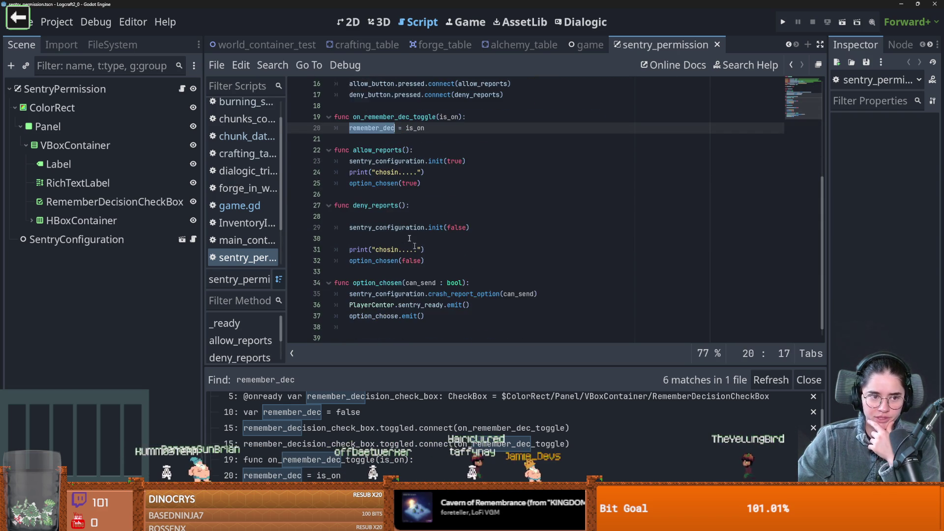
Step: Check the AllowButton in the dialog and its allow_reports connection with option_chosen(true)
{"action": "left_click", "coordinate": [348, 22]}
{"action": "left_click", "coordinate": [409, 266]}
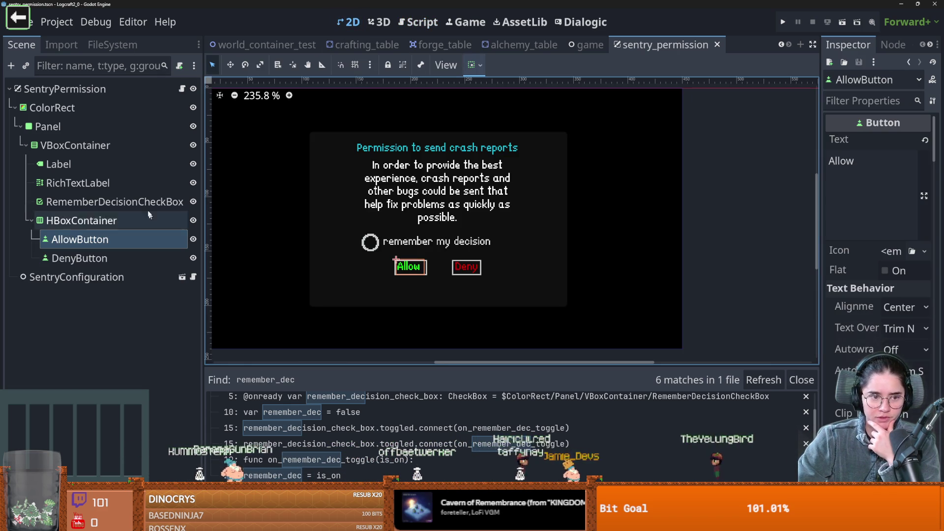
{"action": "left_click", "coordinate": [182, 89]}
{"action": "scroll", "coordinate": [373, 216], "scroll_direction": "up", "scroll_amount": 5}
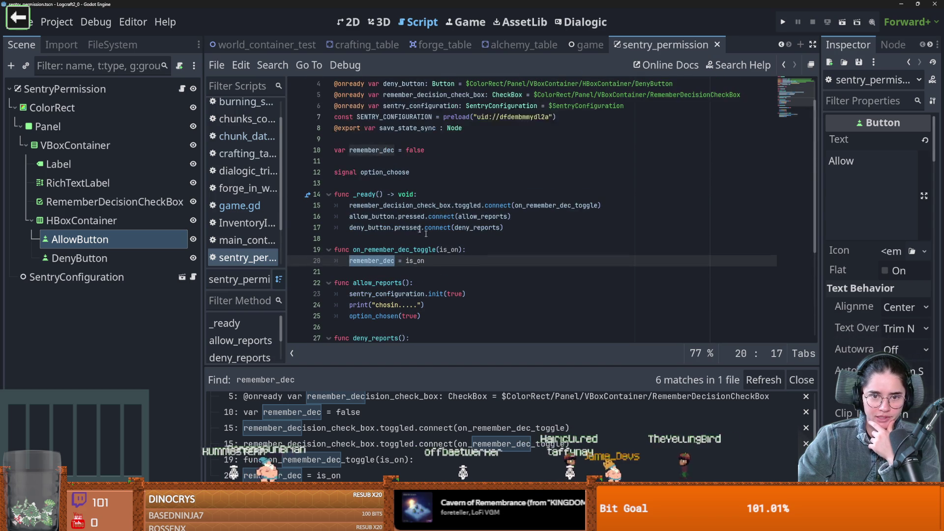
{"action": "double_click", "coordinate": [373, 217]}
{"action": "double_click", "coordinate": [482, 216]}
{"action": "scroll", "coordinate": [516, 265], "scroll_direction": "down", "scroll_amount": 1}
{"action": "scroll", "coordinate": [516, 266], "scroll_direction": "down", "scroll_amount": 2}
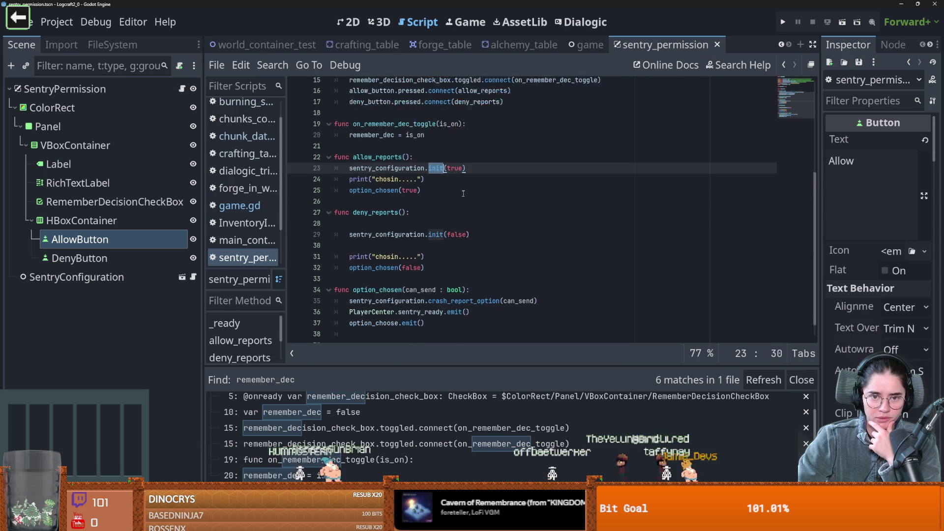
{"action": "double_click", "coordinate": [406, 238]}
Step: Add an empty line after the print call in allow_reports, save, and view the dialog in 2D
{"action": "left_click", "coordinate": [442, 226]}
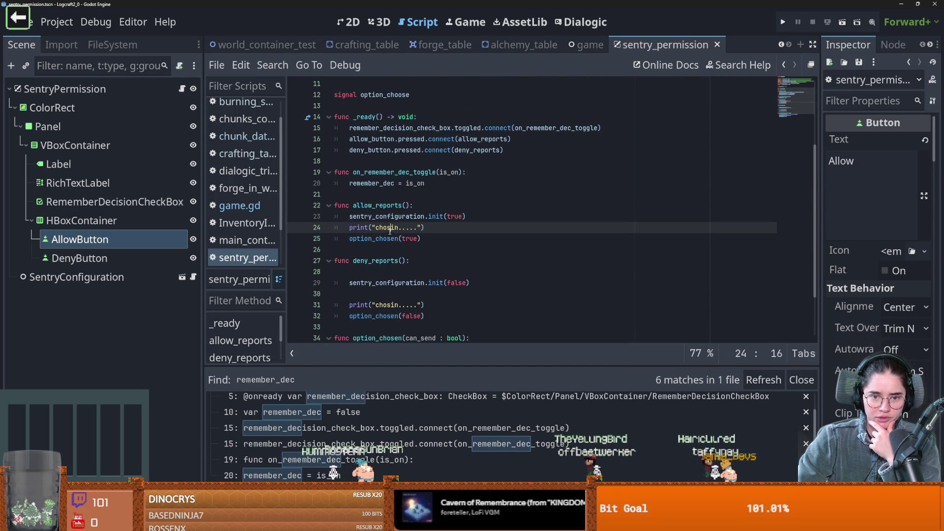
{"action": "key", "text": "Return"}
{"action": "key", "text": "ctrl+s"}
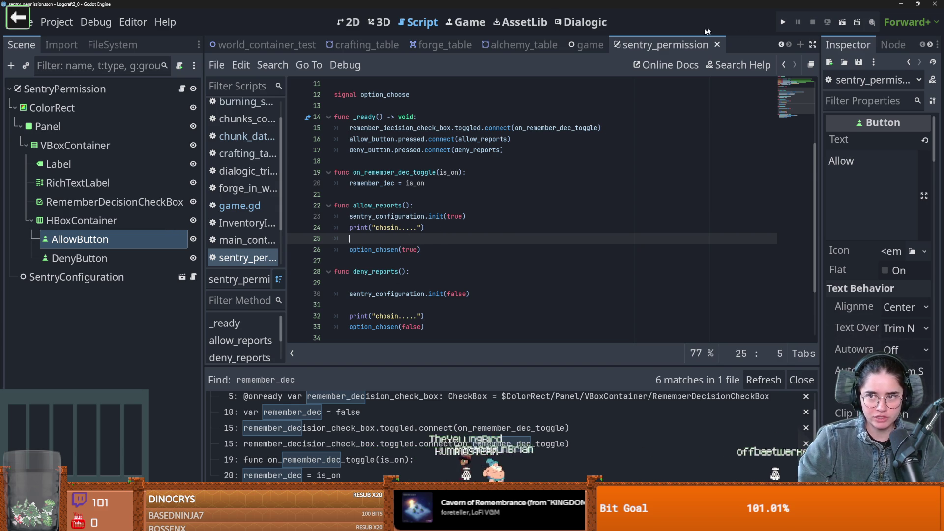
{"action": "left_click", "coordinate": [354, 22]}
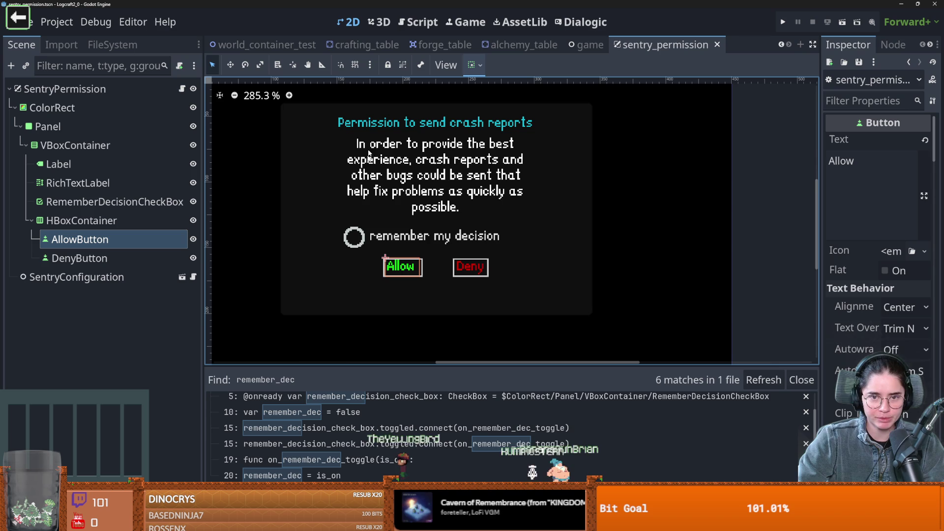
Step: Select the RememberDecisionCheckBox node and return to the script at new empty line 25
{"action": "left_click", "coordinate": [354, 240]}
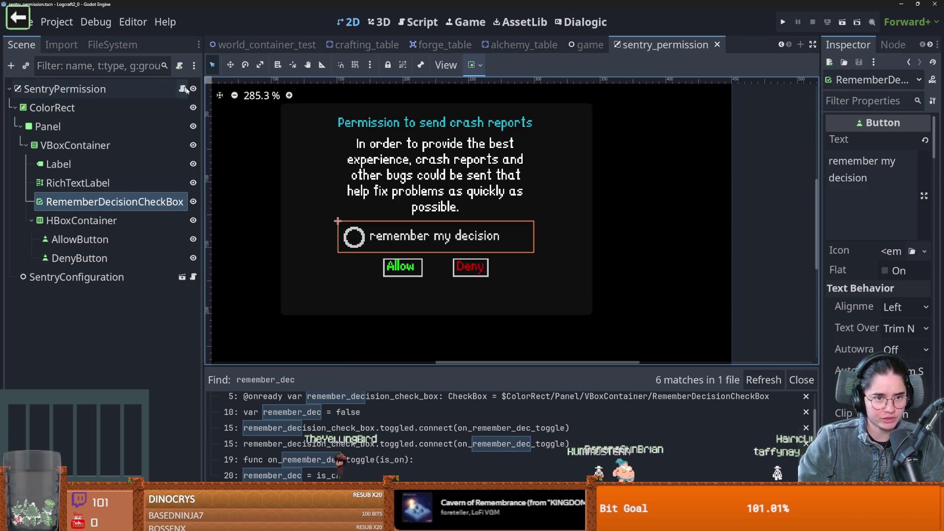
{"action": "left_click", "coordinate": [183, 89]}
{"action": "scroll", "coordinate": [432, 222], "scroll_direction": "down", "scroll_amount": 5}
{"action": "left_click", "coordinate": [432, 194]}
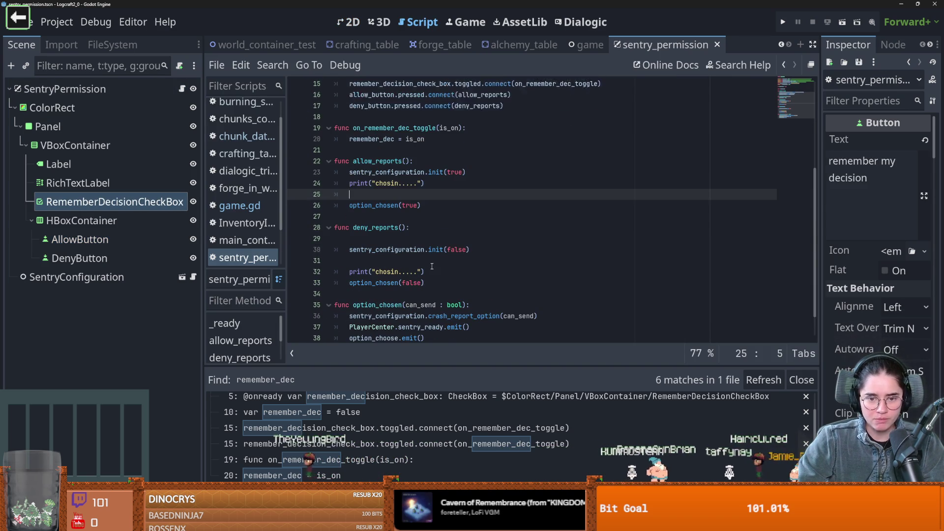
{"action": "scroll", "coordinate": [433, 265], "scroll_direction": "down", "scroll_amount": 1}
{"action": "scroll", "coordinate": [409, 238], "scroll_direction": "up", "scroll_amount": 2}
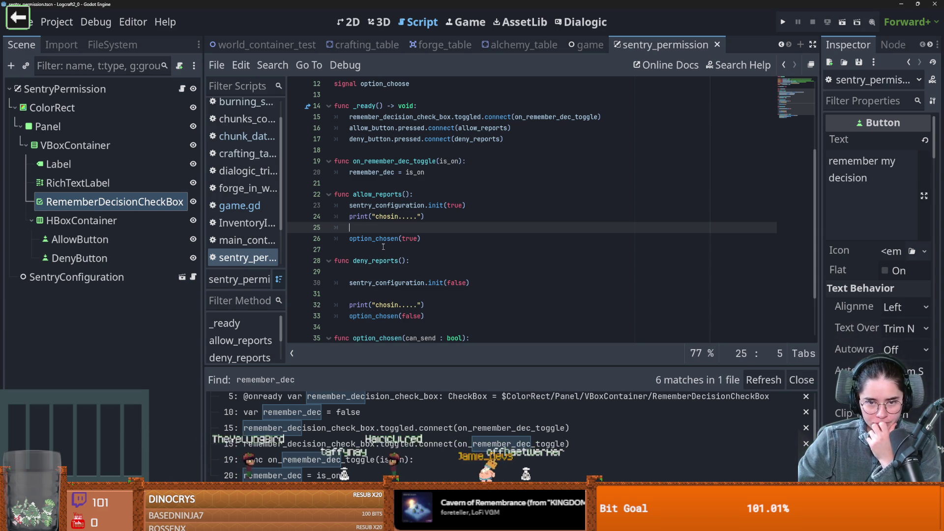
{"action": "scroll", "coordinate": [407, 207], "scroll_direction": "up", "scroll_amount": 4}
{"action": "scroll", "coordinate": [393, 226], "scroll_direction": "down", "scroll_amount": 4}
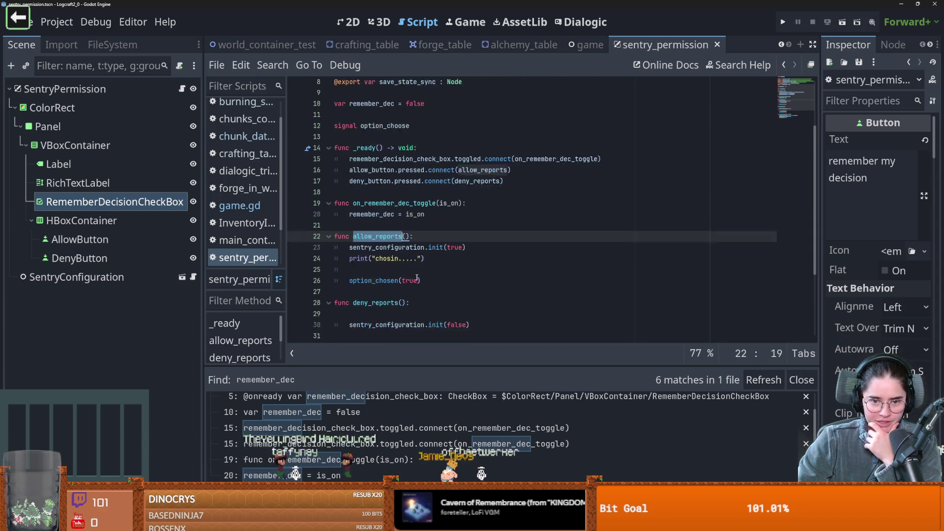
Step: Look over the allow_reports and deny_reports functions and open the game scene
{"action": "double_click", "coordinate": [377, 194]}
{"action": "double_click", "coordinate": [372, 260]}
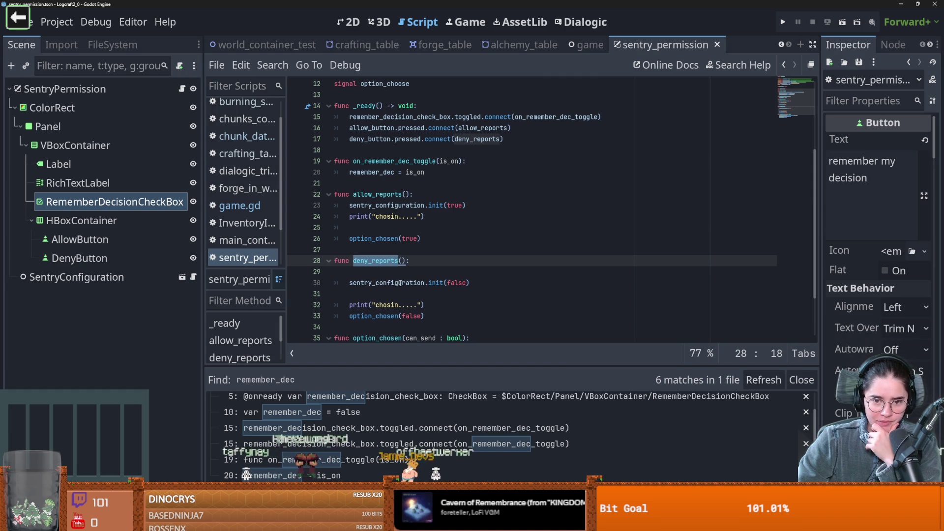
{"action": "mouse_move", "coordinate": [400, 283]}
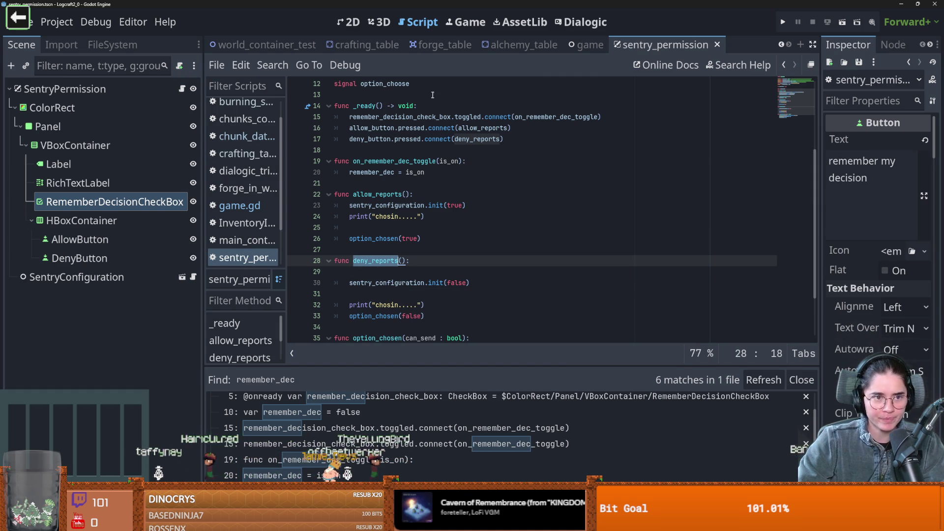
{"action": "left_click", "coordinate": [587, 44]}
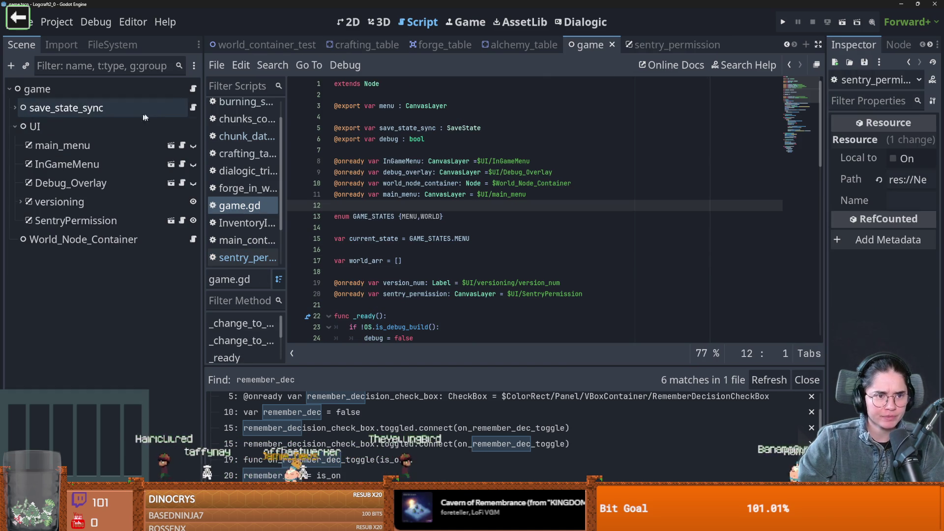
Step: Open the file_operations script from save_state_sync and read through save_file
{"action": "left_click", "coordinate": [193, 108]}
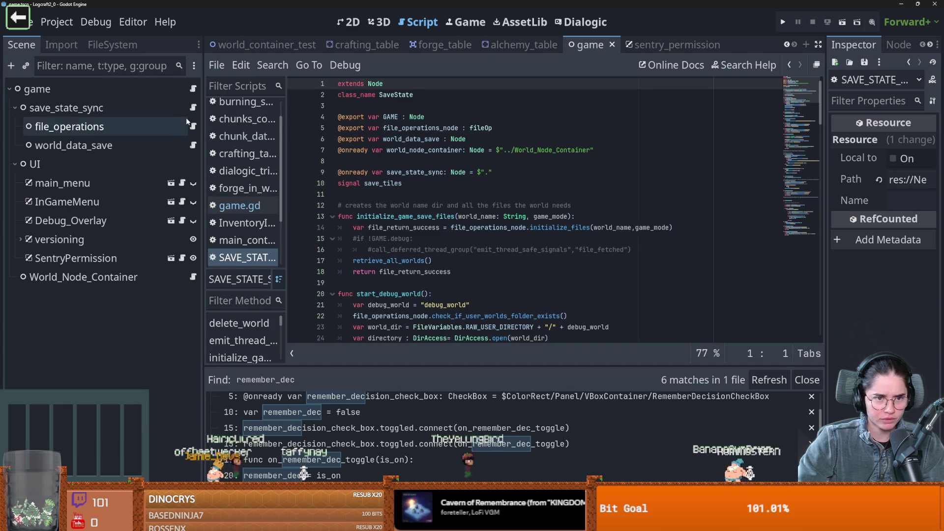
{"action": "left_click", "coordinate": [194, 126]}
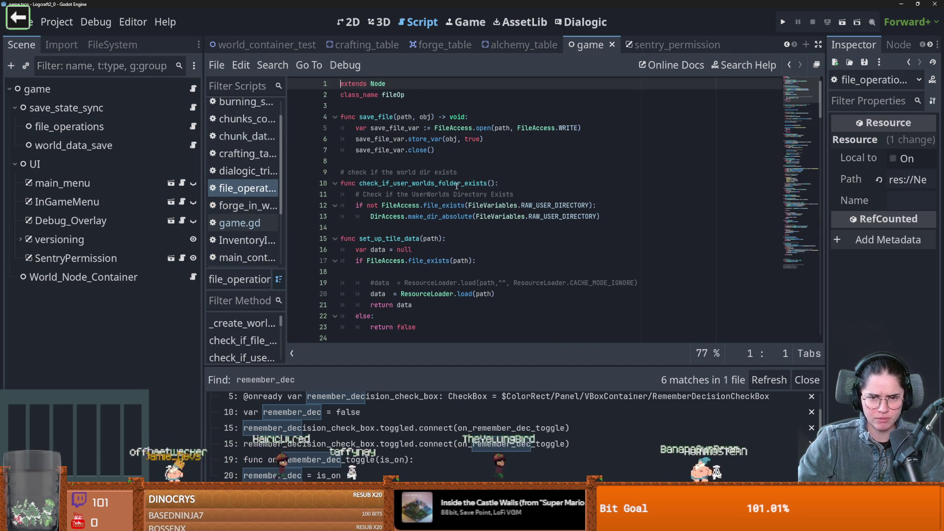
{"action": "double_click", "coordinate": [381, 116]}
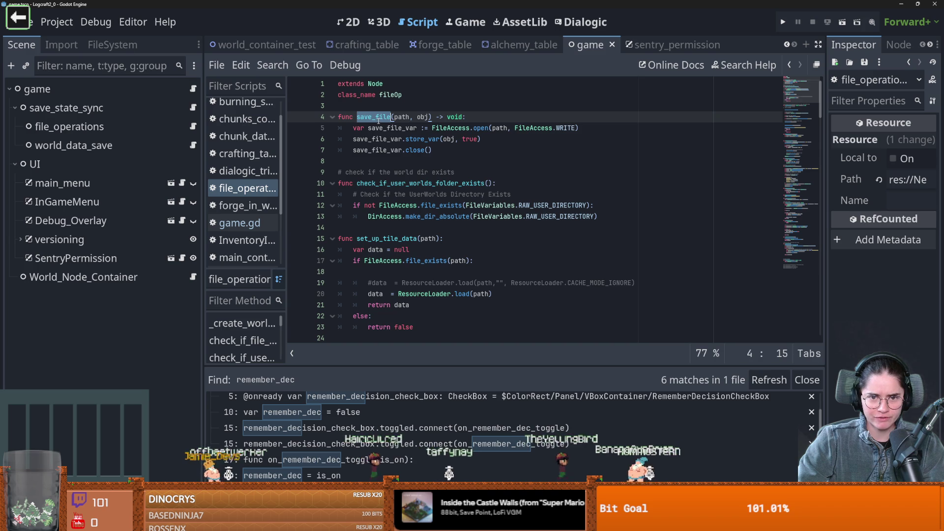
{"action": "scroll", "coordinate": [418, 196], "scroll_direction": "down", "scroll_amount": 2}
{"action": "scroll", "coordinate": [439, 222], "scroll_direction": "up", "scroll_amount": 2}
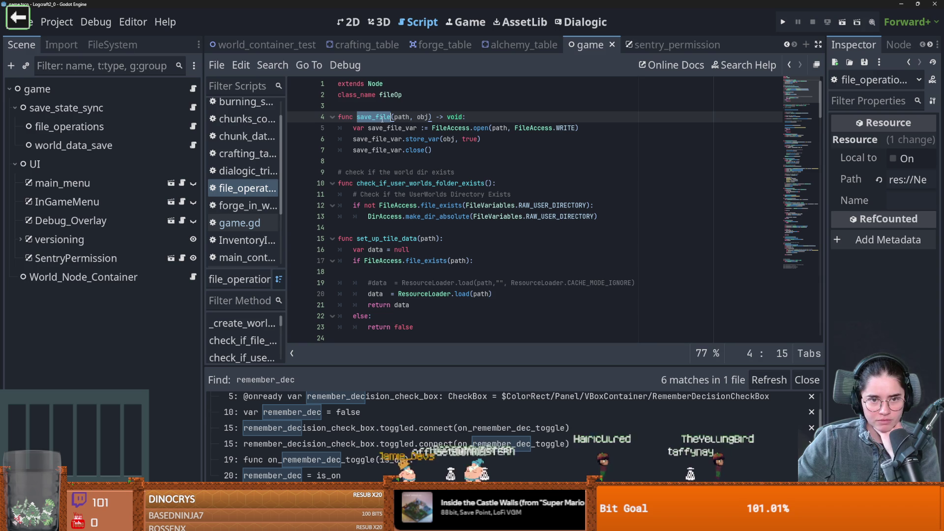
{"action": "scroll", "coordinate": [405, 196], "scroll_direction": "down", "scroll_amount": 20}
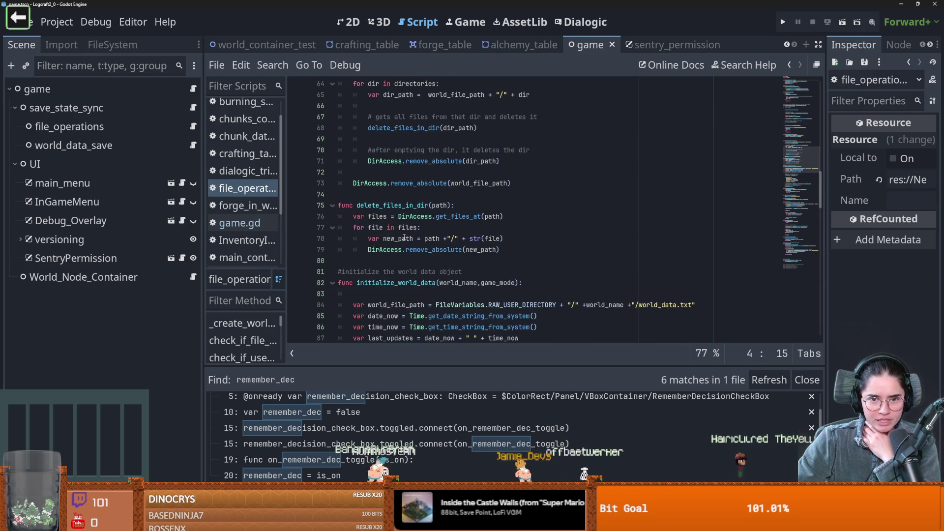
{"action": "scroll", "coordinate": [404, 238], "scroll_direction": "down", "scroll_amount": 12}
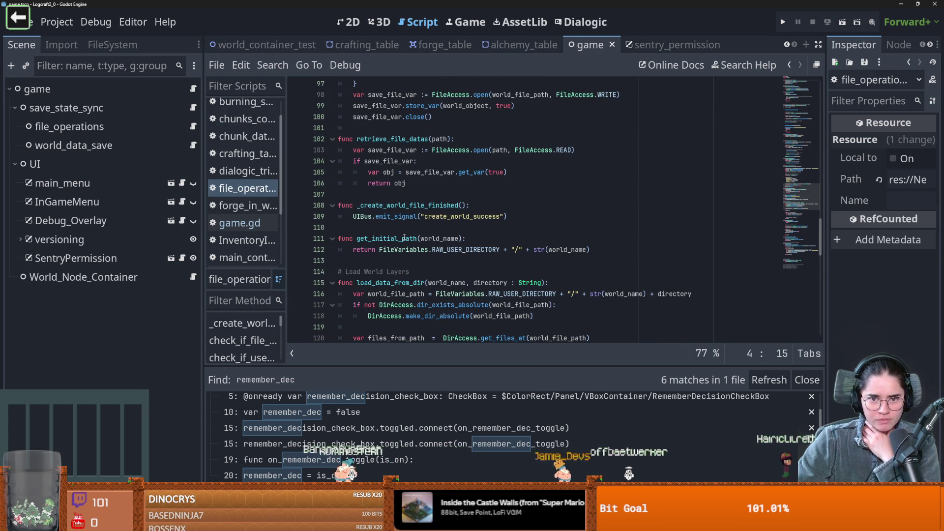
Step: Inspect retrieve_file_datas, its path parameter and returned obj, then switch to sentry_permission
{"action": "double_click", "coordinate": [416, 139]}
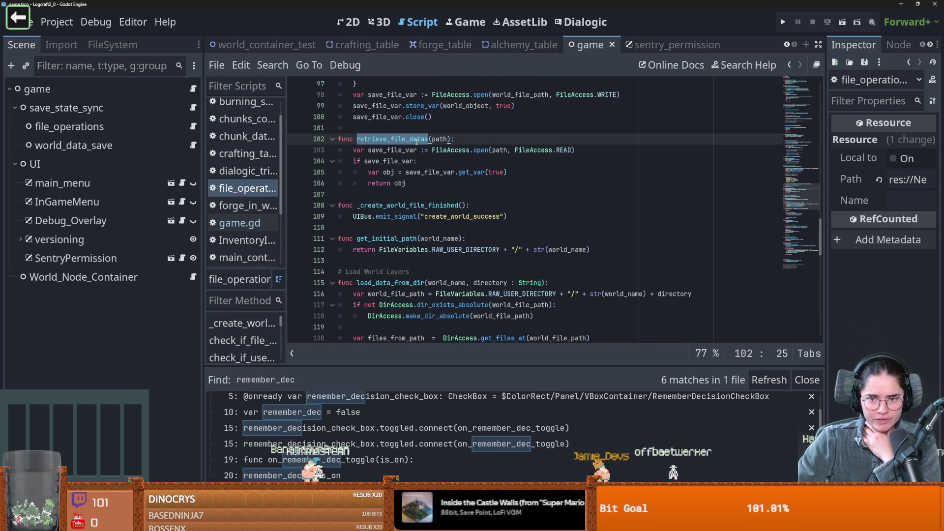
{"action": "double_click", "coordinate": [440, 139]}
{"action": "double_click", "coordinate": [399, 183]}
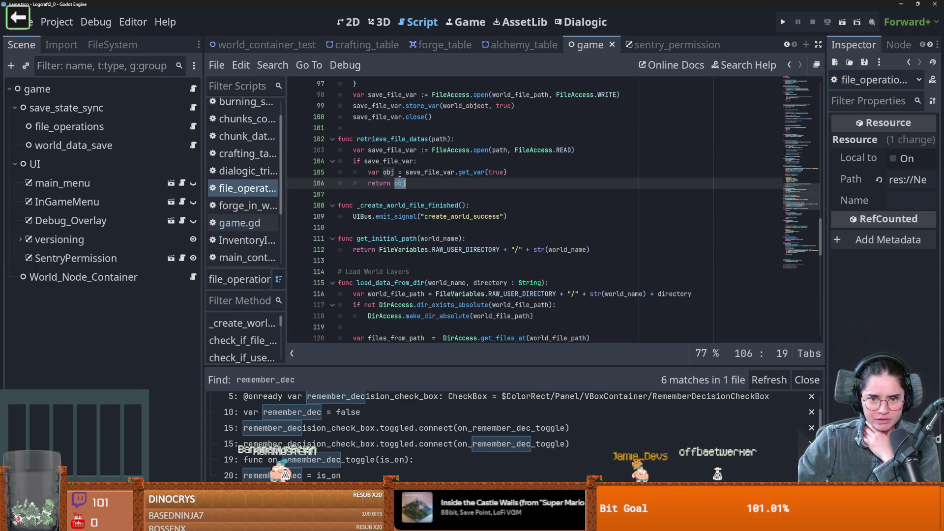
{"action": "left_click_drag", "start_coordinate": [820, 235], "coordinate": [813, 34]}
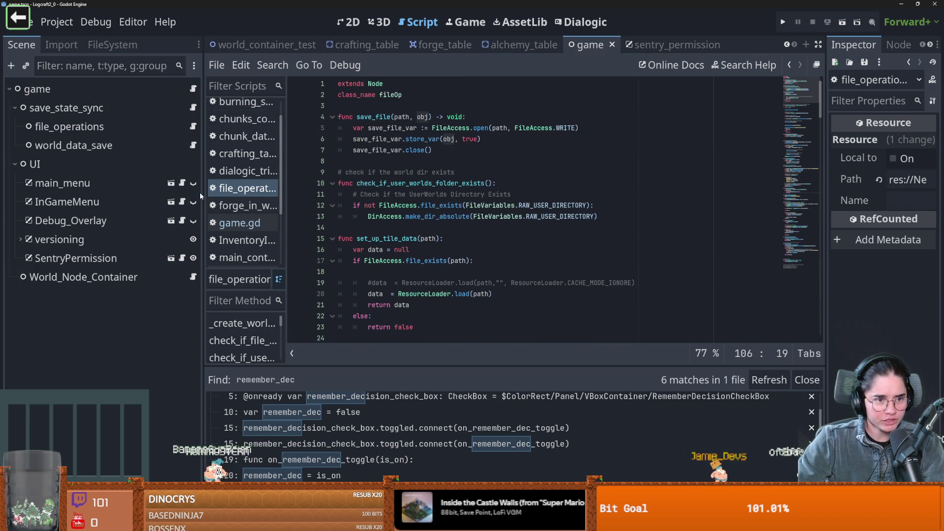
{"action": "left_click", "coordinate": [182, 258]}
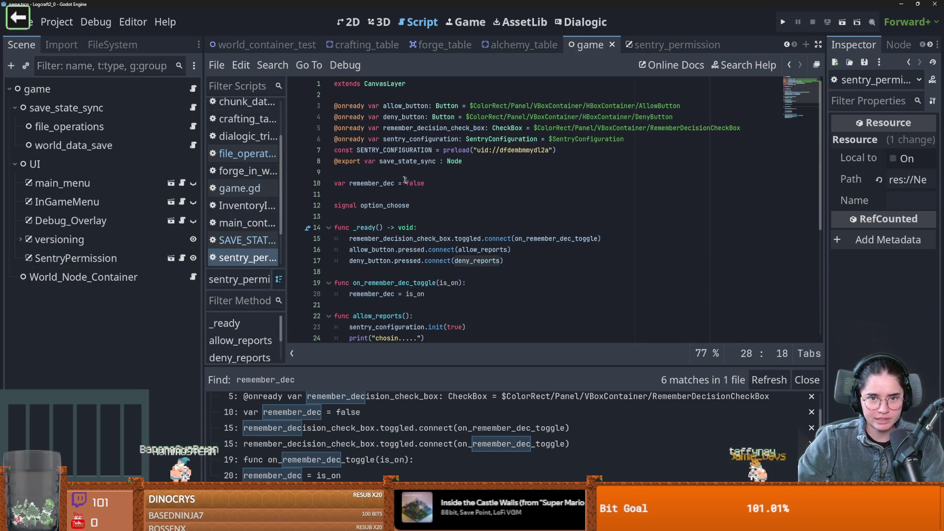
Step: Open the sentry_permission scene and briefly insert then remove a line above var remember_dec
{"action": "left_click", "coordinate": [171, 259]}
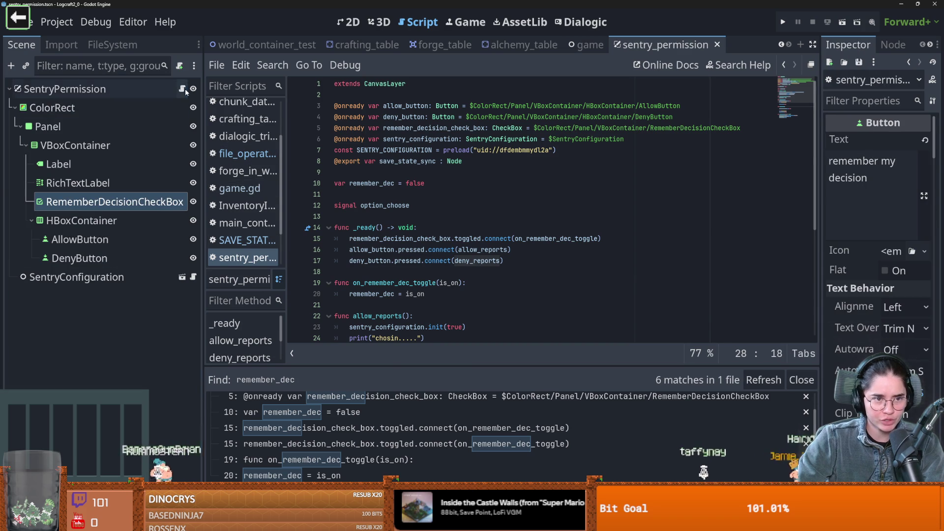
{"action": "left_click", "coordinate": [406, 173]}
{"action": "key", "text": "Return"}
{"action": "key", "text": "Return"}
{"action": "left_click", "coordinate": [377, 181]}
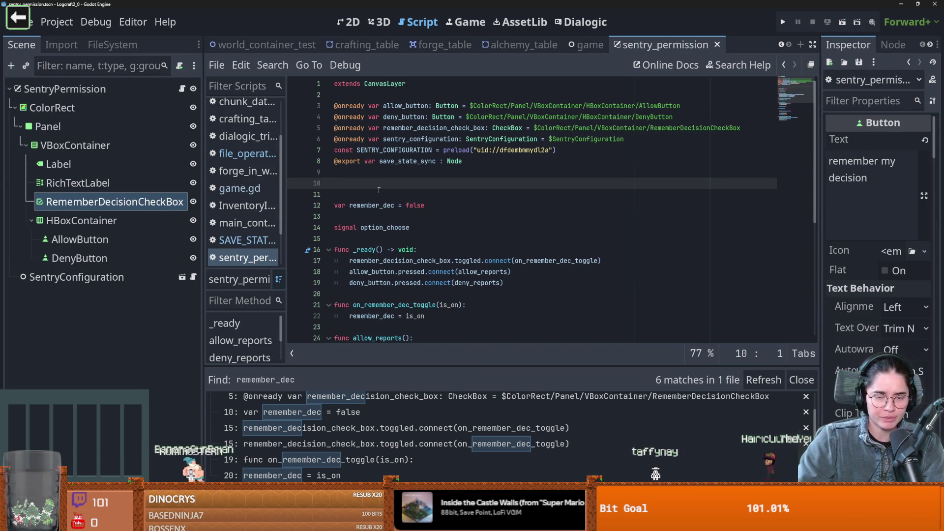
{"action": "type", "text": "va"}
{"action": "key", "text": "BackSpace"}
{"action": "key", "text": "BackSpace"}
{"action": "key", "text": "BackSpace"}
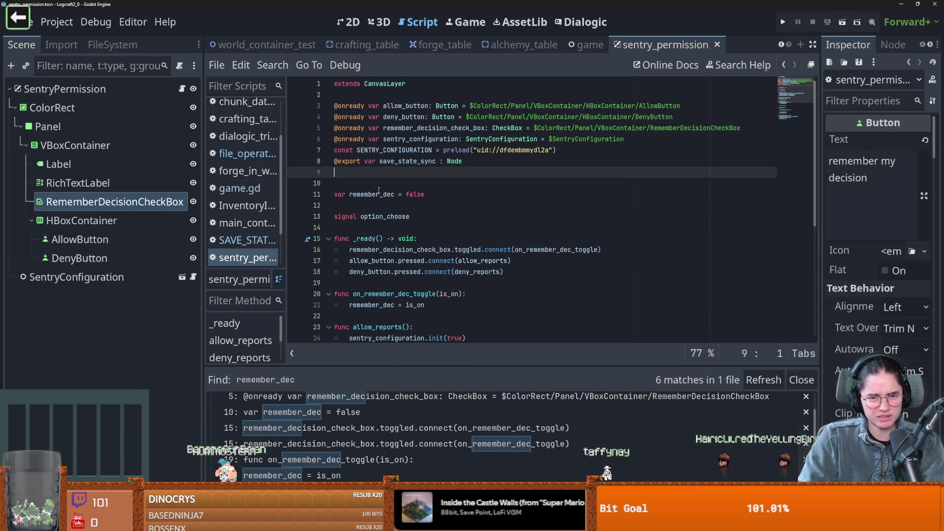
Step: Browse the Autoload globals in Project Settings, selecting the ToolInfo entry
{"action": "left_click", "coordinate": [57, 22]}
{"action": "left_click", "coordinate": [74, 38]}
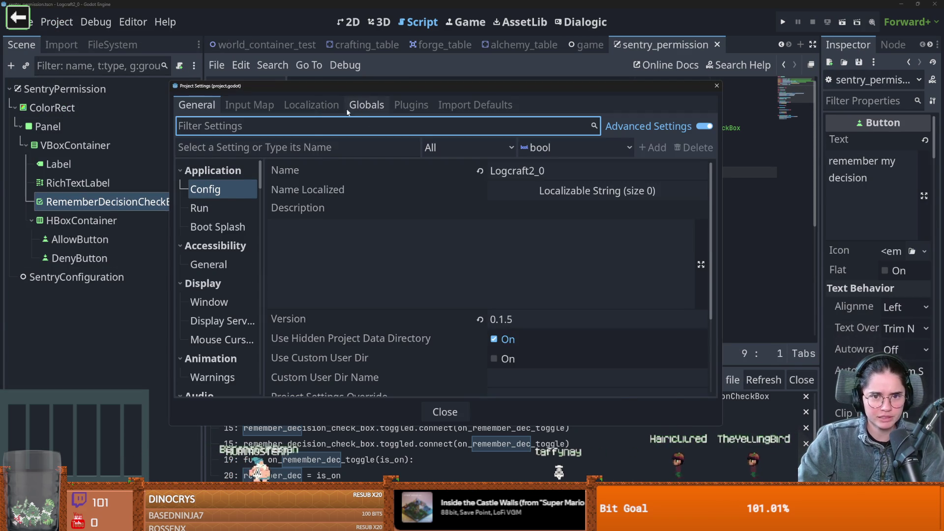
{"action": "left_click", "coordinate": [347, 111]}
{"action": "scroll", "coordinate": [235, 220], "scroll_direction": "down", "scroll_amount": 2}
{"action": "scroll", "coordinate": [235, 221], "scroll_direction": "up", "scroll_amount": 2}
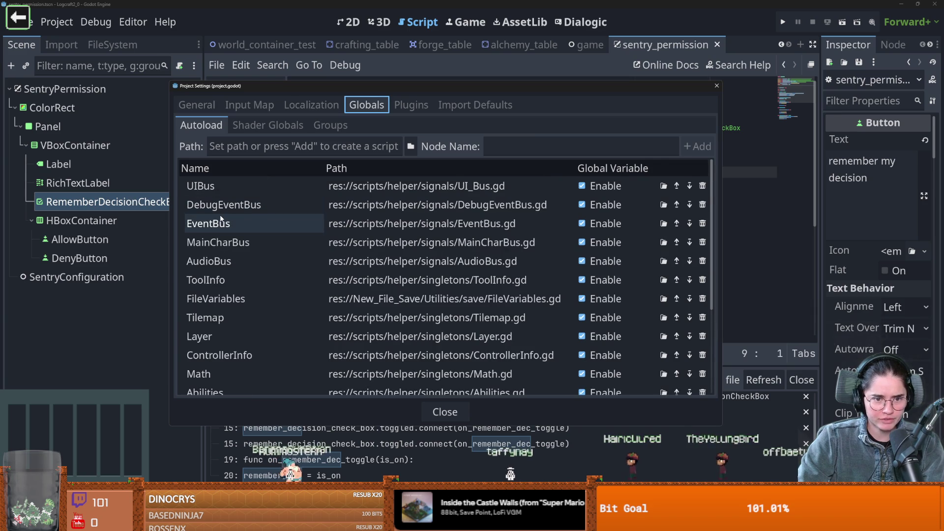
{"action": "scroll", "coordinate": [221, 220], "scroll_direction": "down", "scroll_amount": 1}
{"action": "scroll", "coordinate": [234, 232], "scroll_direction": "down", "scroll_amount": 1}
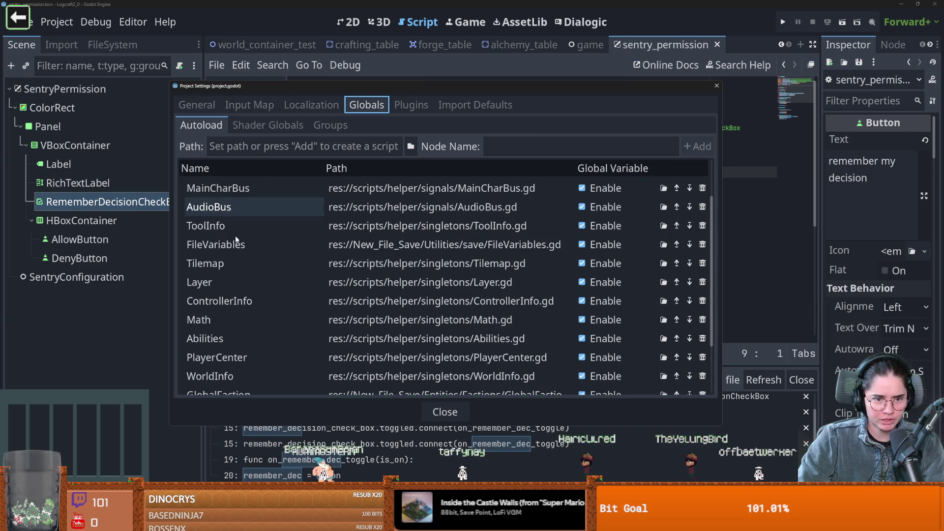
{"action": "left_click", "coordinate": [231, 226]}
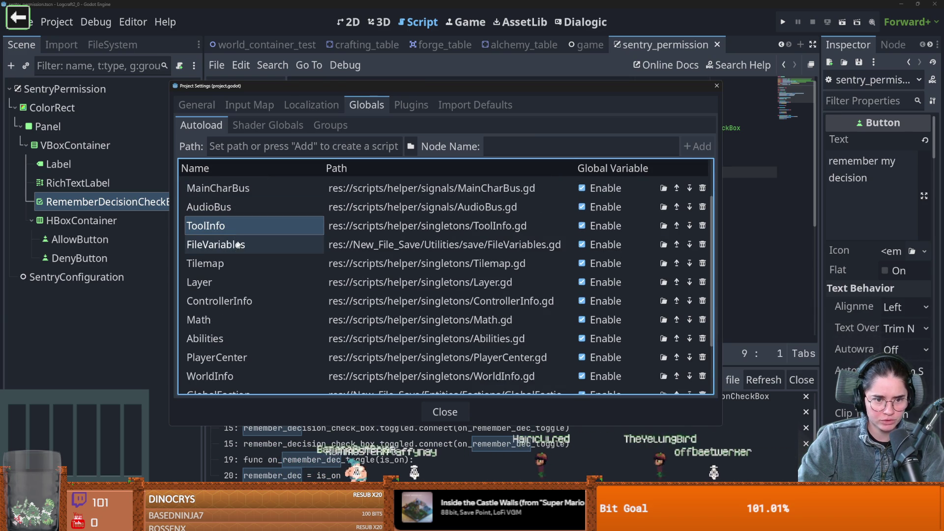
{"action": "scroll", "coordinate": [238, 253], "scroll_direction": "down", "scroll_amount": 1}
{"action": "scroll", "coordinate": [243, 275], "scroll_direction": "down", "scroll_amount": 1}
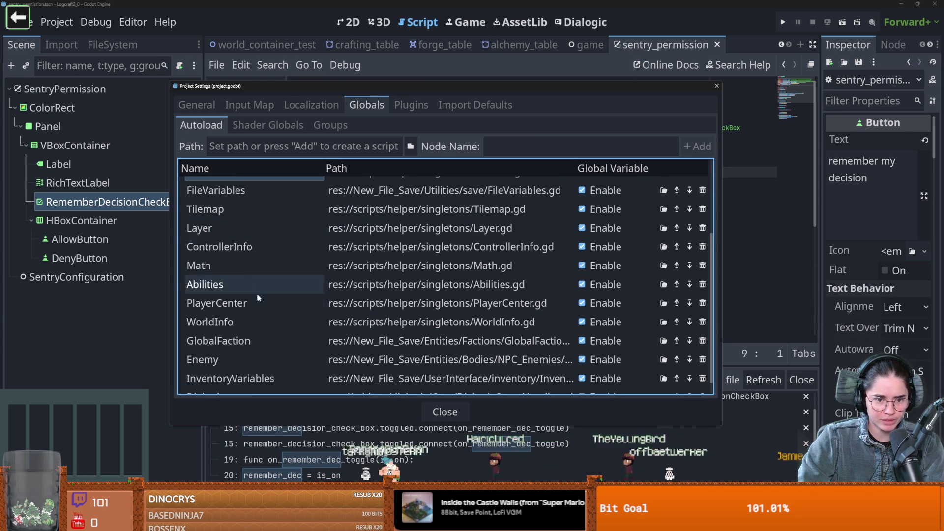
{"action": "scroll", "coordinate": [259, 294], "scroll_direction": "down", "scroll_amount": 1}
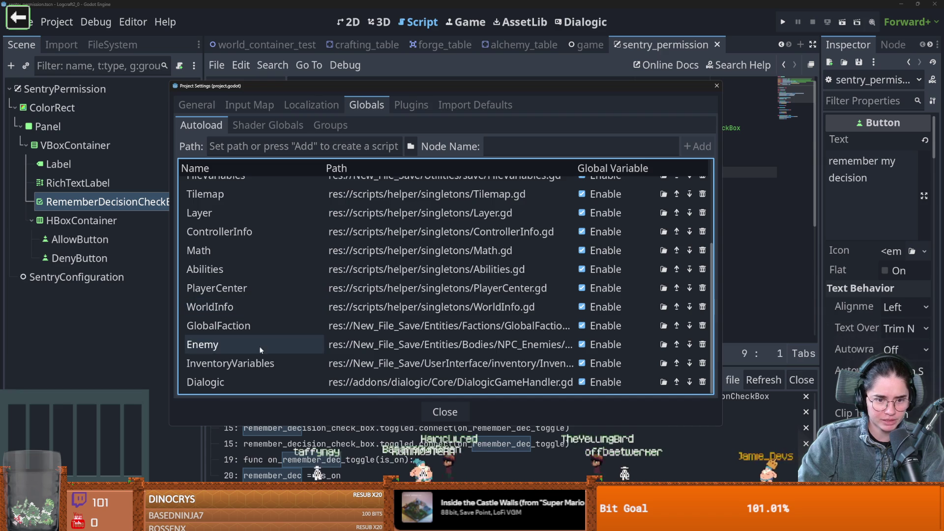
{"action": "scroll", "coordinate": [254, 333], "scroll_direction": "up", "scroll_amount": 3}
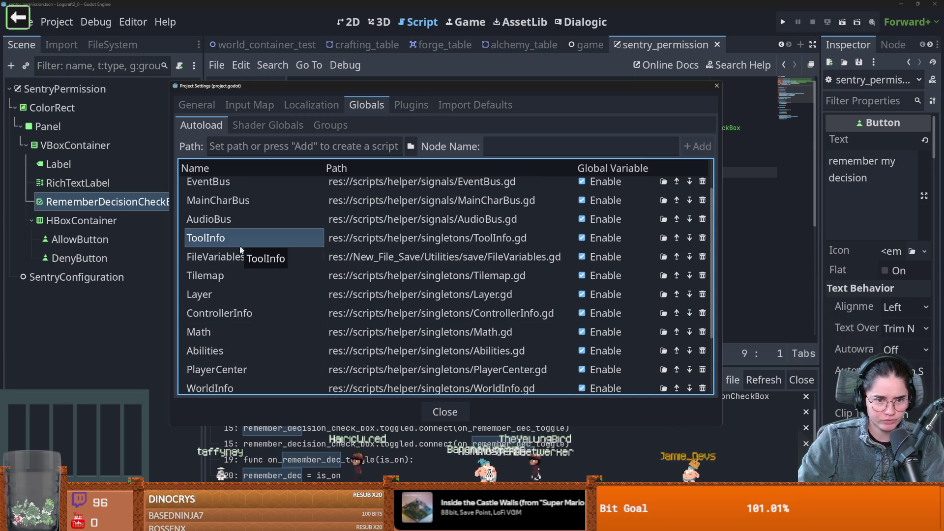
{"action": "scroll", "coordinate": [239, 248], "scroll_direction": "up", "scroll_amount": 2}
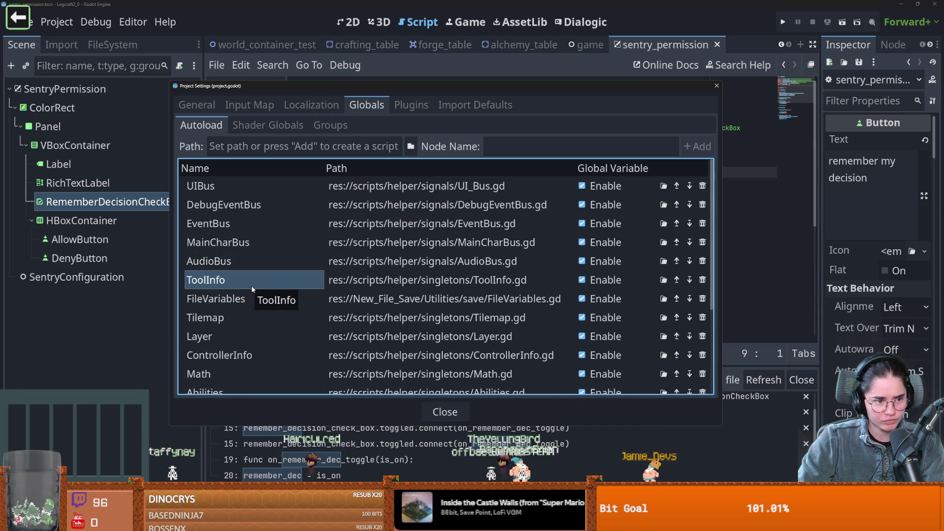
Step: Cancel renaming ToolInfo, close Project Settings, and bring up the project's file list
{"action": "left_click", "coordinate": [251, 285]}
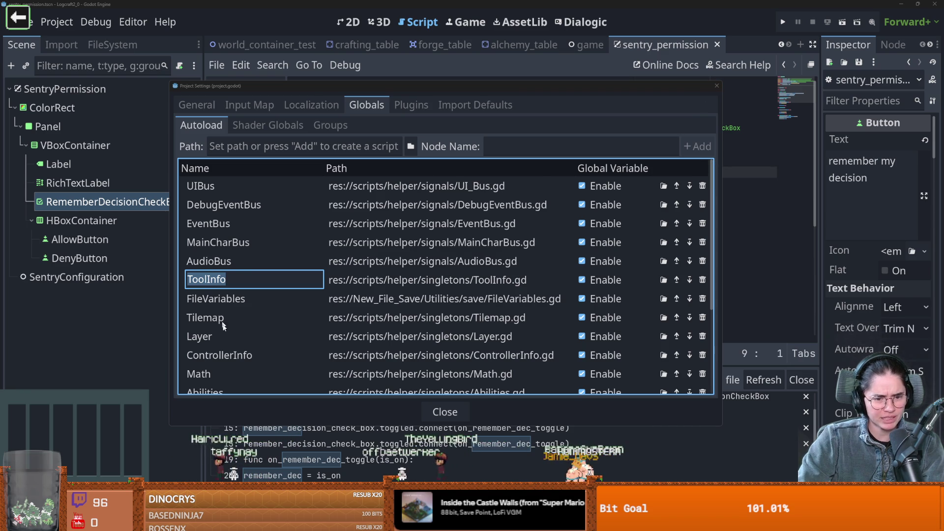
{"action": "scroll", "coordinate": [261, 238], "scroll_direction": "down", "scroll_amount": 2}
{"action": "key", "text": "Escape"}
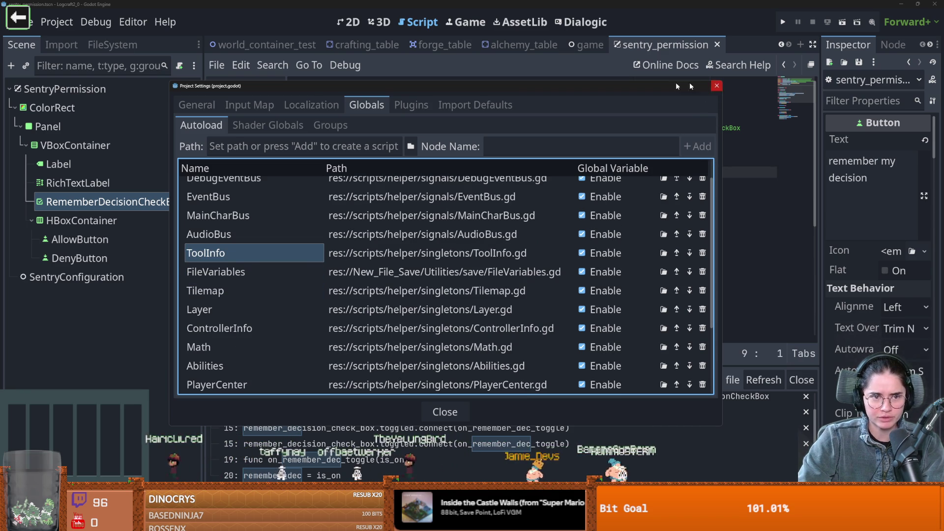
{"action": "key", "text": "Escape"}
{"action": "left_click", "coordinate": [113, 45]}
Step: Filter the FileSystem for 'gameFileVa' and open FileVariables.gd
{"action": "left_click", "coordinate": [54, 84]}
{"action": "type", "text": "game"}
{"action": "type", "text": "FileVari"}
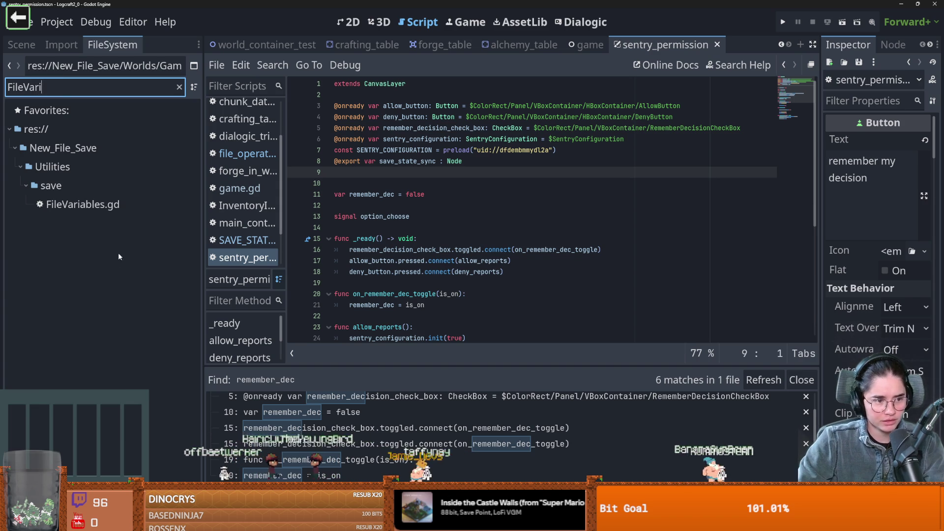
{"action": "double_click", "coordinate": [81, 206]}
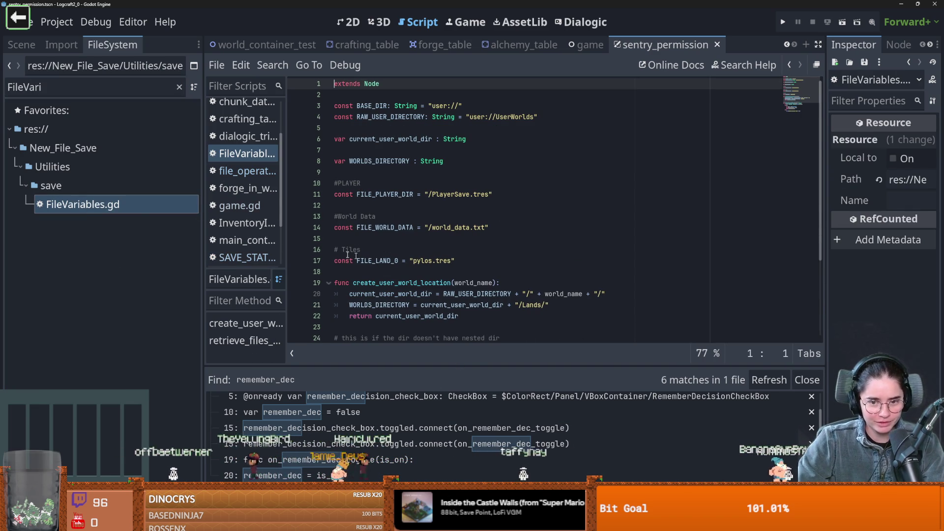
{"action": "left_click", "coordinate": [408, 250]}
{"action": "key", "text": "ctrl+s"}
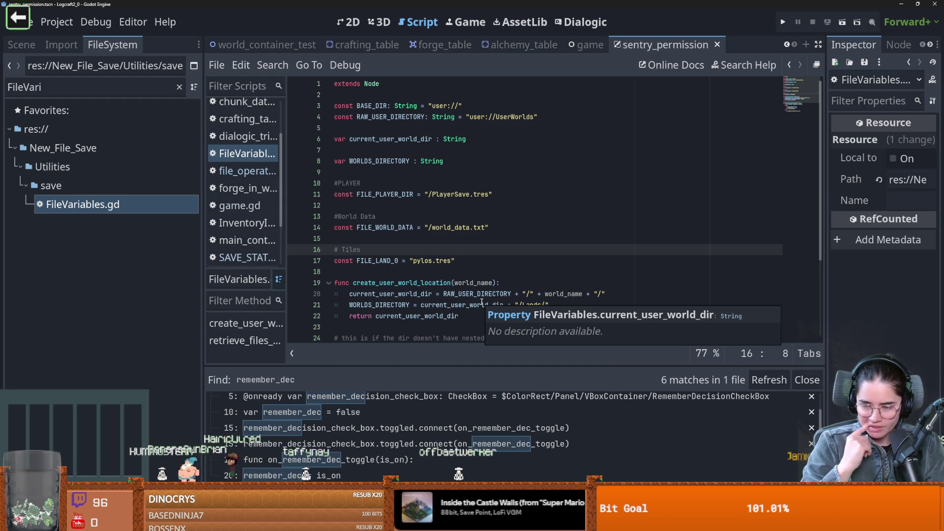
{"action": "key", "text": "ctrl+s"}
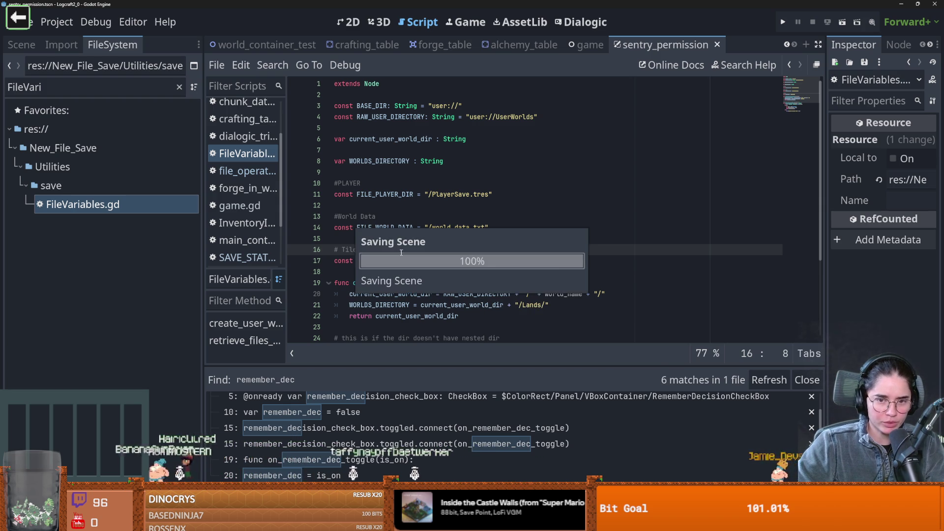
Step: Add a #Sentry File section above # Tiles with a copy of the FILE_WORLD_DATA line
{"action": "key", "text": "ctrl+shift+Return"}
{"action": "key", "text": "ctrl+shift+Return"}
{"action": "type", "text": "#Sentry File"}
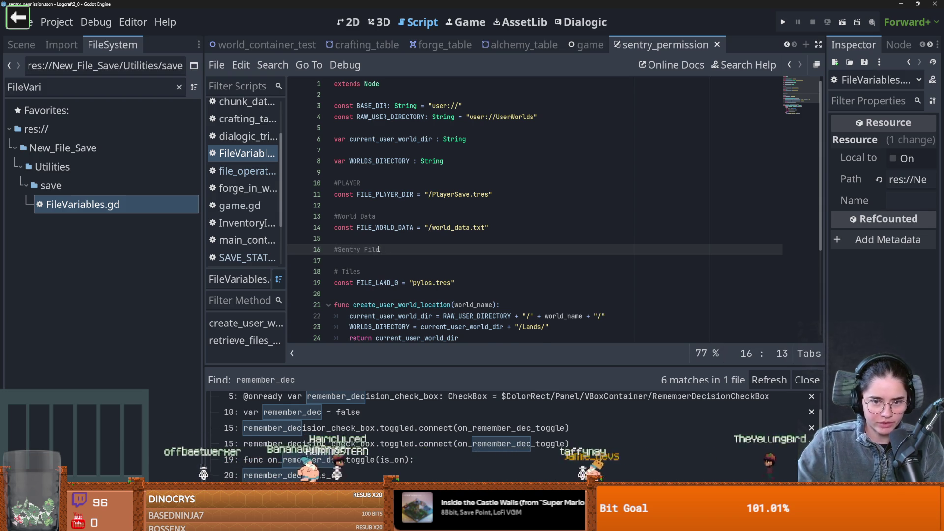
{"action": "key", "text": "Return"}
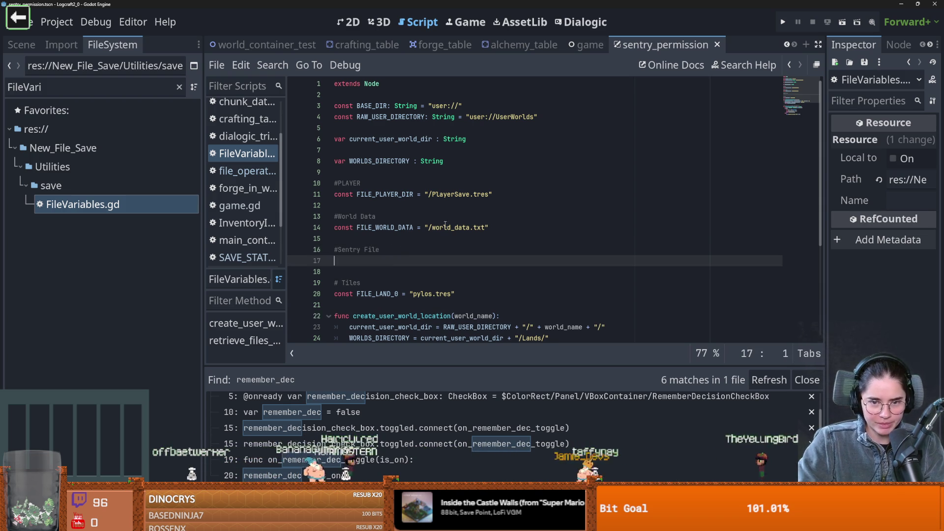
{"action": "triple_click", "coordinate": [488, 229]}
{"action": "key", "text": "ctrl+c"}
{"action": "left_click", "coordinate": [383, 260]}
{"action": "key", "text": "ctrl+v"}
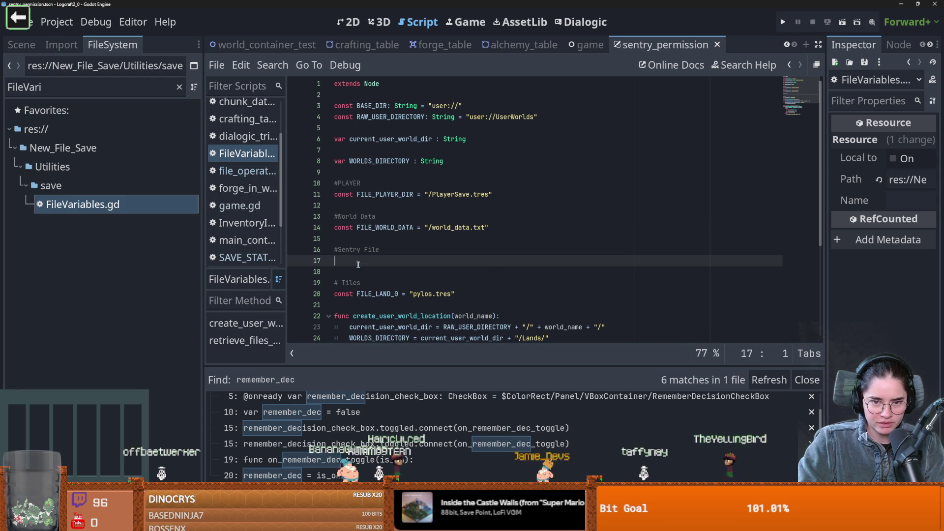
Step: Rename the copied constant to SENTRY_DECISION = "/sentry.tres" and save the script
{"action": "double_click", "coordinate": [382, 261]}
{"action": "type", "text": "SENTRY"}
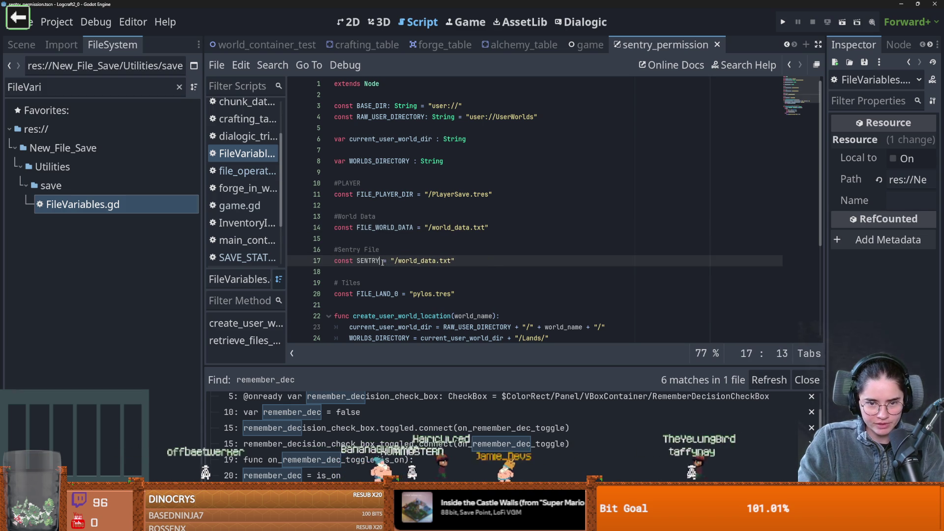
{"action": "type", "text": "_DECISION"}
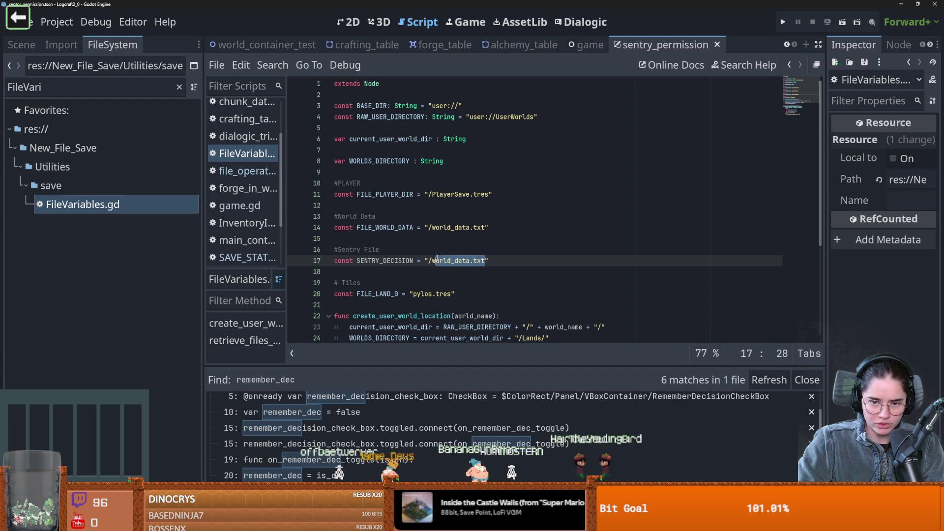
{"action": "scroll", "coordinate": [491, 310], "scroll_direction": "down", "scroll_amount": 3}
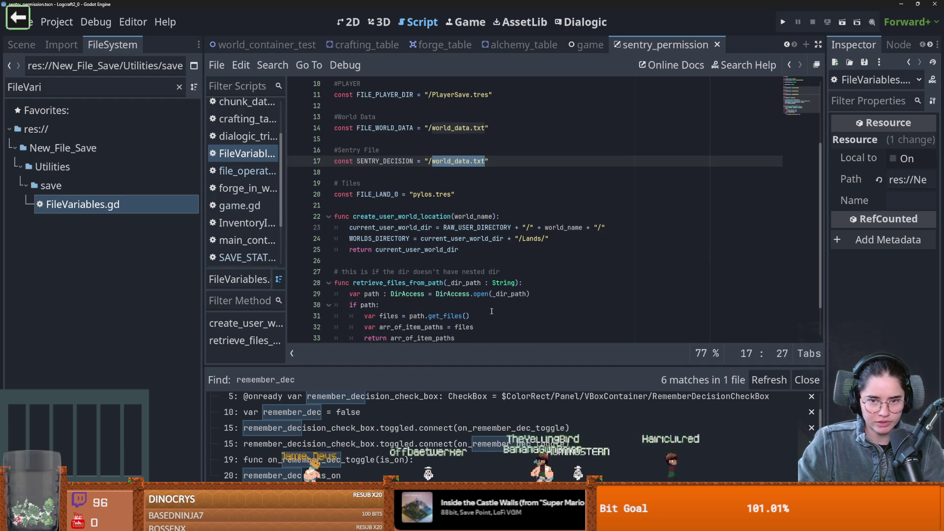
{"action": "scroll", "coordinate": [494, 308], "scroll_direction": "up", "scroll_amount": 3}
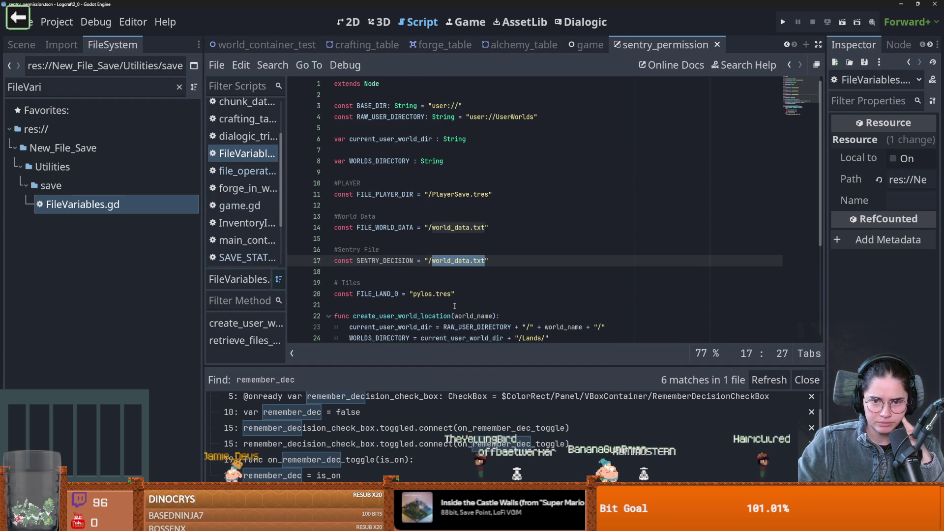
{"action": "scroll", "coordinate": [455, 306], "scroll_direction": "down", "scroll_amount": 5}
{"action": "scroll", "coordinate": [455, 306], "scroll_direction": "up", "scroll_amount": 3}
{"action": "type", "text": "sentry"}
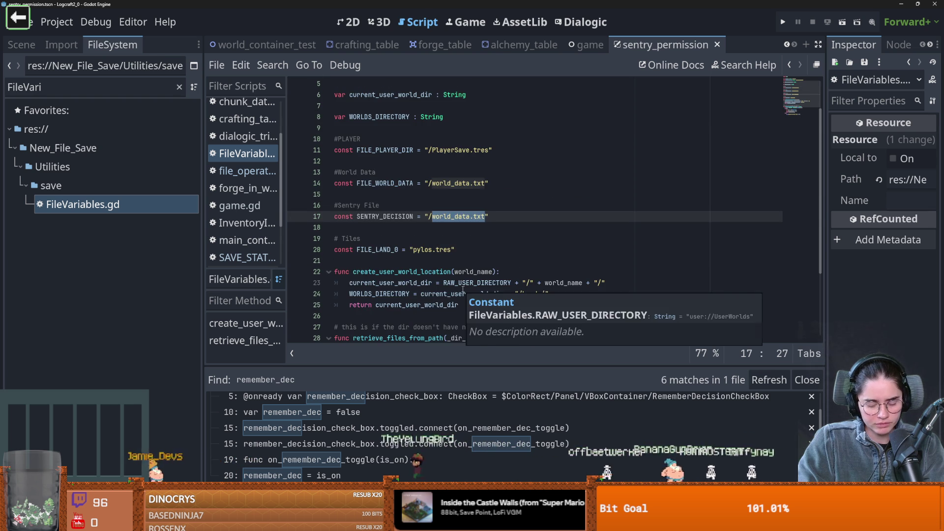
{"action": "key", "text": "BackSpace"}
{"action": "type", "text": ".tres"}
{"action": "key", "text": "ctrl+s"}
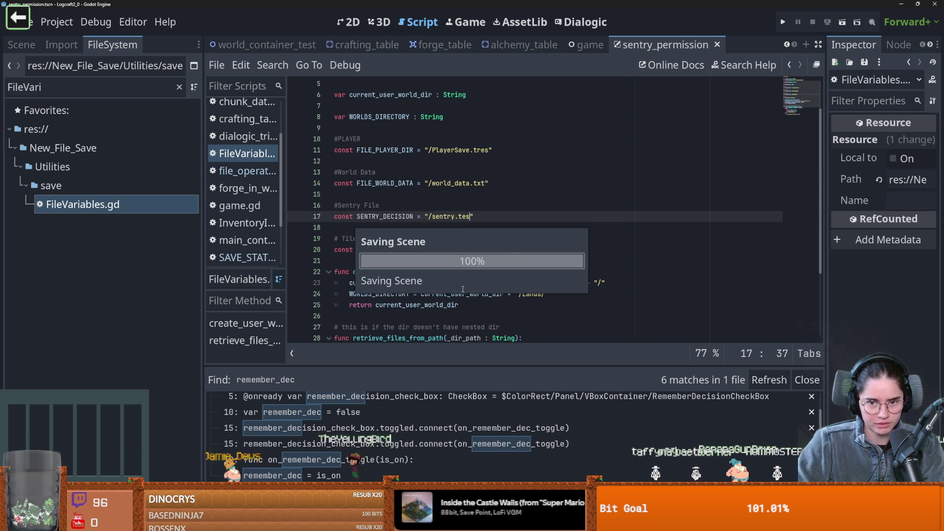
{"action": "key", "text": "Left"}
{"action": "key", "text": "Left"}
{"action": "key", "text": "ctrl+s"}
{"action": "double_click", "coordinate": [385, 217]}
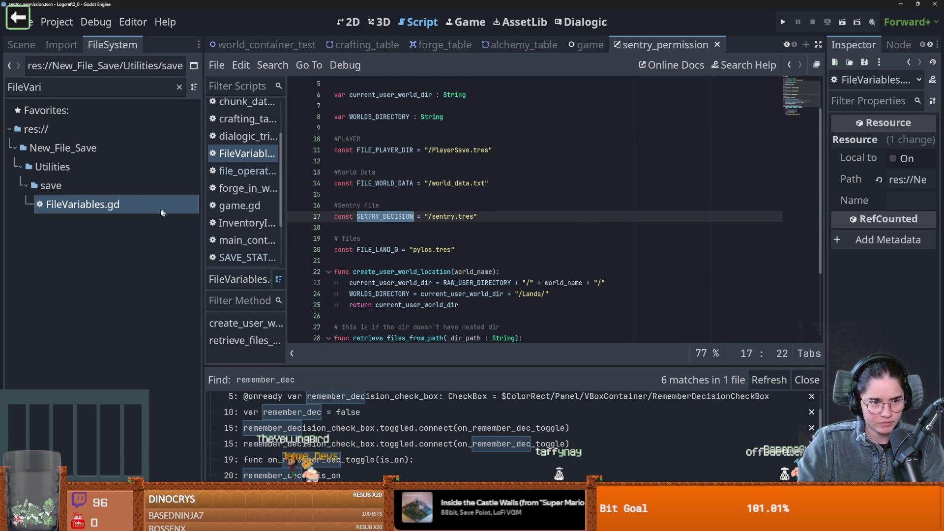
{"action": "left_click", "coordinate": [179, 87]}
{"action": "scroll", "coordinate": [123, 246], "scroll_direction": "down", "scroll_amount": 5}
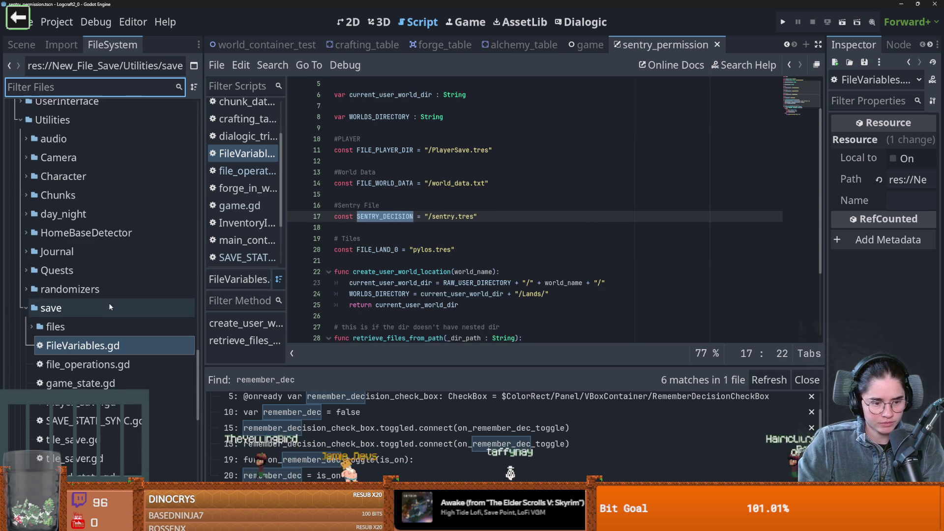
Step: Open sentry_permission.gd from the Scene dock's root node, then switch to the game scene
{"action": "left_click", "coordinate": [21, 45]}
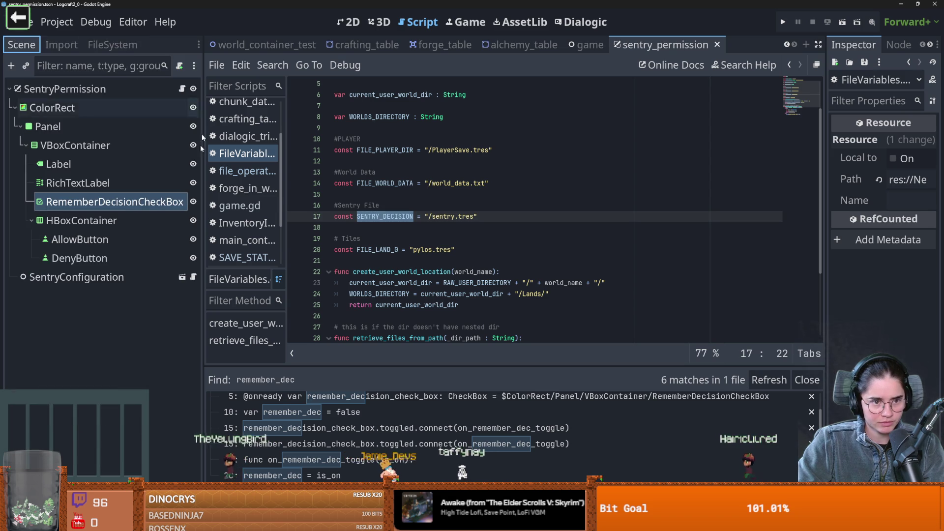
{"action": "left_click", "coordinate": [182, 89]}
{"action": "scroll", "coordinate": [423, 246], "scroll_direction": "down", "scroll_amount": 5}
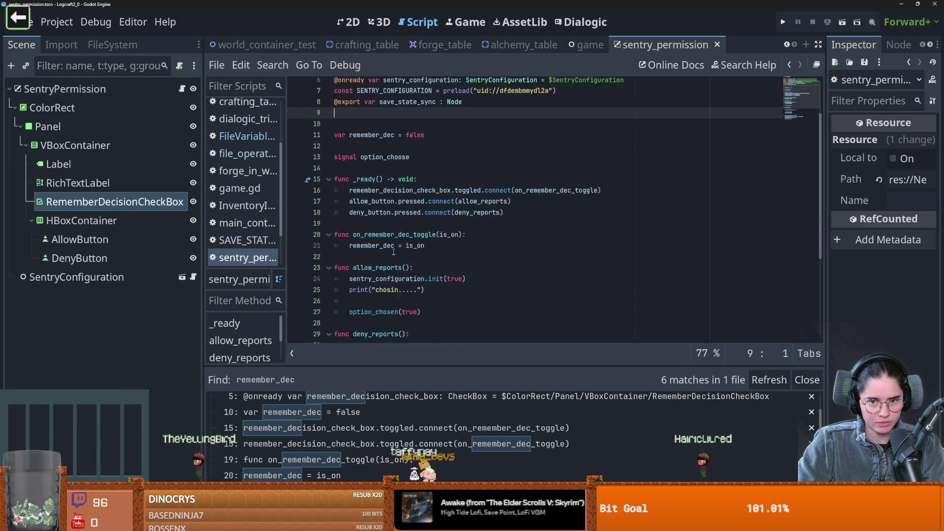
{"action": "left_click", "coordinate": [29, 89]}
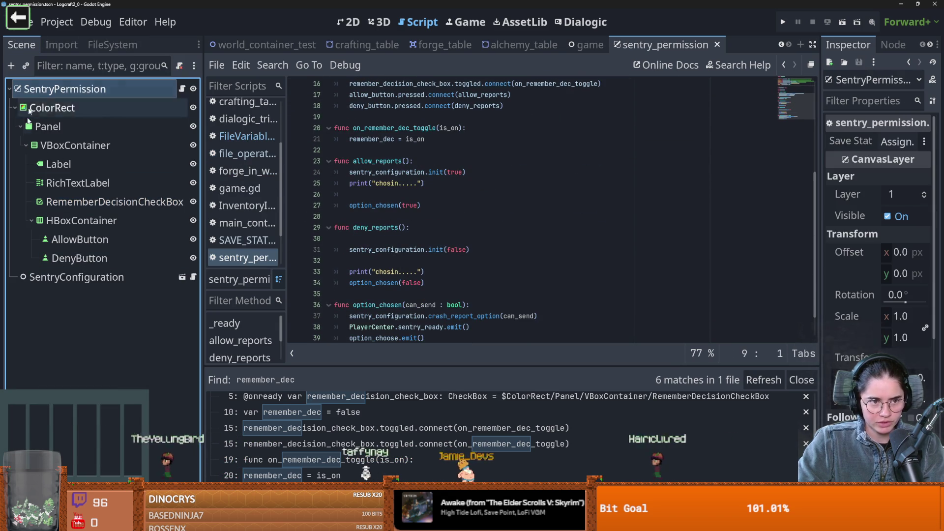
{"action": "left_click", "coordinate": [15, 108]}
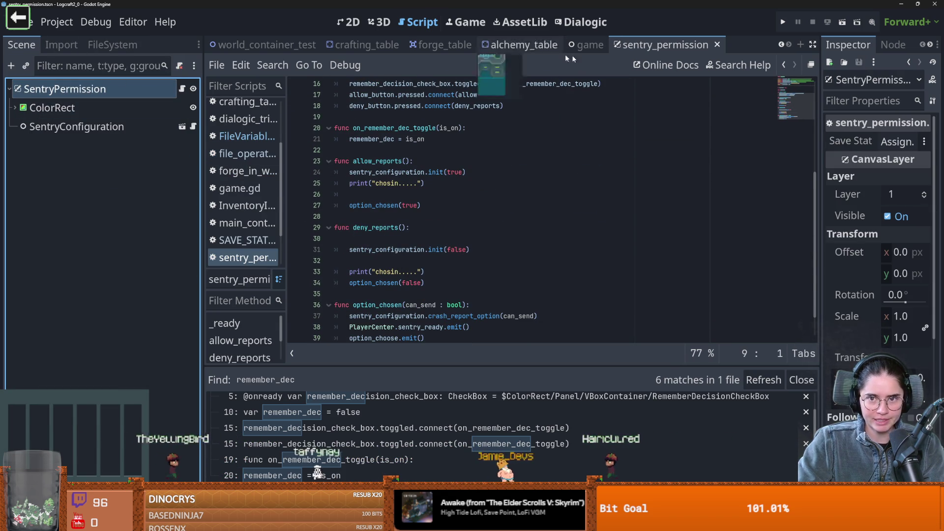
{"action": "left_click", "coordinate": [585, 44]}
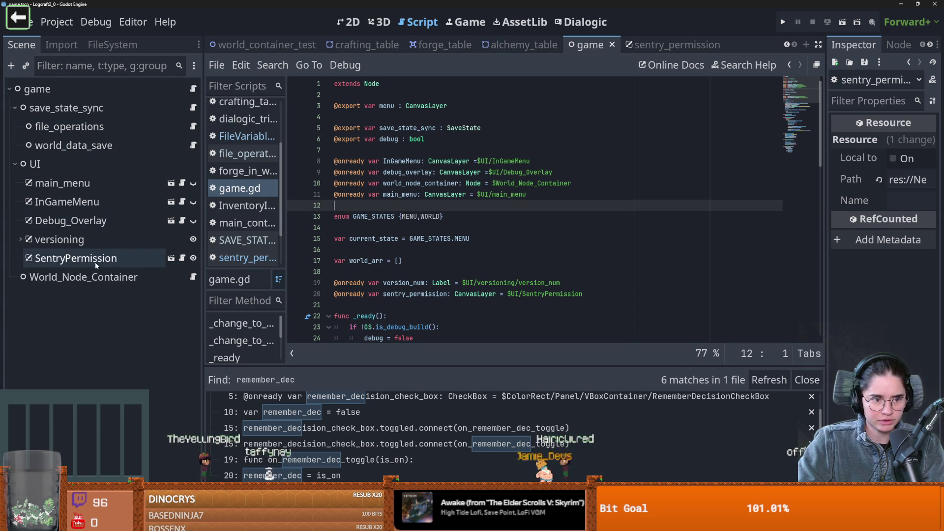
Step: Drag save_state_sync into SentryPermission's Save State Sync slot, save, and open SAVE_STATE_SYNC.gd
{"action": "left_click", "coordinate": [95, 259]}
{"action": "left_click_drag", "start_coordinate": [821, 217], "coordinate": [670, 217]}
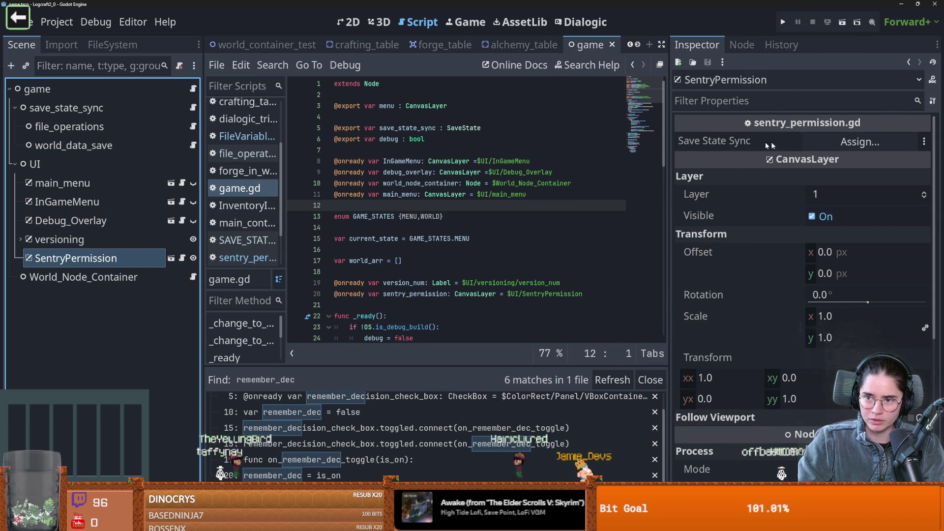
{"action": "mouse_move", "coordinate": [64, 107]}
{"action": "left_mouse_down"}
{"action": "mouse_move", "coordinate": [134, 122]}
{"action": "mouse_move", "coordinate": [860, 141]}
{"action": "left_mouse_up"}
{"action": "key", "text": "ctrl+s"}
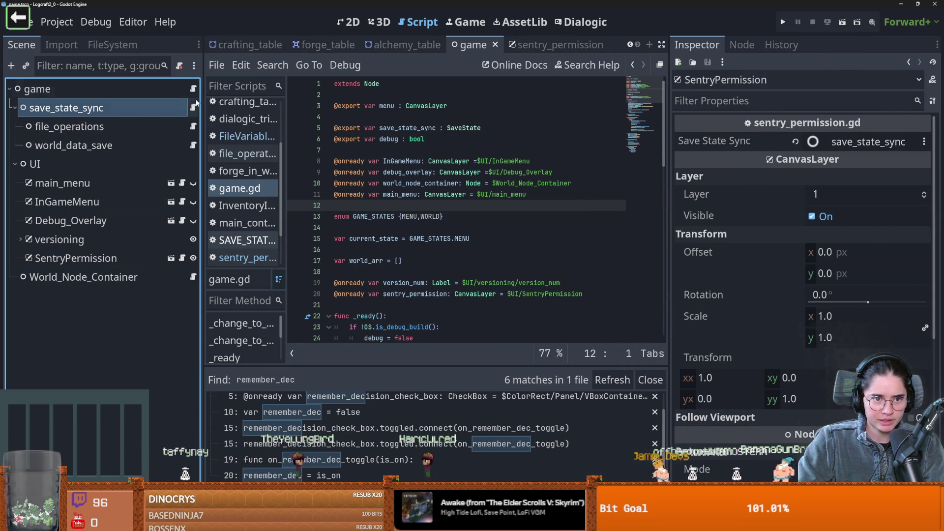
{"action": "left_click", "coordinate": [192, 107]}
{"action": "scroll", "coordinate": [407, 191], "scroll_direction": "down", "scroll_amount": 1}
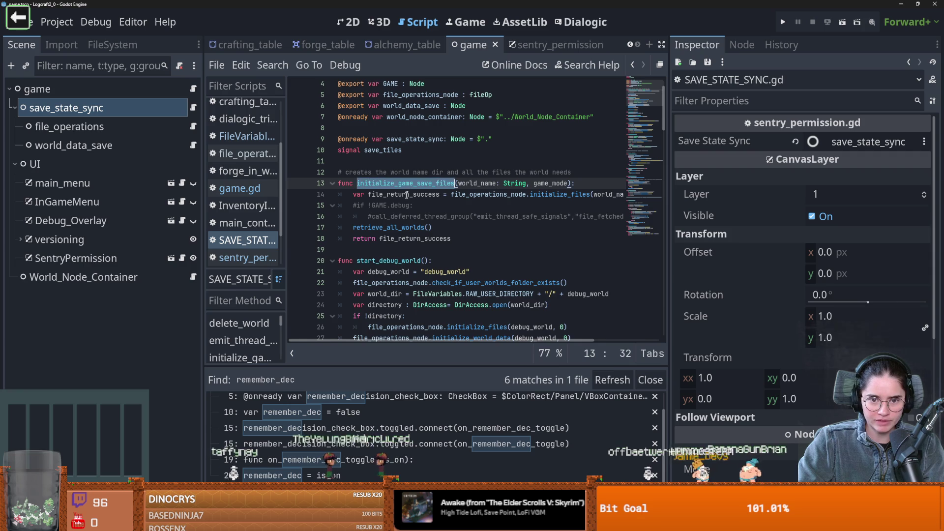
{"action": "scroll", "coordinate": [407, 192], "scroll_direction": "down", "scroll_amount": 6}
{"action": "left_click", "coordinate": [392, 204]}
{"action": "double_click", "coordinate": [392, 204]}
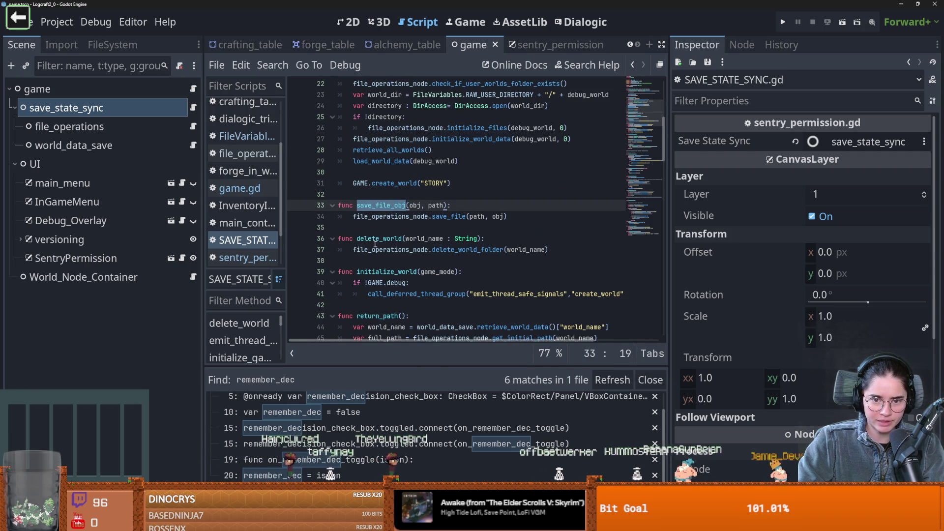
{"action": "scroll", "coordinate": [404, 229], "scroll_direction": "down", "scroll_amount": 5}
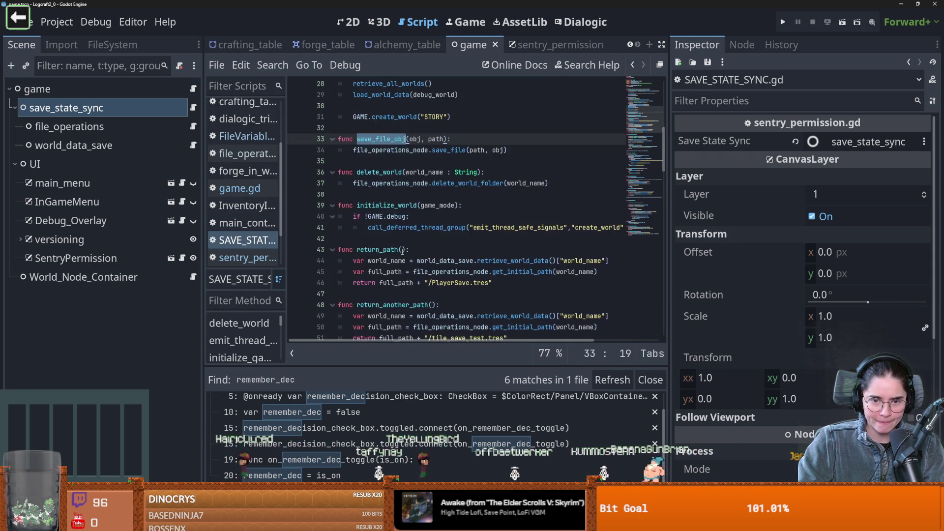
{"action": "scroll", "coordinate": [402, 252], "scroll_direction": "down", "scroll_amount": 10}
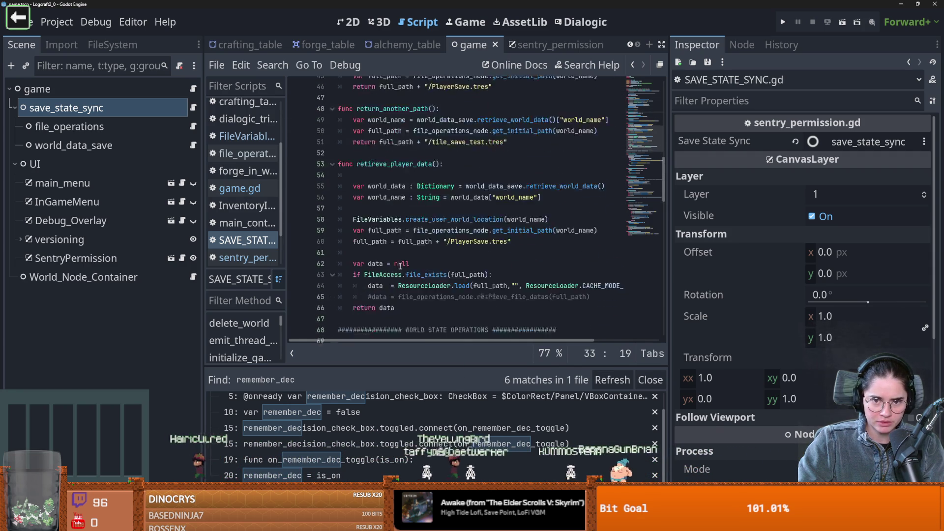
{"action": "scroll", "coordinate": [400, 266], "scroll_direction": "down", "scroll_amount": 7}
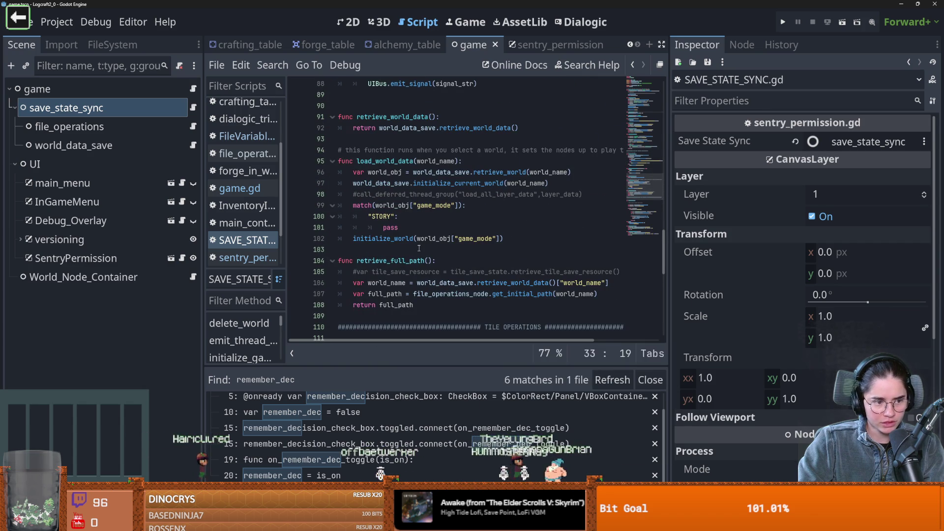
{"action": "scroll", "coordinate": [435, 270], "scroll_direction": "down", "scroll_amount": 4}
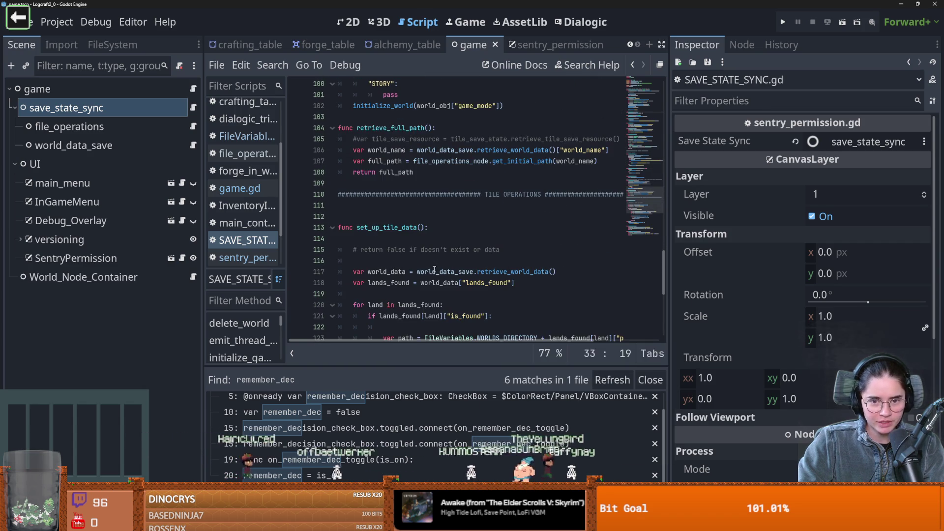
{"action": "mouse_move", "coordinate": [667, 258]}
{"action": "left_mouse_down"}
{"action": "mouse_move", "coordinate": [671, 307]}
{"action": "mouse_move", "coordinate": [624, 296]}
{"action": "left_mouse_up"}
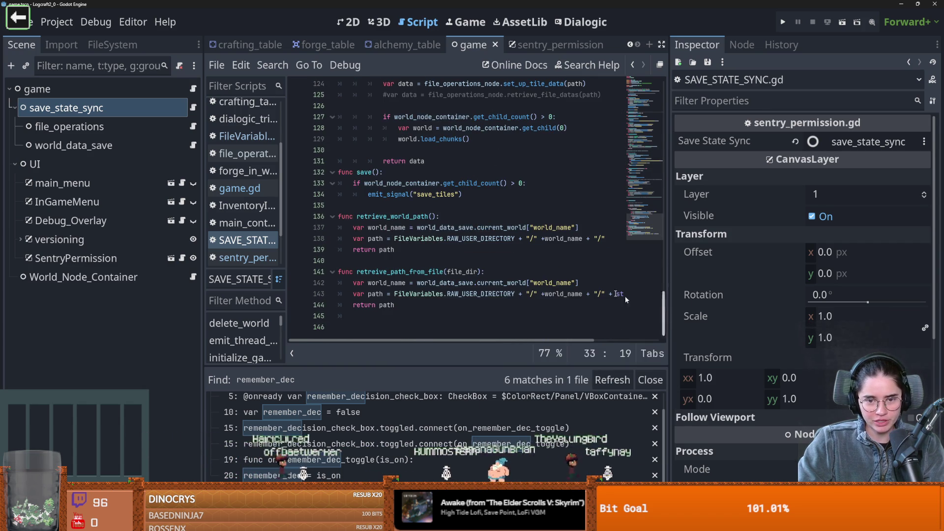
{"action": "left_click", "coordinate": [448, 261]}
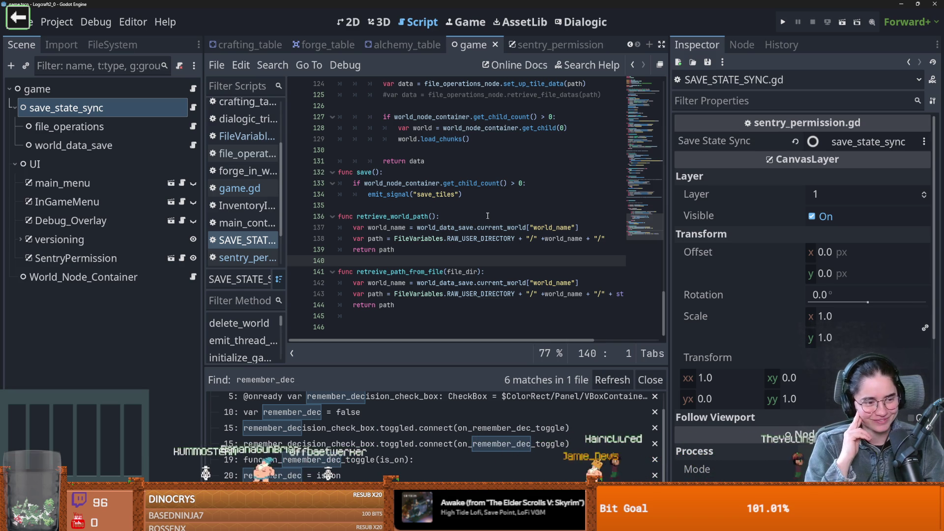
{"action": "scroll", "coordinate": [489, 246], "scroll_direction": "up", "scroll_amount": 4}
{"action": "scroll", "coordinate": [491, 280], "scroll_direction": "down", "scroll_amount": 3}
{"action": "scroll", "coordinate": [491, 281], "scroll_direction": "up", "scroll_amount": 5}
{"action": "mouse_move", "coordinate": [661, 279]}
{"action": "left_mouse_down"}
{"action": "mouse_move", "coordinate": [662, 104]}
{"action": "mouse_move", "coordinate": [654, 161]}
{"action": "mouse_move", "coordinate": [660, 129]}
{"action": "left_mouse_up"}
Step: Add blank lines after the end of save_file_obj's body
{"action": "left_click", "coordinate": [496, 248]}
{"action": "key", "text": "Return"}
{"action": "key", "text": "Return"}
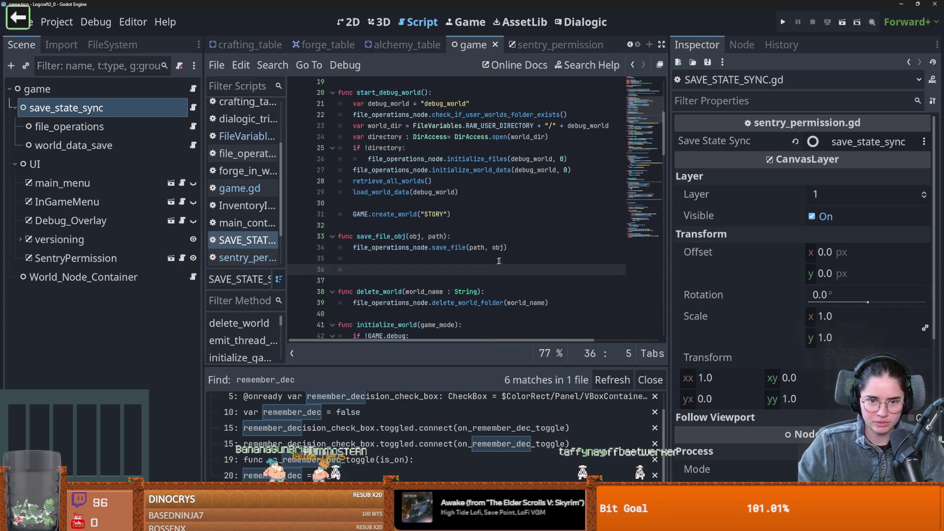
{"action": "key", "text": "BackSpace"}
{"action": "key", "text": "BackSpace"}
{"action": "key", "text": "BackSpace"}
{"action": "type", "text": "_"}
Step: Search the script for 'load' and step through the load matches
{"action": "key", "text": "Escape"}
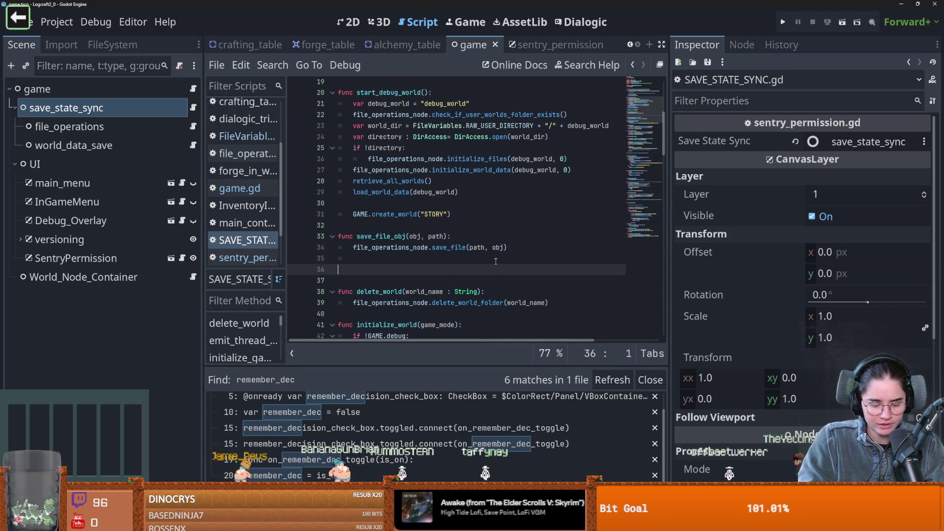
{"action": "key", "text": "ctrl+f"}
{"action": "type", "text": "load"}
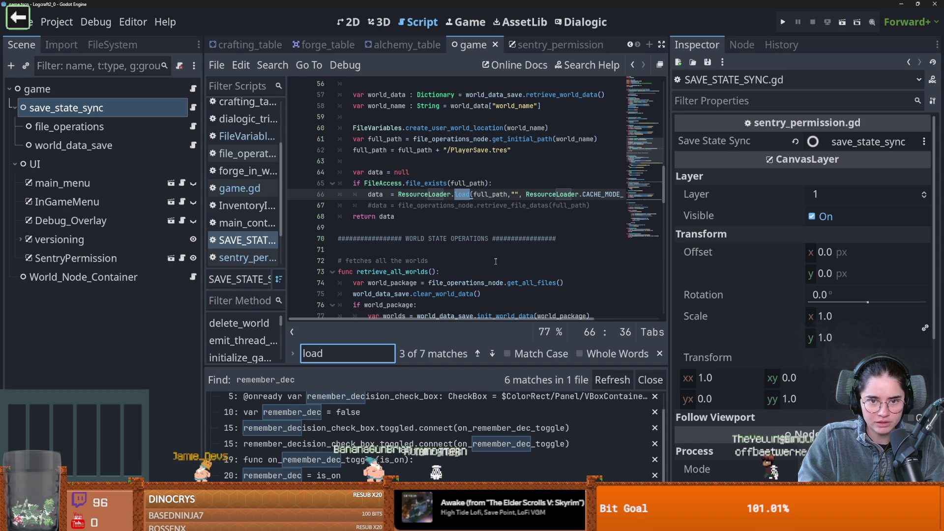
{"action": "key", "text": "Return"}
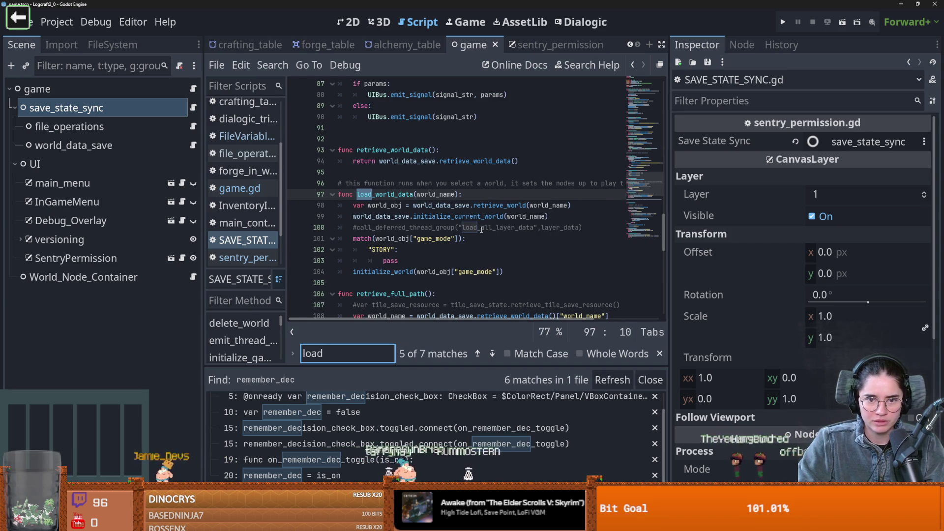
{"action": "double_click", "coordinate": [400, 195]}
{"action": "left_click", "coordinate": [346, 352]}
{"action": "key", "text": "Return"}
{"action": "key", "text": "Return"}
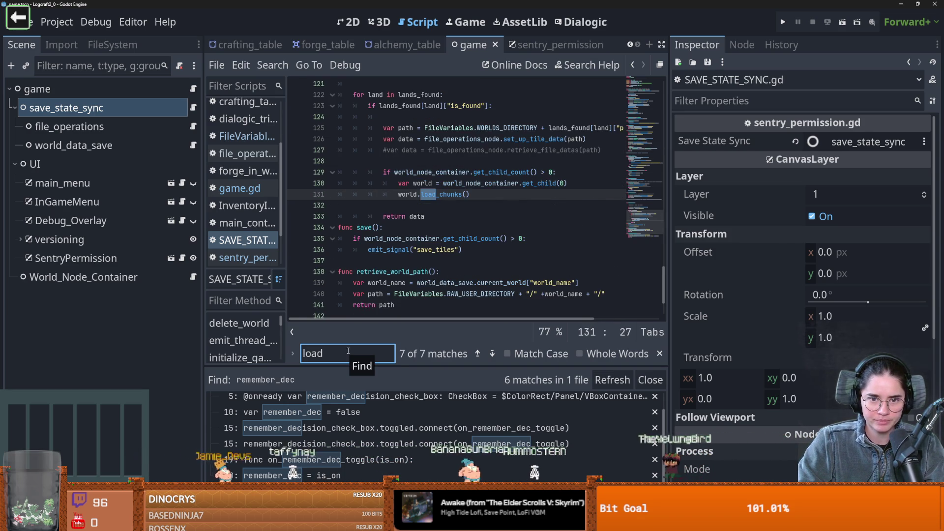
{"action": "left_click", "coordinate": [392, 278]}
Step: Delete the stray empty lines 85 and 90, then return to blank line 36
{"action": "scroll", "coordinate": [398, 279], "scroll_direction": "up", "scroll_amount": 10}
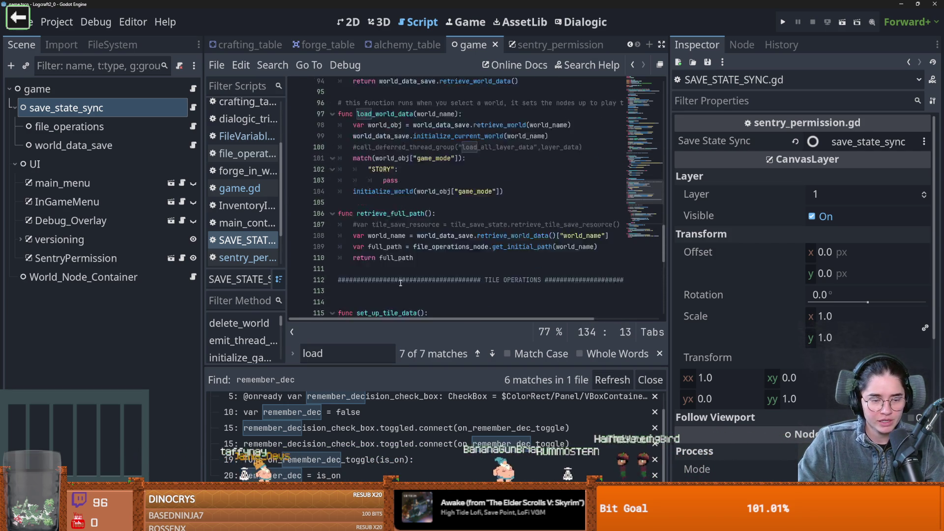
{"action": "scroll", "coordinate": [403, 280], "scroll_direction": "up", "scroll_amount": 6}
{"action": "left_click", "coordinate": [387, 217]}
{"action": "key", "text": "BackSpace"}
{"action": "left_click", "coordinate": [360, 277]}
{"action": "key", "text": "BackSpace"}
{"action": "scroll", "coordinate": [391, 244], "scroll_direction": "up", "scroll_amount": 17}
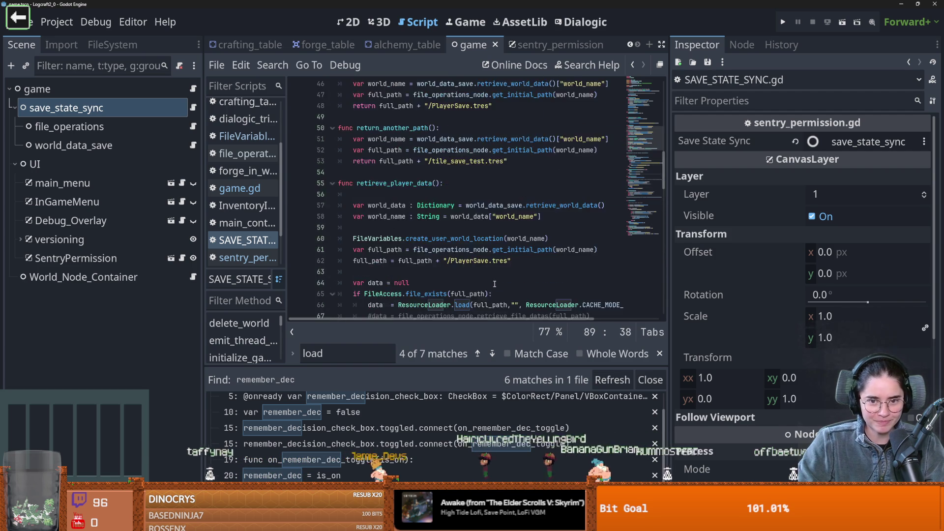
{"action": "left_click", "coordinate": [390, 240]}
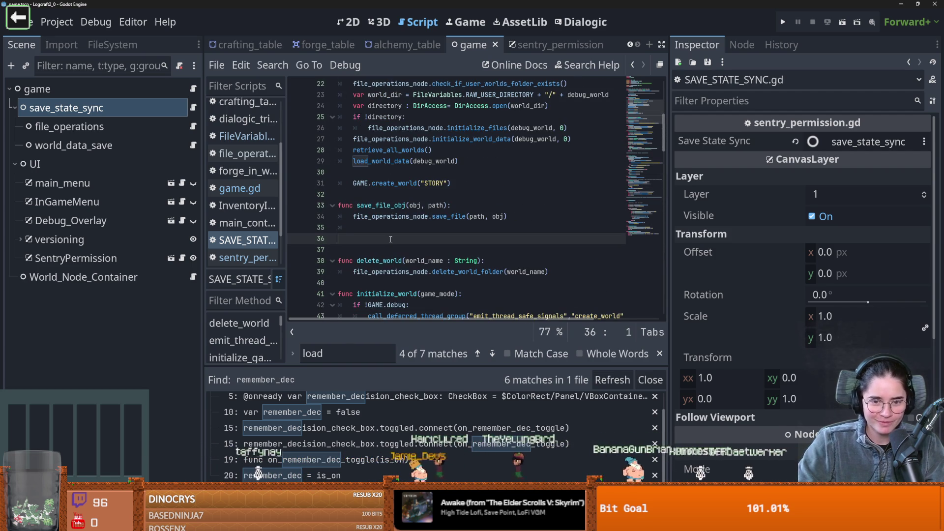
Step: Write func load_file_obj(path) returning file_operations_node.load_file_data(path), and save
{"action": "type", "text": "func load_file"}
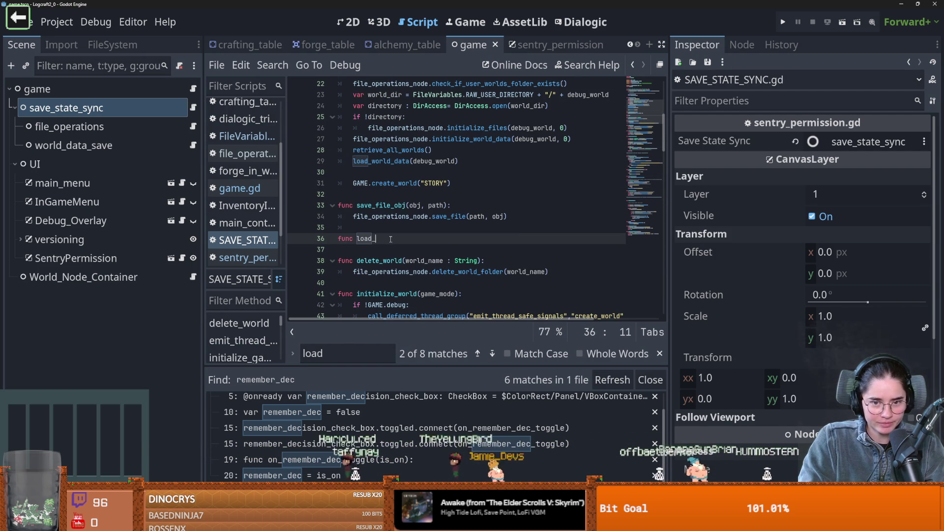
{"action": "type", "text": "_obj(path"}
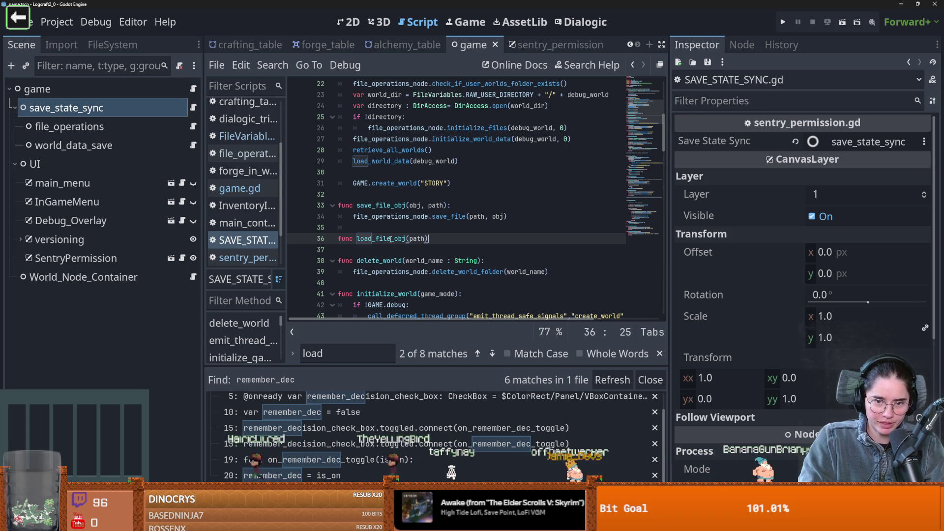
{"action": "type", "text": "):"}
{"action": "key", "text": "Return"}
{"action": "type", "text": "pass"}
{"action": "key", "text": "ctrl+s"}
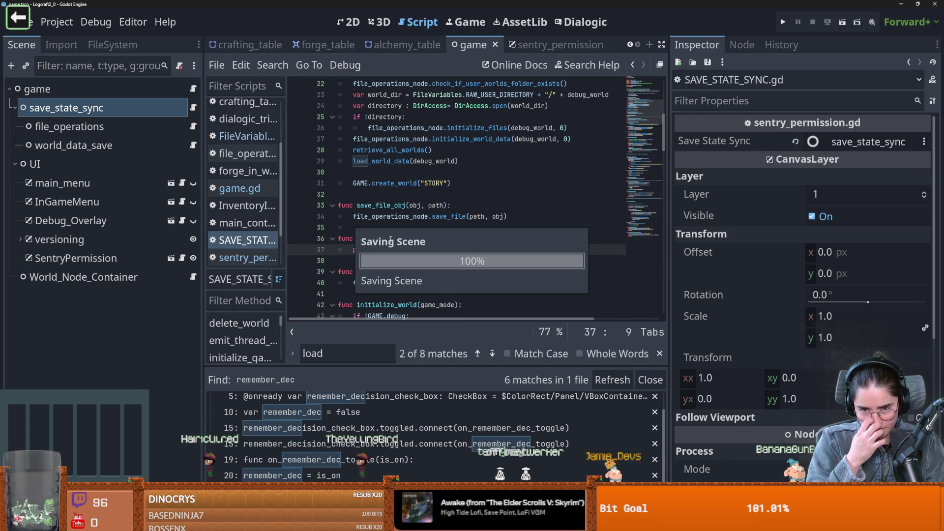
{"action": "key", "text": "BackSpace"}
{"action": "key", "text": "BackSpace"}
{"action": "key", "text": "BackSpace"}
{"action": "key", "text": "BackSpace"}
{"action": "type", "text": "reut"}
{"action": "key", "text": "BackSpace"}
{"action": "key", "text": "BackSpace"}
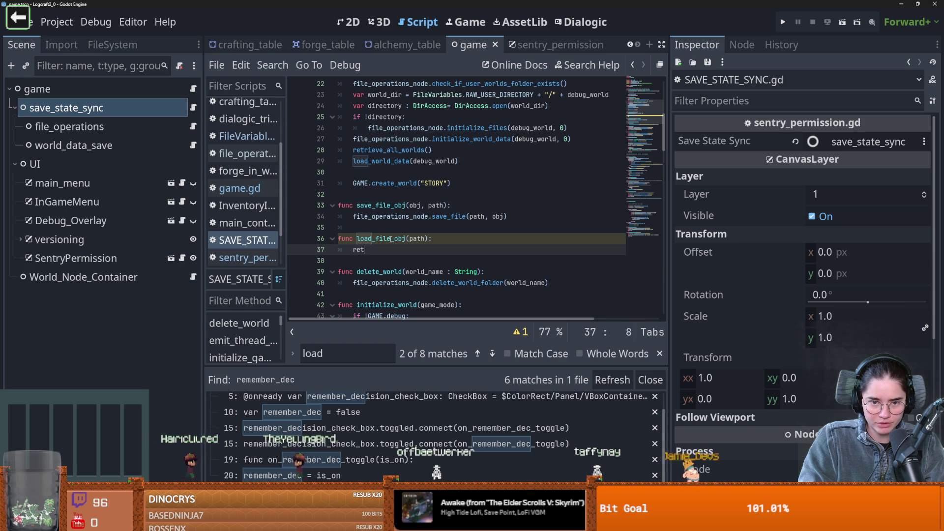
{"action": "type", "text": "turn file_operations_node.load_file_data("}
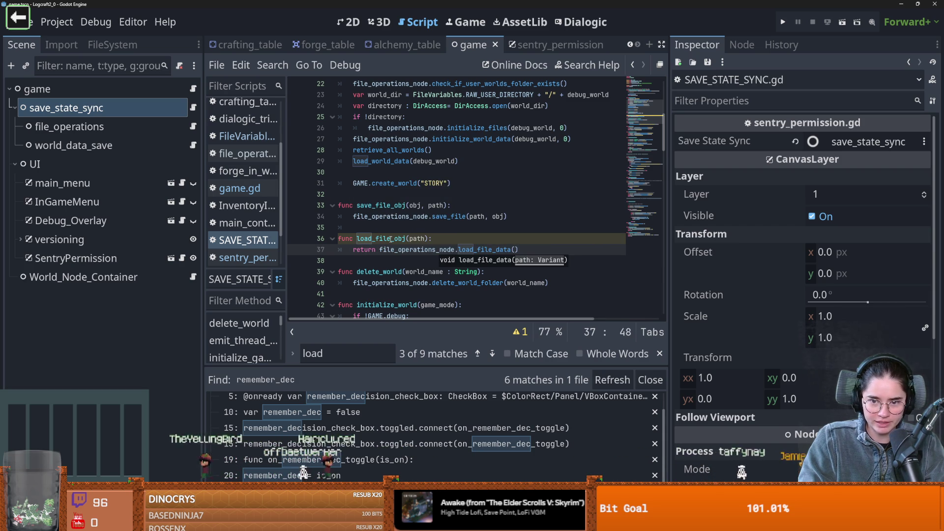
{"action": "type", "text": "path"}
{"action": "key", "text": "ctrl+s"}
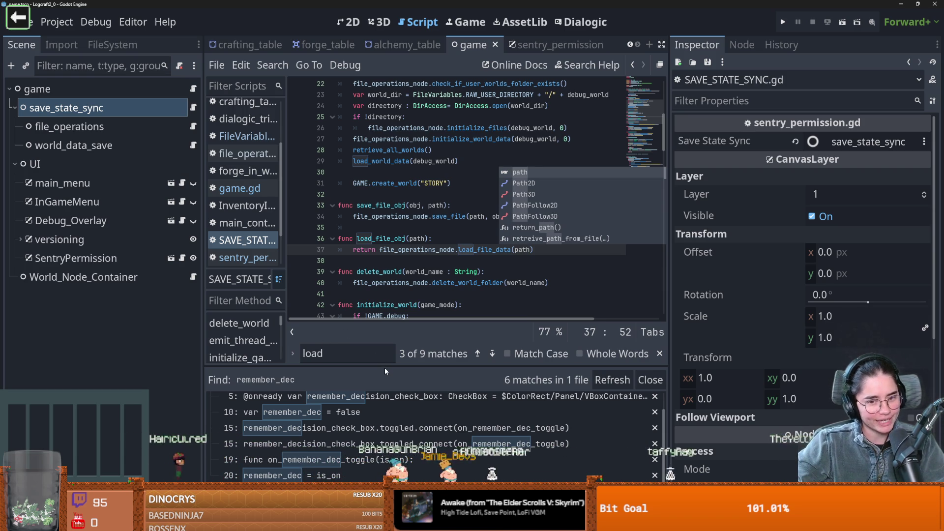
Step: Resize the docks to enlarge the code editor, save again, and return to sentry_permission.gd
{"action": "left_click_drag", "start_coordinate": [383, 366], "coordinate": [312, 392]}
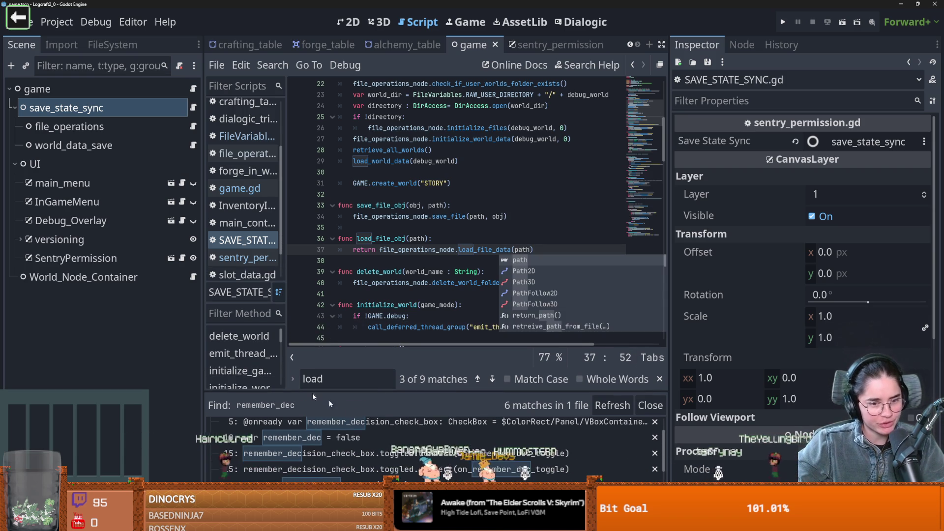
{"action": "left_click_drag", "start_coordinate": [203, 336], "coordinate": [165, 319]}
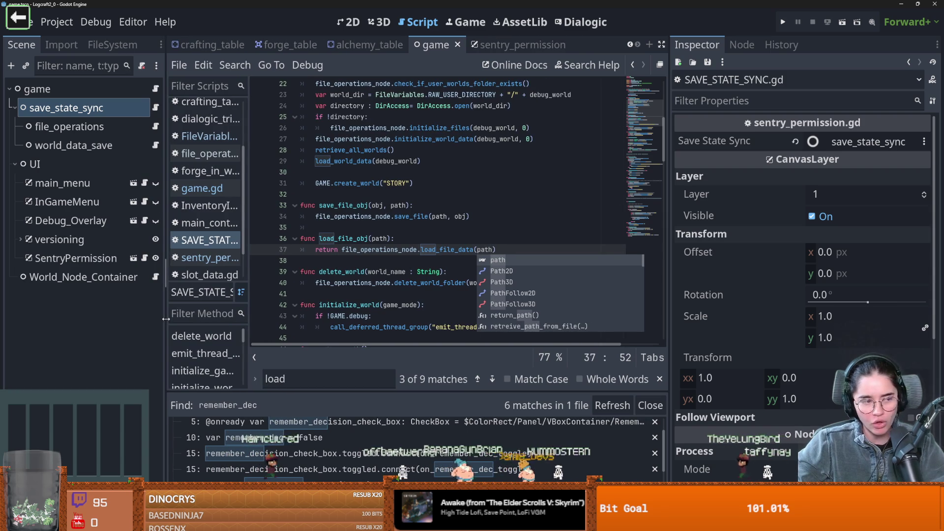
{"action": "left_click", "coordinate": [445, 227]}
{"action": "key", "text": "ctrl+s"}
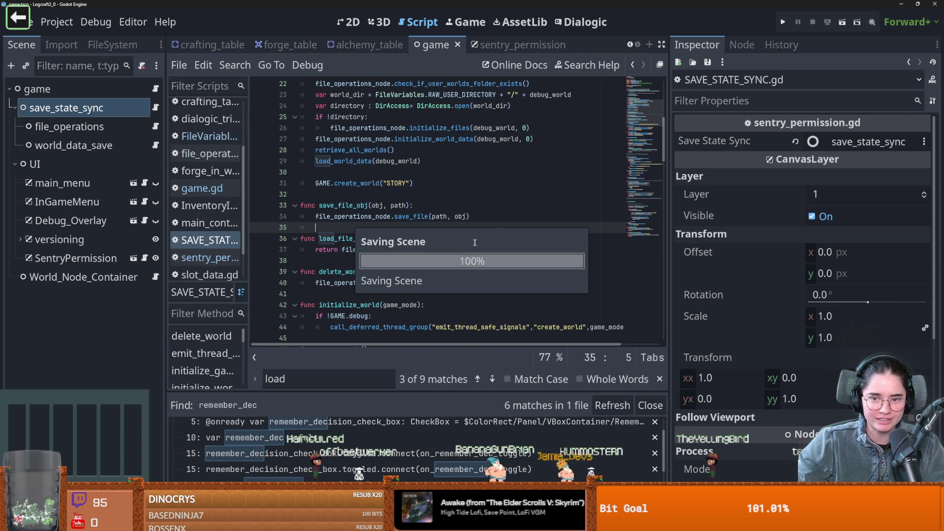
{"action": "left_click_drag", "start_coordinate": [668, 224], "coordinate": [703, 224]}
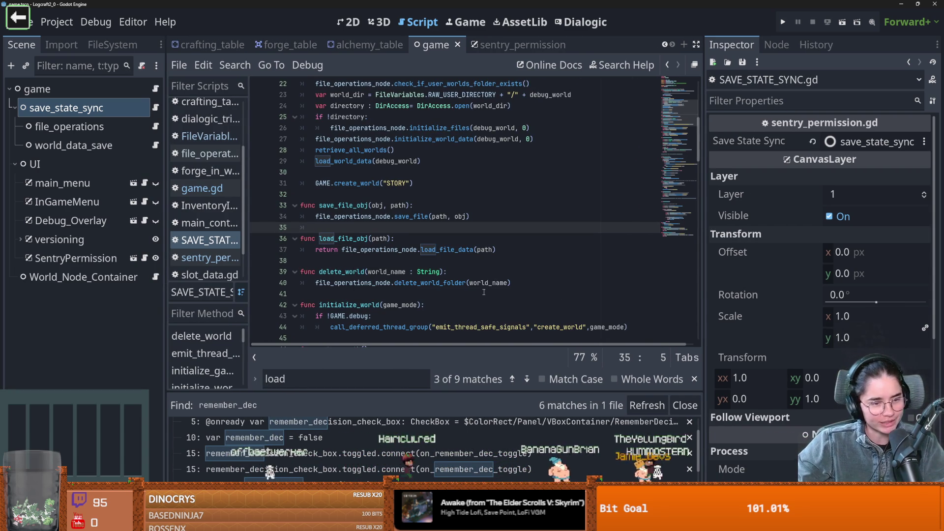
{"action": "key", "text": "ctrl+s"}
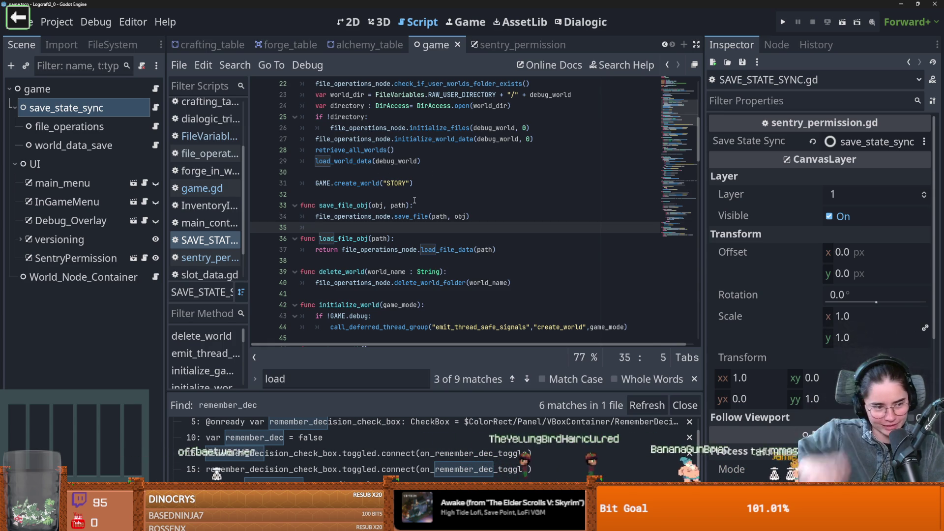
{"action": "scroll", "coordinate": [423, 213], "scroll_direction": "up", "scroll_amount": 5}
{"action": "scroll", "coordinate": [426, 243], "scroll_direction": "down", "scroll_amount": 4}
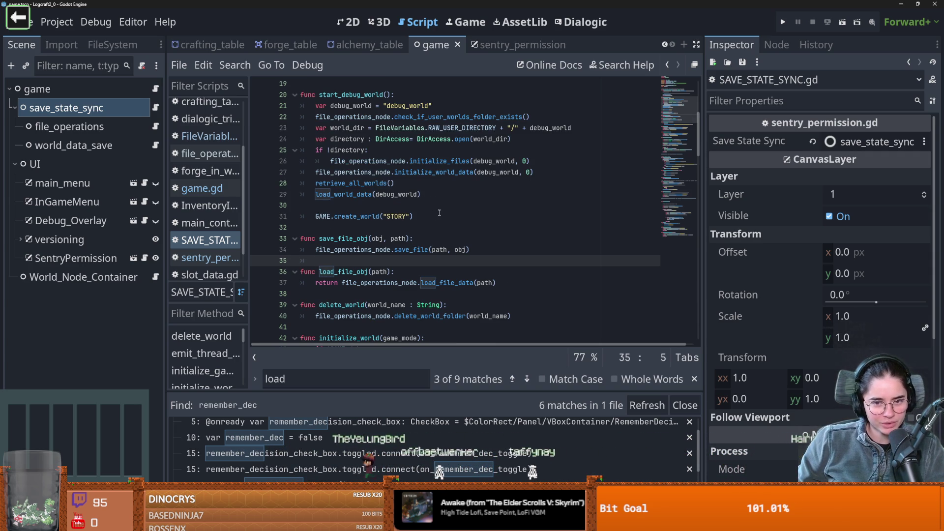
{"action": "scroll", "coordinate": [467, 241], "scroll_direction": "up", "scroll_amount": 2}
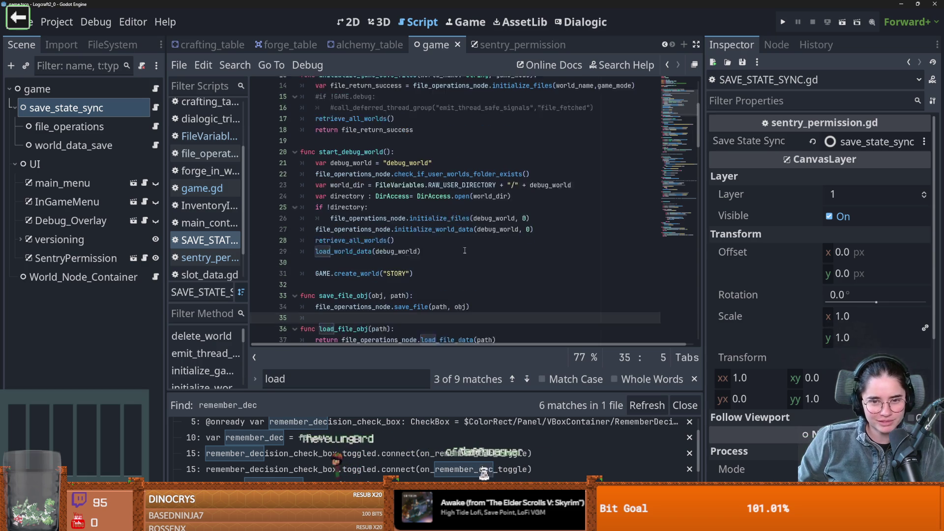
{"action": "scroll", "coordinate": [472, 250], "scroll_direction": "down", "scroll_amount": 1}
{"action": "double_click", "coordinate": [343, 305]}
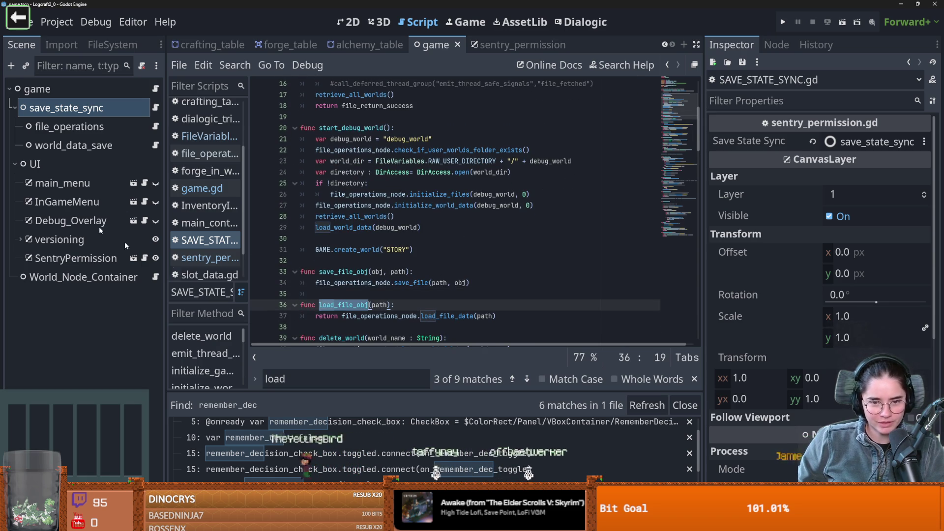
{"action": "left_click", "coordinate": [144, 259]}
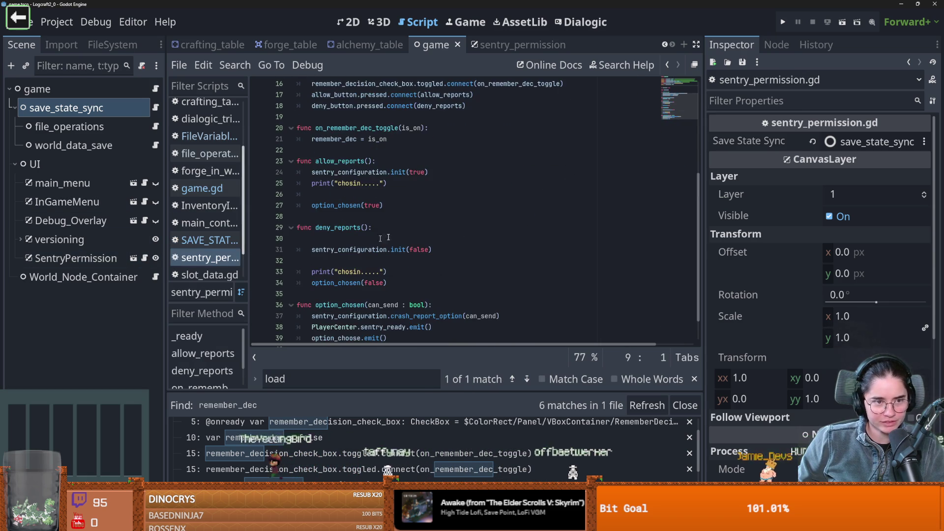
Step: Append ', remember_dec' to allow_reports' print on line 25 and copy the argument
{"action": "left_click", "coordinate": [344, 193]}
{"action": "key", "text": "Up"}
{"action": "key", "text": "Up"}
{"action": "key", "text": "Up"}
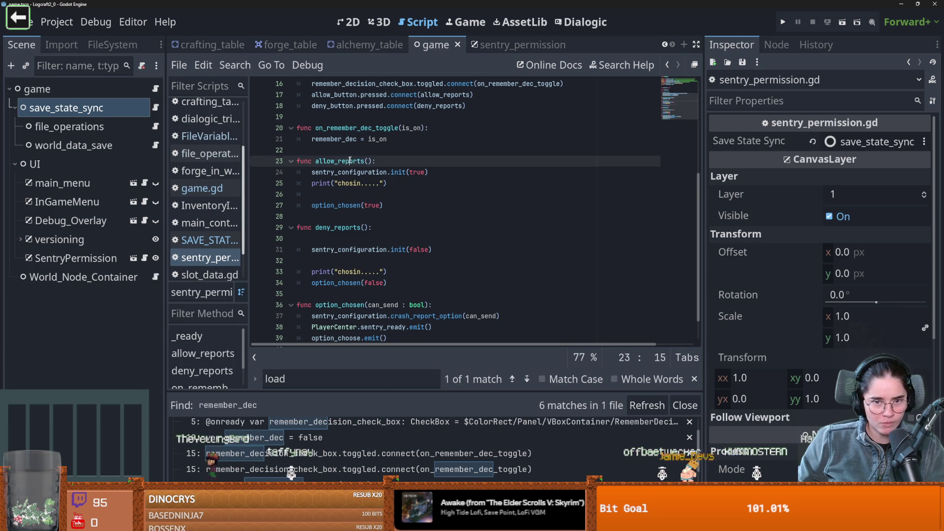
{"action": "key", "text": "Down"}
{"action": "key", "text": "Down"}
{"action": "key", "text": "Down"}
{"action": "scroll", "coordinate": [355, 191], "scroll_direction": "up", "scroll_amount": 5}
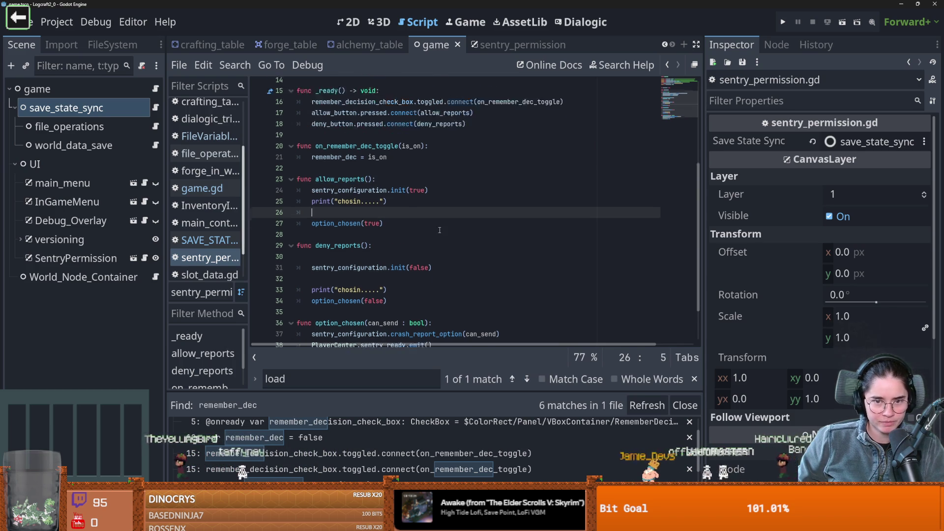
{"action": "scroll", "coordinate": [325, 253], "scroll_direction": "down", "scroll_amount": 2}
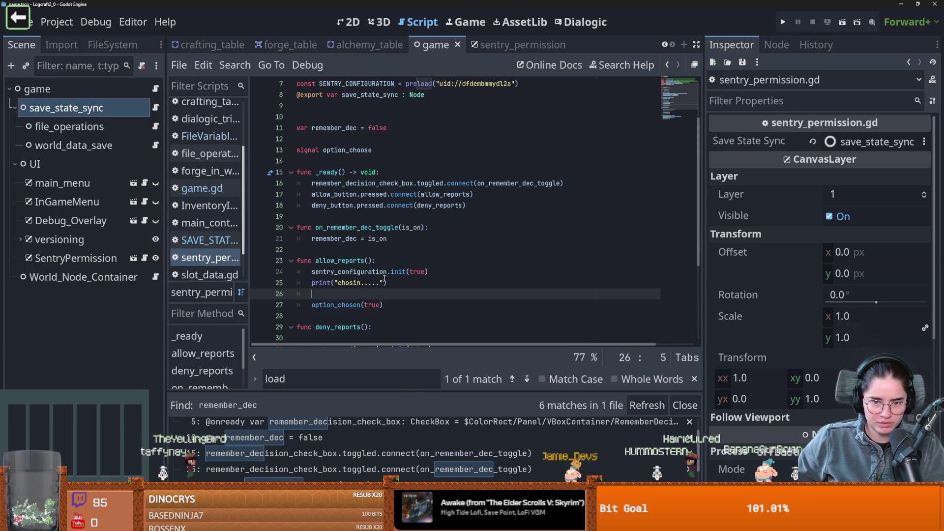
{"action": "left_click", "coordinate": [382, 283]}
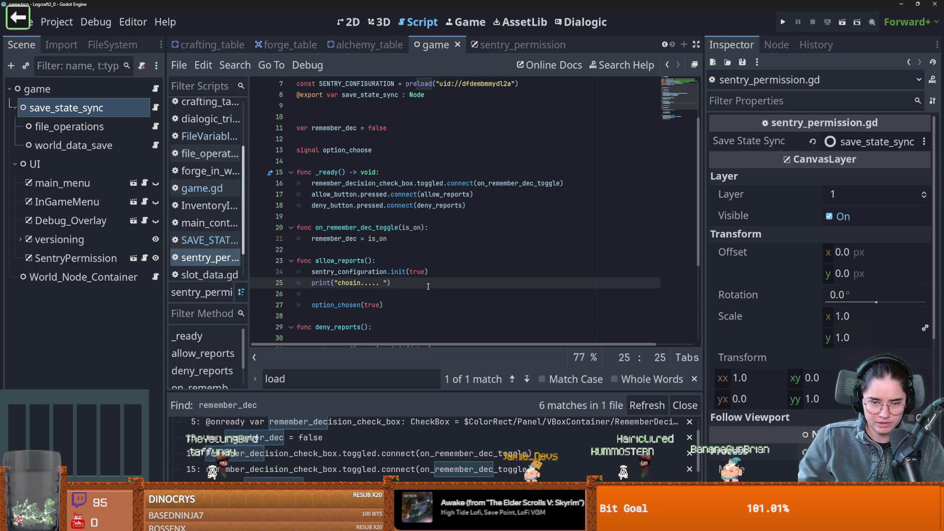
{"action": "type", "text": ","}
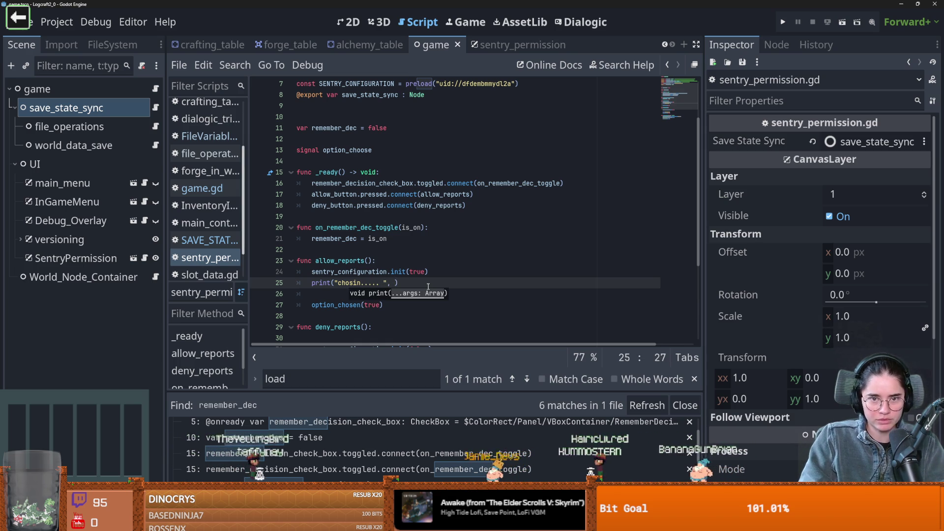
{"action": "key", "text": "Return"}
{"action": "left_click_drag", "start_coordinate": [396, 284], "coordinate": [388, 286]}
{"action": "key", "text": "ctrl+c"}
Step: Paste remember_dec into deny_reports' print on line 33 and save
{"action": "scroll", "coordinate": [375, 301], "scroll_direction": "down", "scroll_amount": 2}
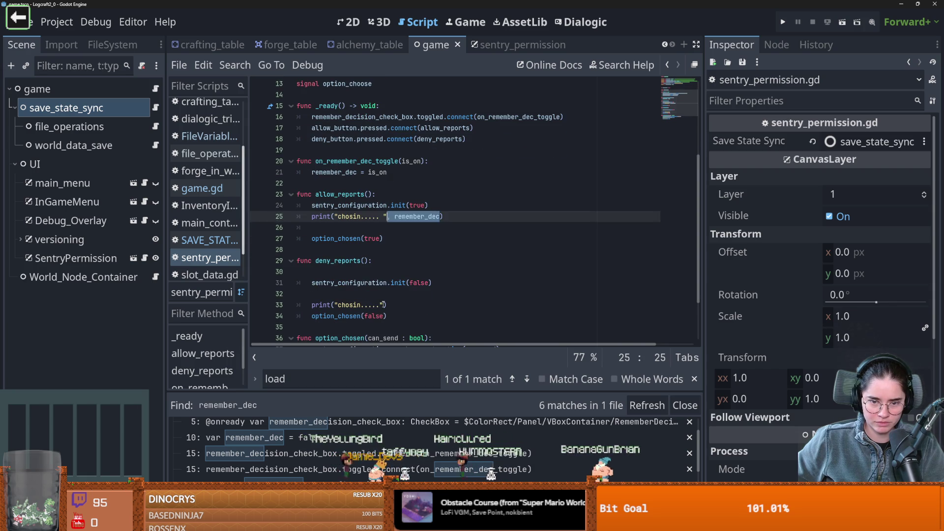
{"action": "left_click", "coordinate": [381, 305]}
{"action": "key", "text": "ctrl+v"}
{"action": "key", "text": "ctrl+s"}
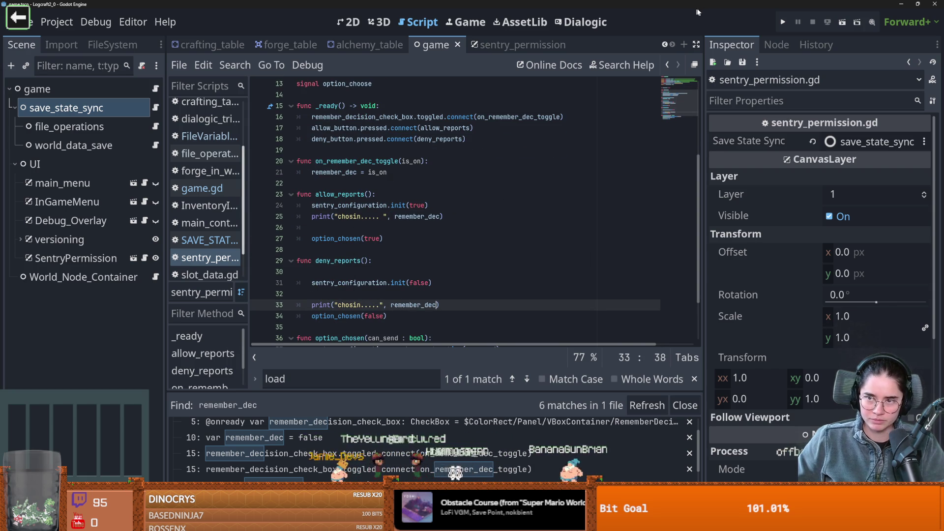
{"action": "left_click", "coordinate": [393, 305]}
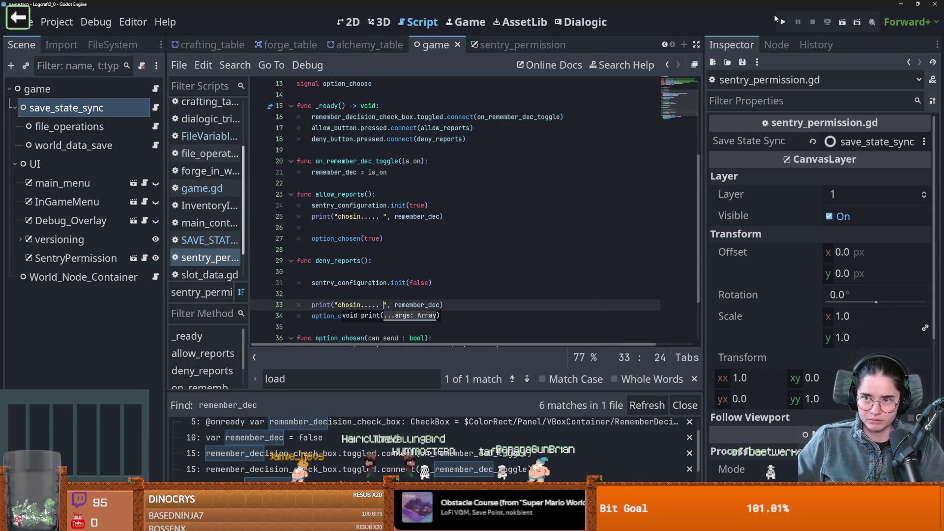
Step: Run the game with F5, tick 'remember my decision' and answer the crash-report prompt
{"action": "key", "text": "F5"}
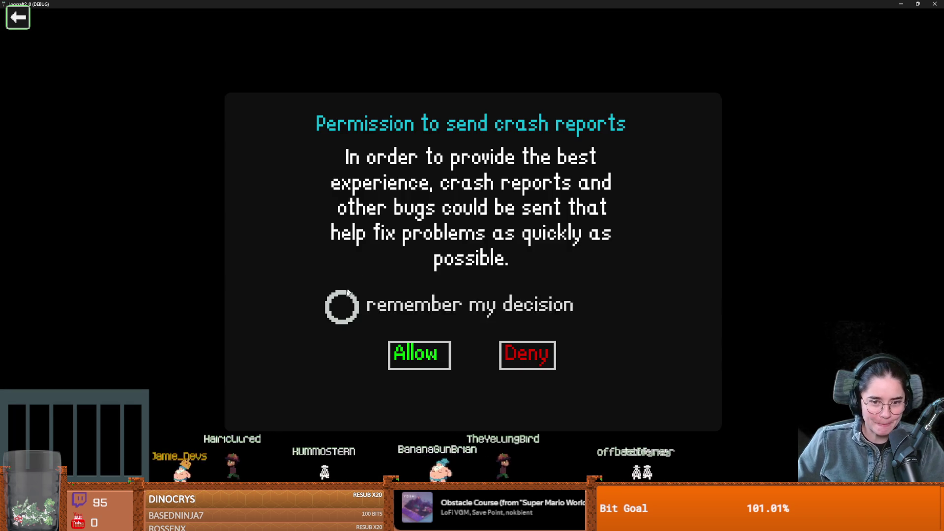
{"action": "left_click", "coordinate": [341, 306]}
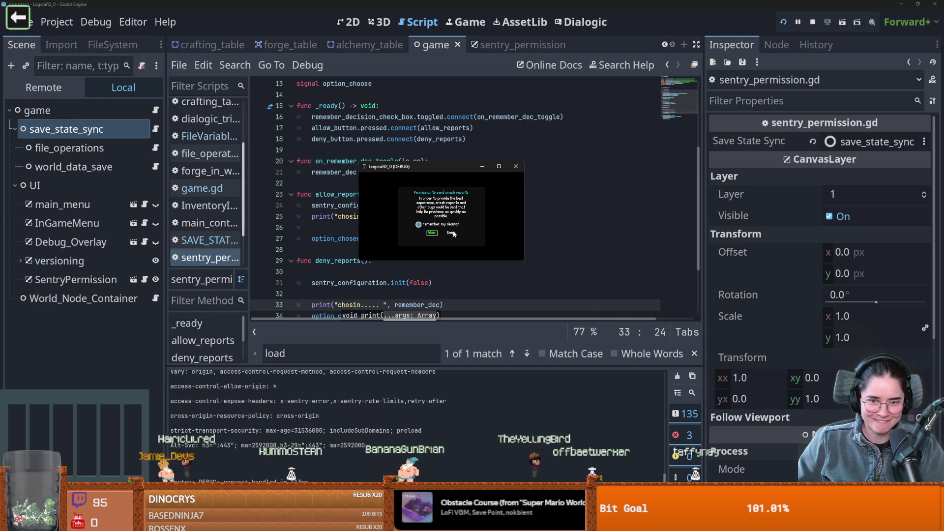
{"action": "left_click", "coordinate": [450, 233]}
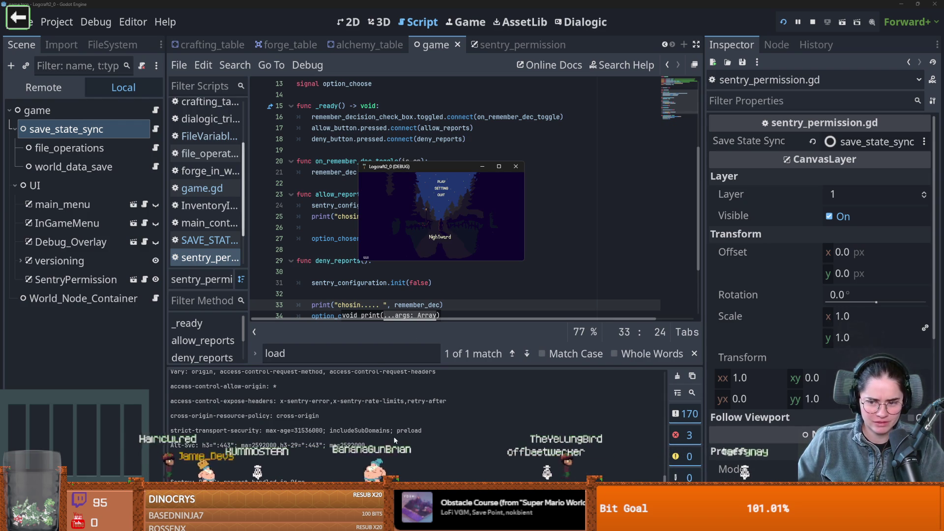
{"action": "scroll", "coordinate": [346, 430], "scroll_direction": "up", "scroll_amount": 2}
{"action": "scroll", "coordinate": [361, 427], "scroll_direction": "down", "scroll_amount": 5}
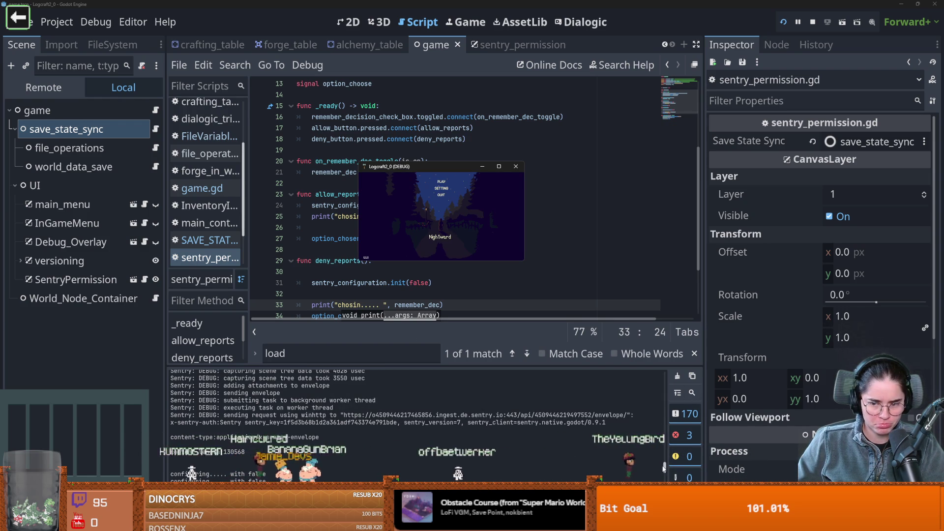
{"action": "left_click_drag", "start_coordinate": [664, 468], "coordinate": [665, 474]}
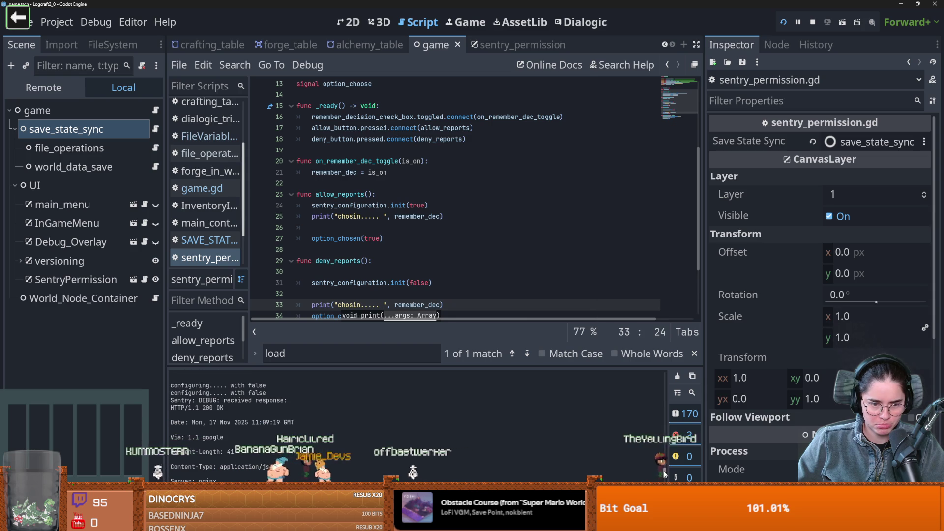
{"action": "left_click_drag", "start_coordinate": [665, 473], "coordinate": [668, 382]}
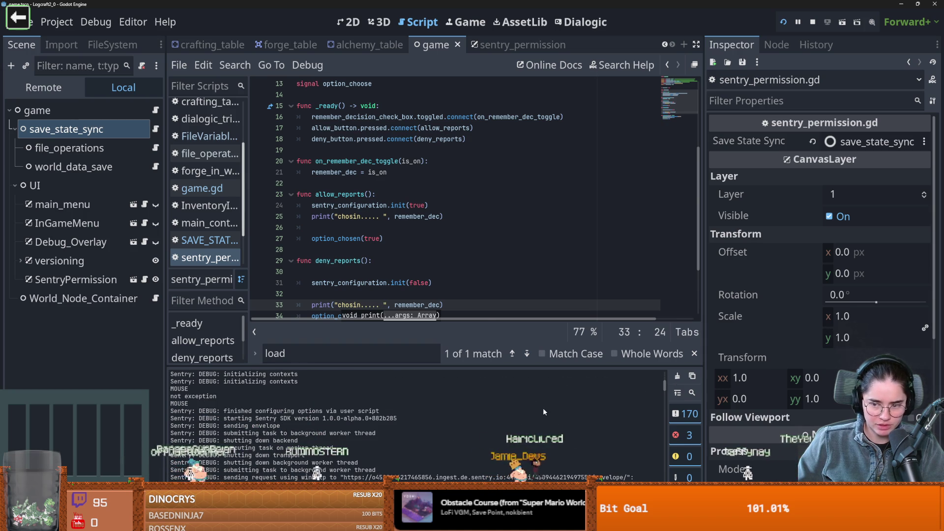
Step: Filter the Output panel for 'cho' to find 'chosin..... true', then clear the filter
{"action": "left_click", "coordinate": [692, 393]}
{"action": "type", "text": "cho"}
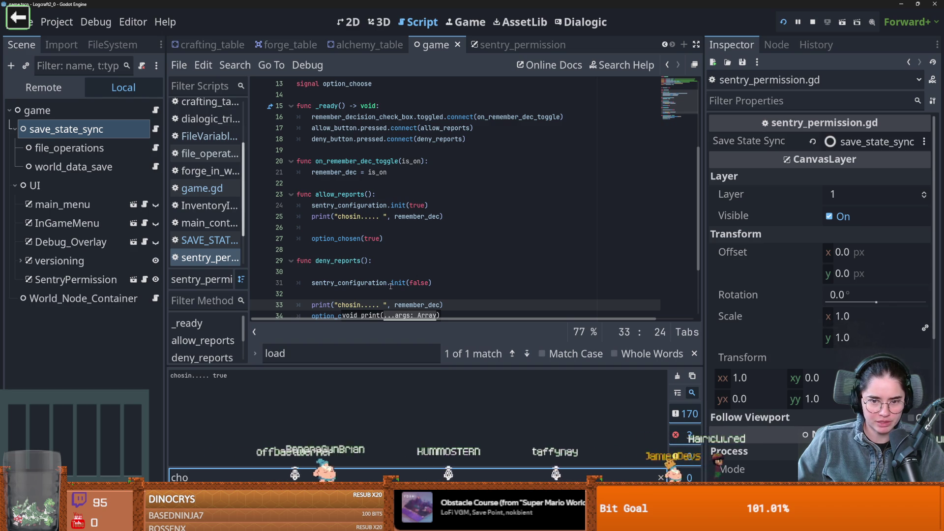
{"action": "key", "text": "BackSpace"}
{"action": "key", "text": "BackSpace"}
{"action": "key", "text": "BackSpace"}
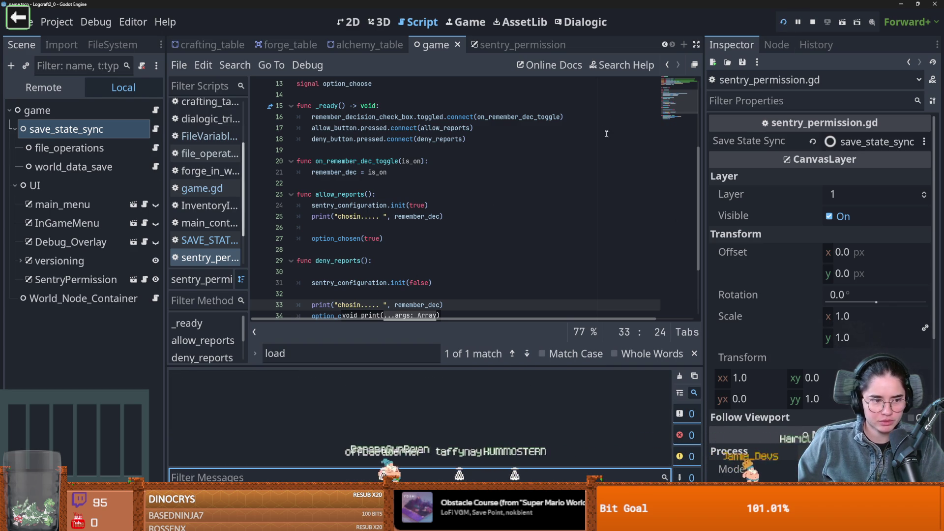
Step: Rerun the project, tick 'remember my decision' and answer Deny in the prompt
{"action": "left_click", "coordinate": [785, 22]}
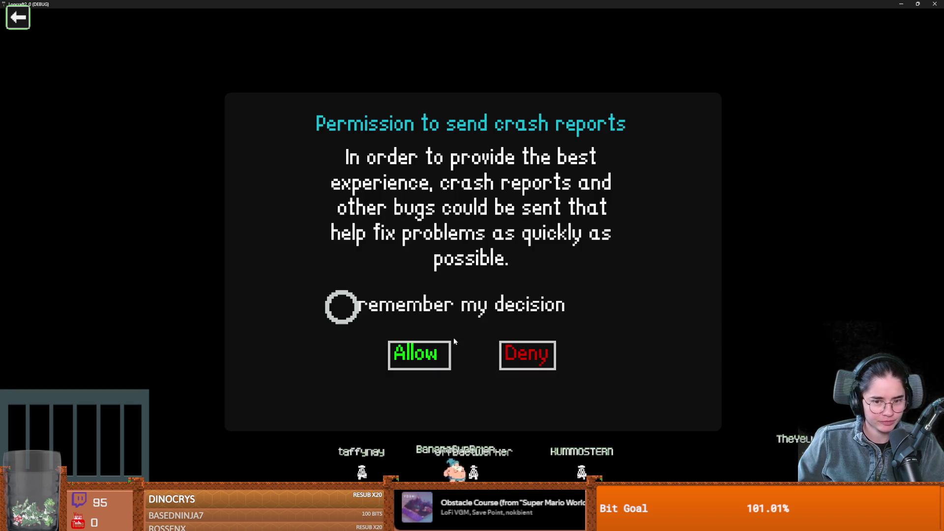
{"action": "left_click", "coordinate": [342, 307]}
{"action": "key", "text": "super+Down"}
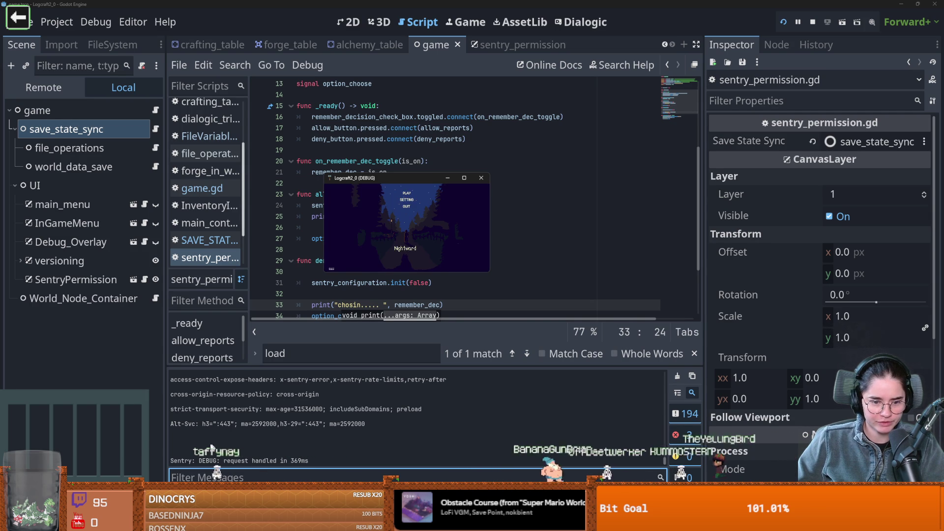
{"action": "left_click", "coordinate": [397, 245]}
Step: Filter the Output log for 'choos' to see 'chosin..... false', then clear it
{"action": "left_click", "coordinate": [256, 476]}
{"action": "type", "text": "choos"}
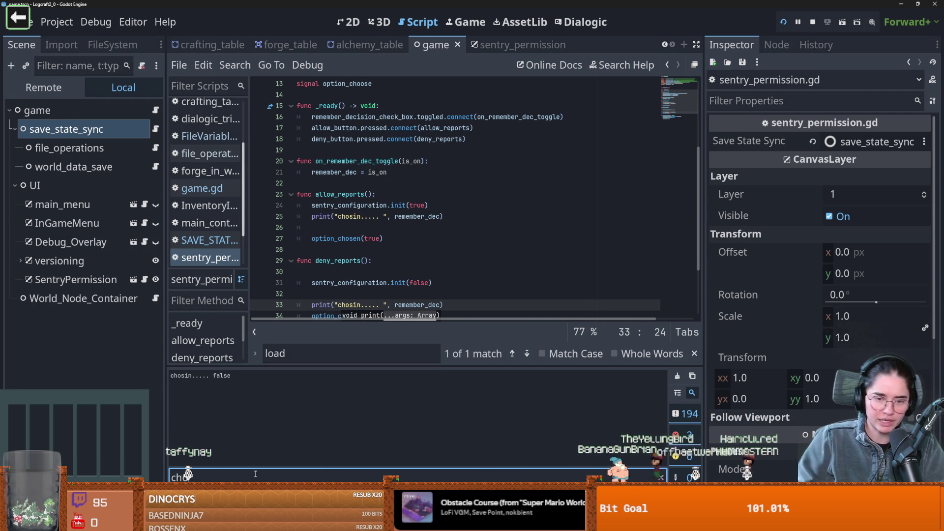
{"action": "key", "text": "BackSpace"}
{"action": "key", "text": "BackSpace"}
{"action": "key", "text": "BackSpace"}
{"action": "left_click", "coordinate": [373, 283]}
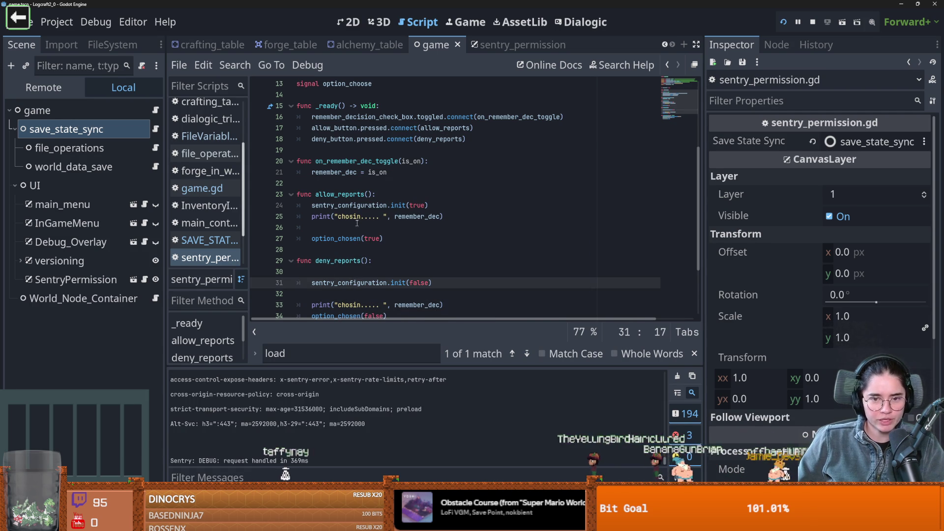
Step: Review the remember_dec print on line 25 and the SENTRY_CONFIGURATION constant
{"action": "left_click", "coordinate": [360, 217]}
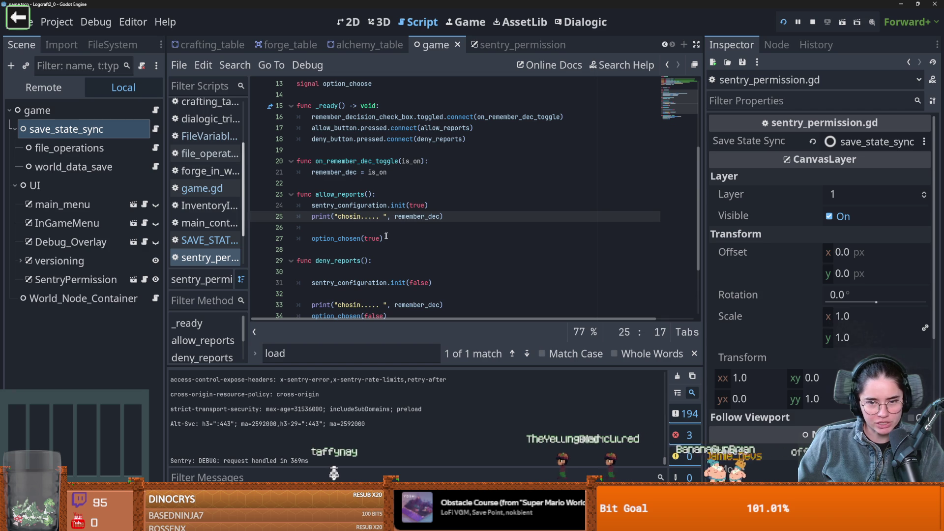
{"action": "double_click", "coordinate": [411, 216]}
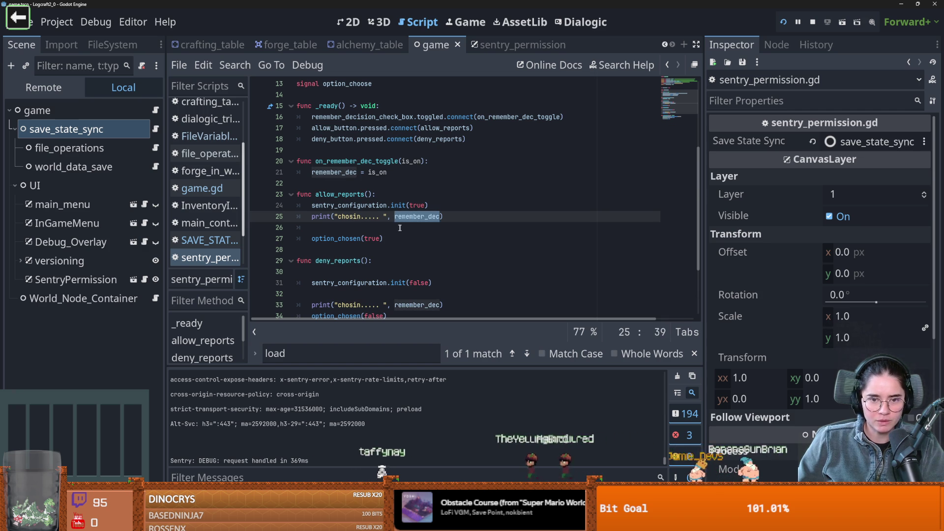
{"action": "key", "text": "End"}
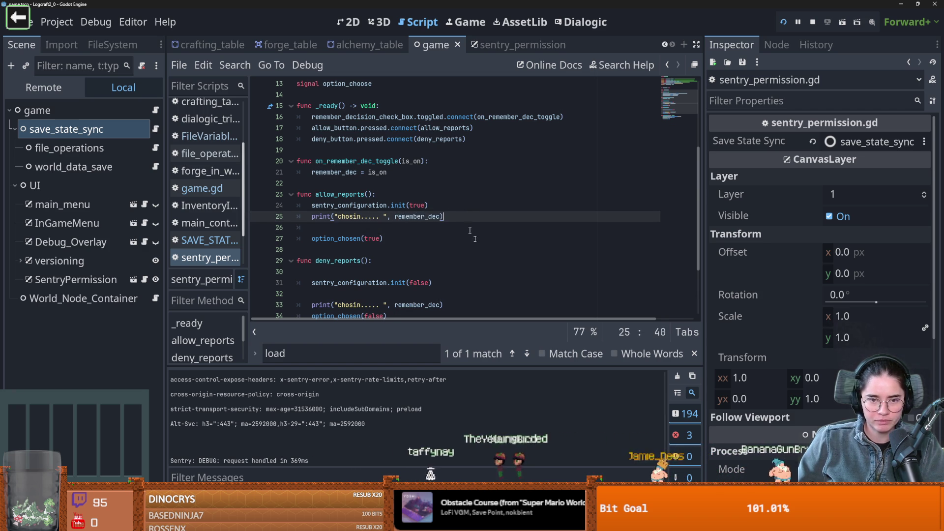
{"action": "scroll", "coordinate": [469, 230], "scroll_direction": "up", "scroll_amount": 4}
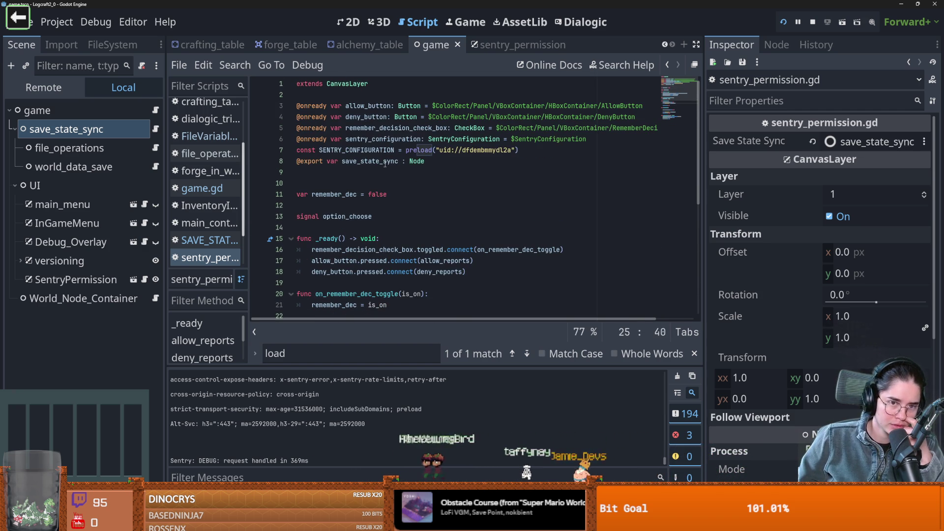
{"action": "double_click", "coordinate": [347, 150]}
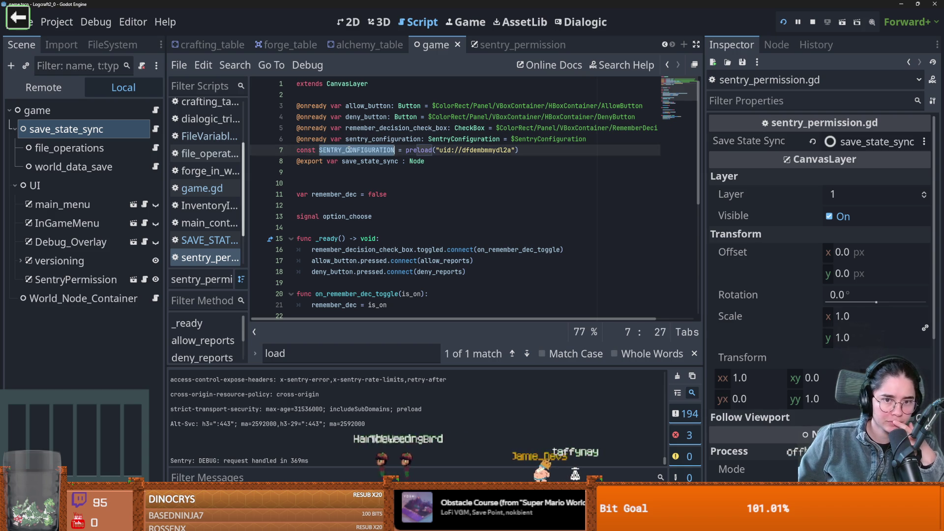
{"action": "scroll", "coordinate": [429, 280], "scroll_direction": "down", "scroll_amount": 6}
{"action": "scroll", "coordinate": [429, 279], "scroll_direction": "up", "scroll_amount": 6}
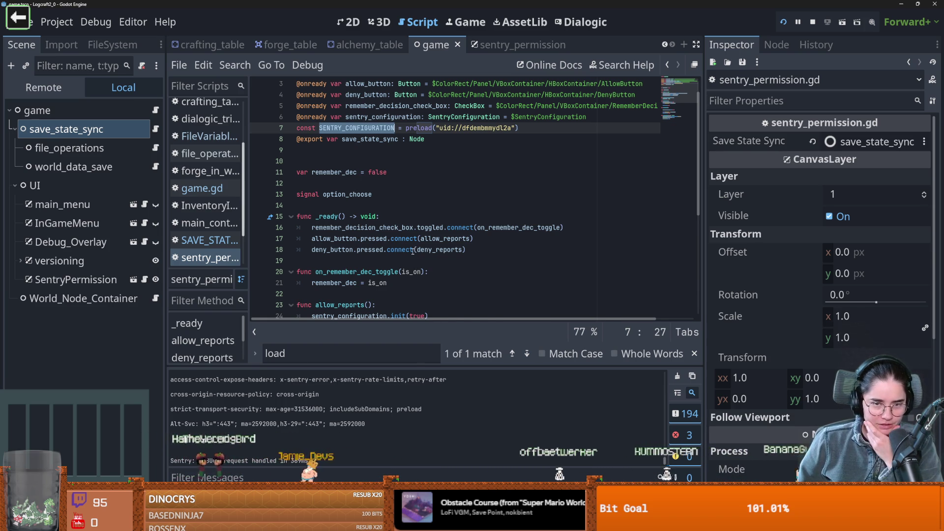
Step: Delete the extra blank line 10 above the remember_dec variable
{"action": "mouse_move", "coordinate": [402, 255]}
{"action": "scroll", "coordinate": [384, 241], "scroll_direction": "up", "scroll_amount": 1}
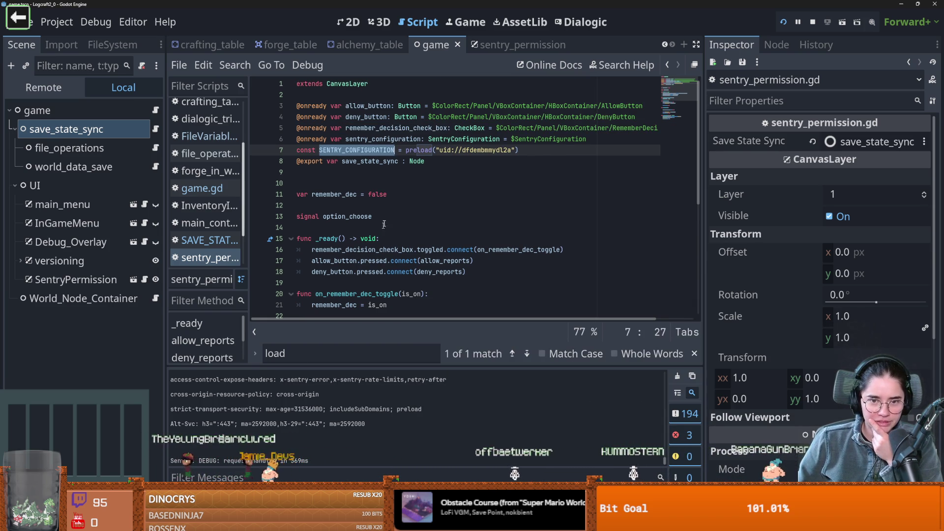
{"action": "left_click", "coordinate": [374, 194]}
{"action": "left_click", "coordinate": [369, 181]}
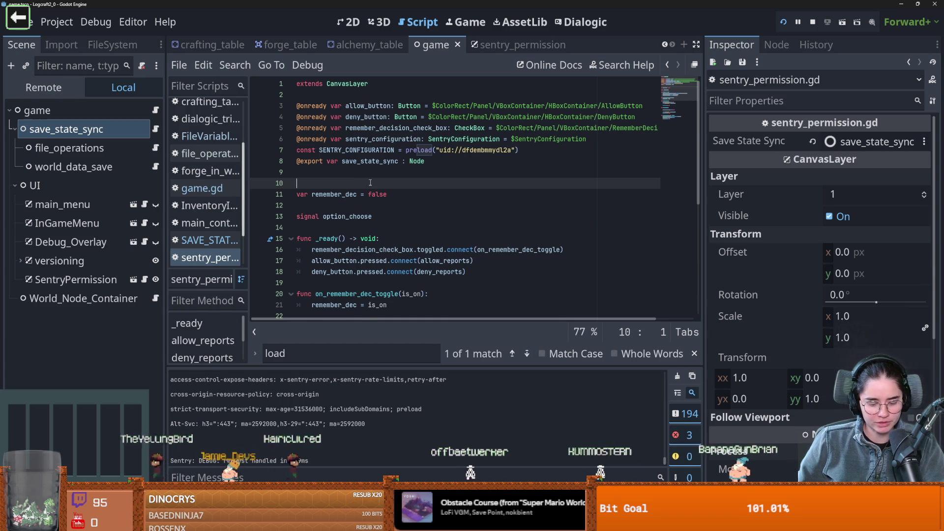
{"action": "key", "text": "BackSpace"}
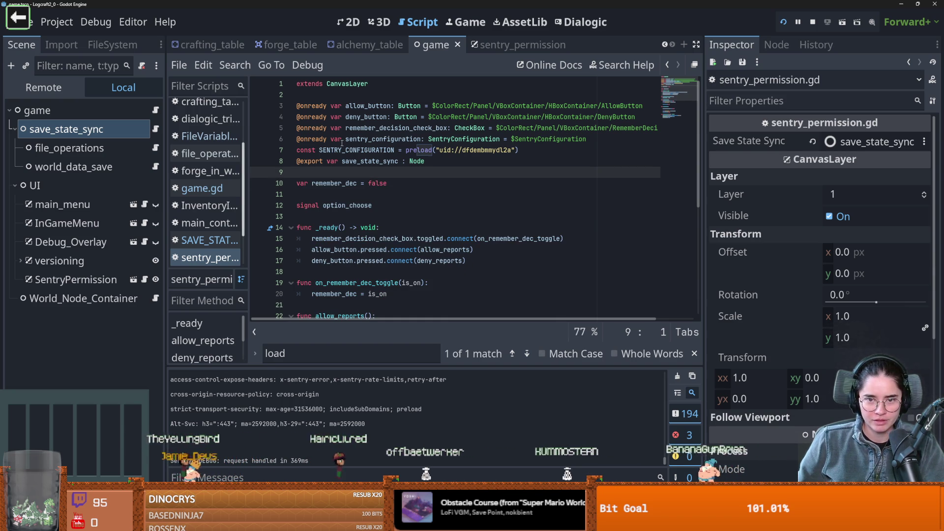
{"action": "double_click", "coordinate": [343, 150]}
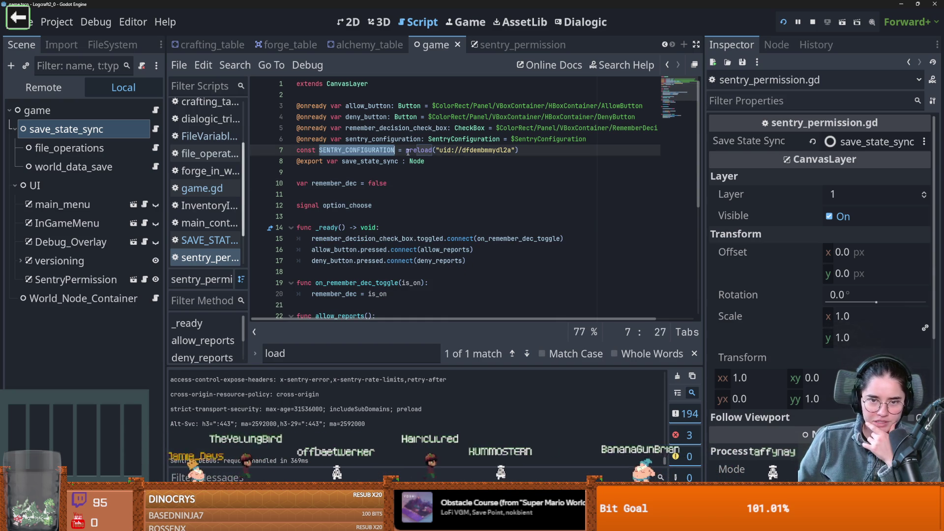
{"action": "left_click", "coordinate": [518, 151], "text": "shift"}
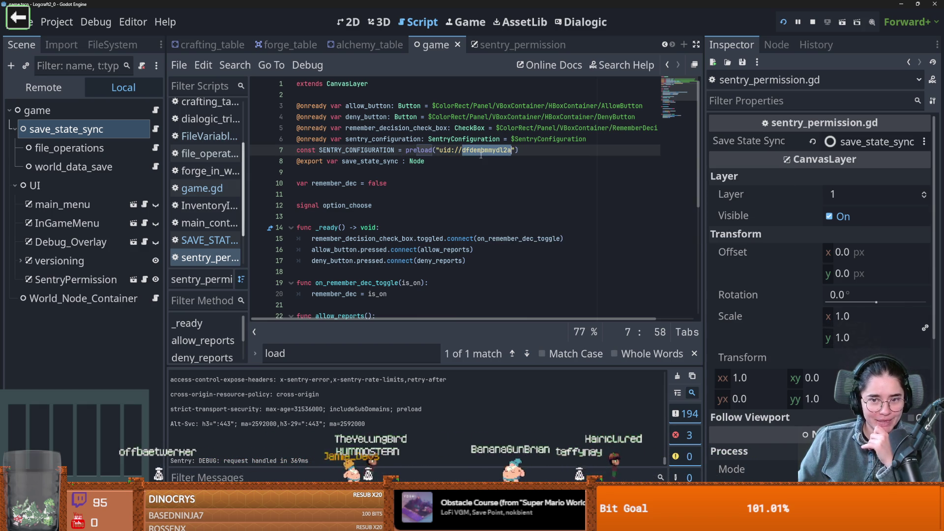
Step: Reveal the preloaded sentry_configuration.tscn in the sentry folder via Show in FileSystem
{"action": "mouse_move", "coordinate": [481, 154]}
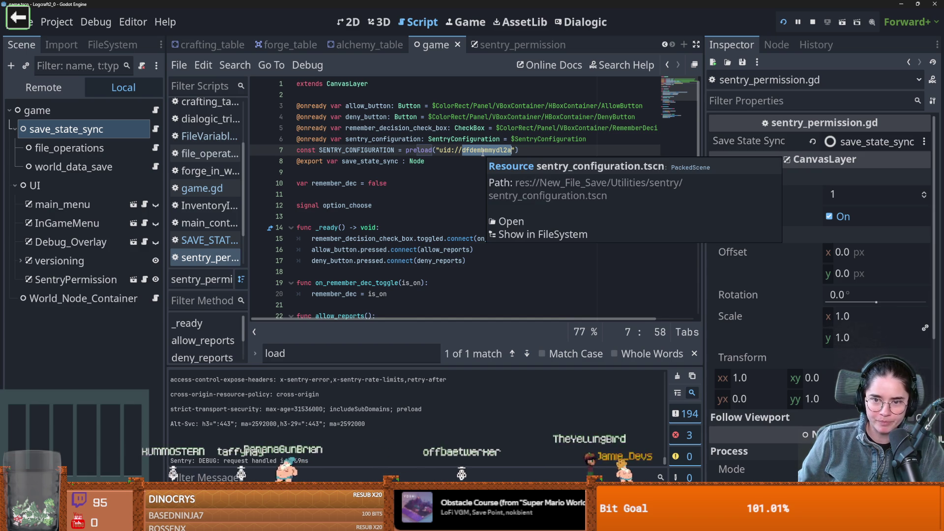
{"action": "left_click", "coordinate": [512, 235]}
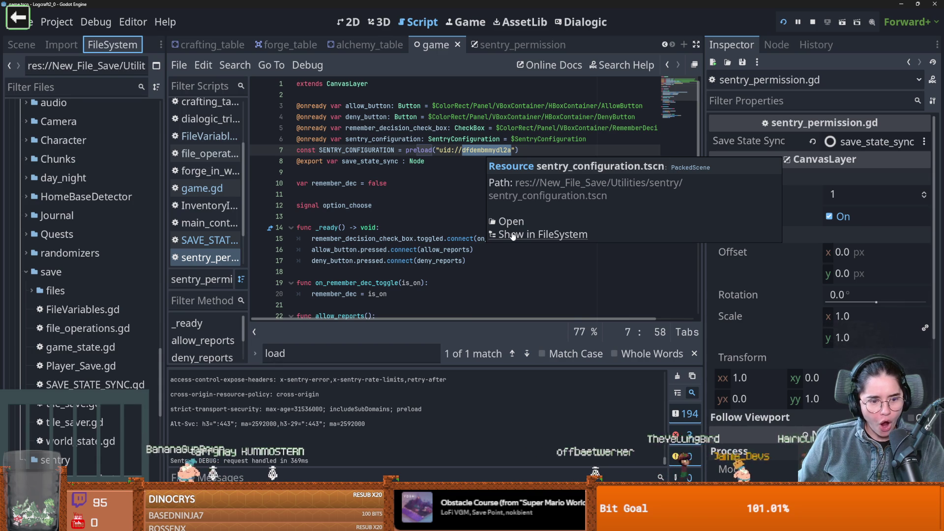
{"action": "scroll", "coordinate": [127, 314], "scroll_direction": "down", "scroll_amount": 5}
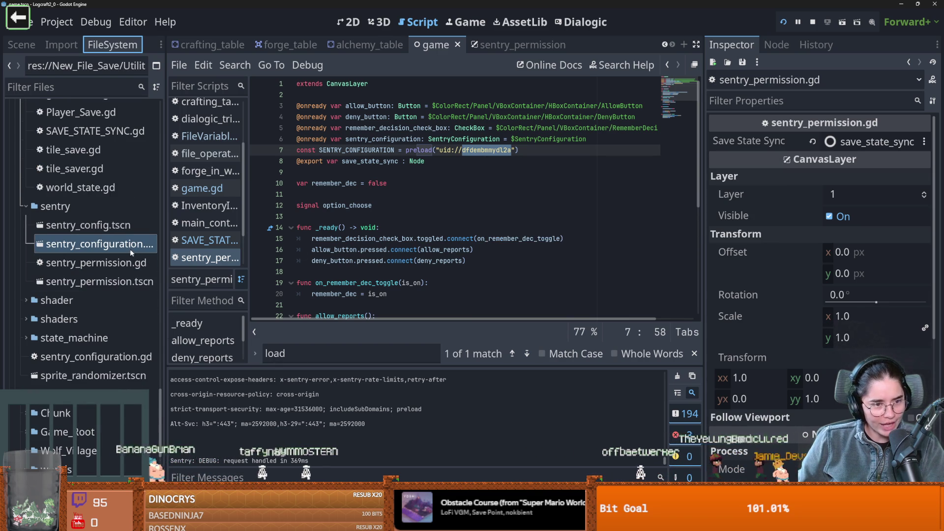
{"action": "mouse_move", "coordinate": [121, 247]}
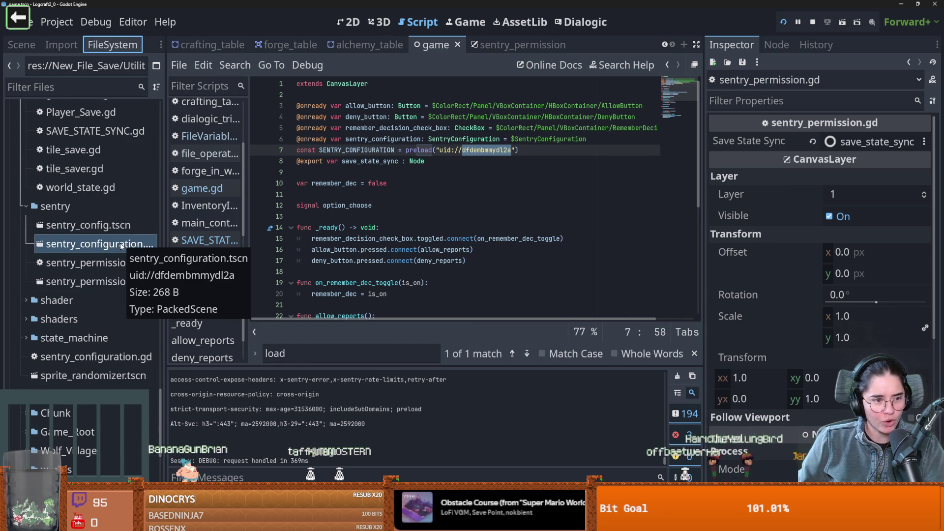
{"action": "mouse_move", "coordinate": [483, 151]}
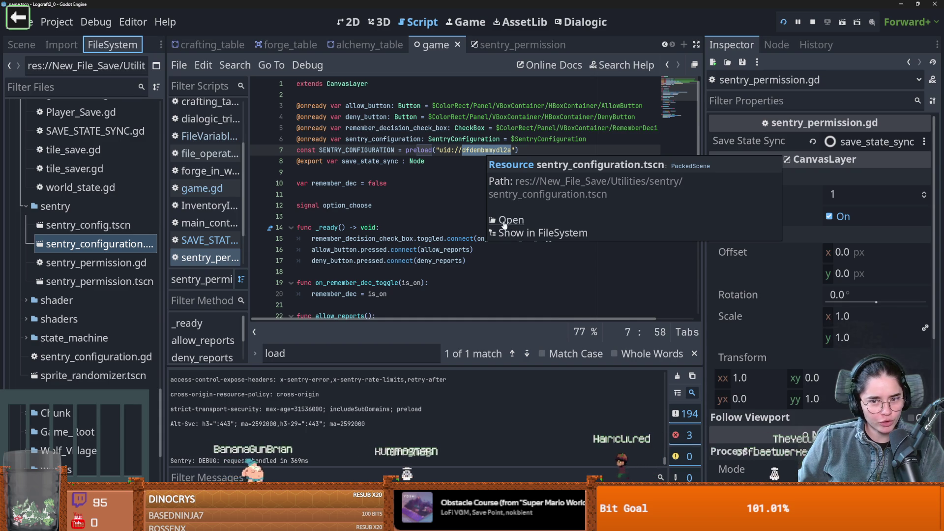
{"action": "left_click", "coordinate": [418, 173]}
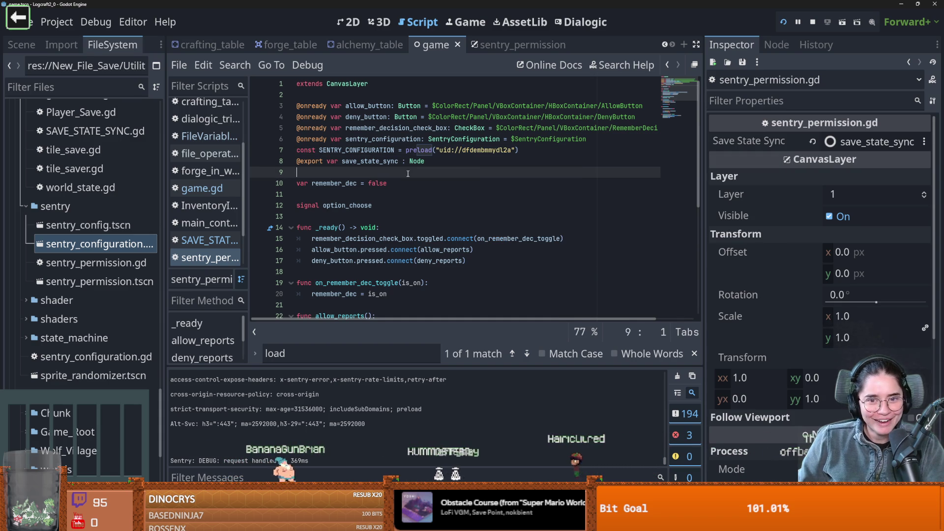
Step: Return the caret to line 25, scroll to the script's top, and open the Project menu
{"action": "scroll", "coordinate": [422, 240], "scroll_direction": "down", "scroll_amount": 4}
{"action": "left_click", "coordinate": [344, 216]}
{"action": "scroll", "coordinate": [315, 201], "scroll_direction": "up", "scroll_amount": 4}
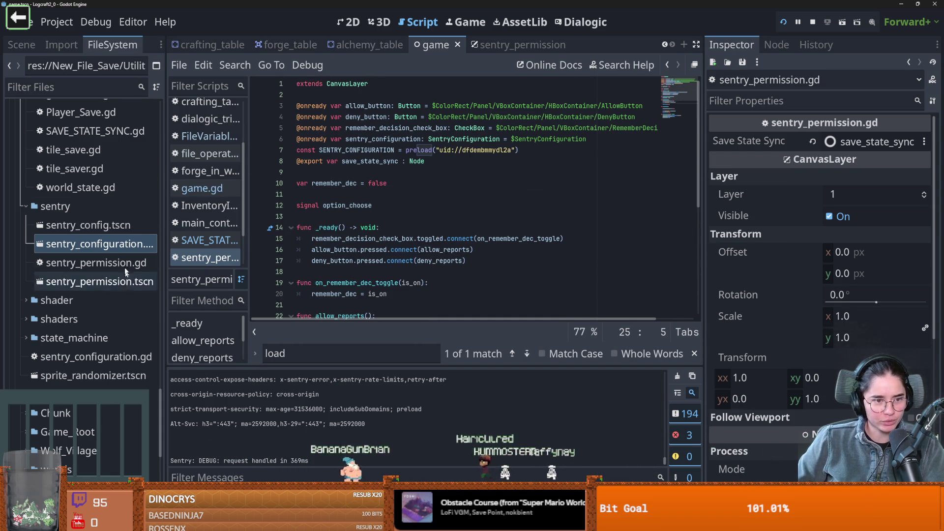
{"action": "scroll", "coordinate": [74, 295], "scroll_direction": "up", "scroll_amount": 5}
{"action": "scroll", "coordinate": [93, 280], "scroll_direction": "up", "scroll_amount": 10}
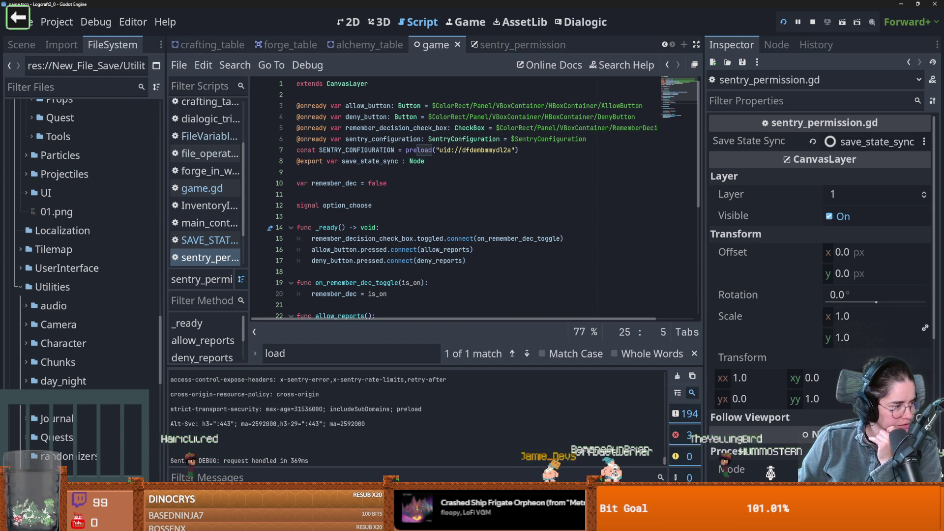
{"action": "left_click", "coordinate": [57, 21]}
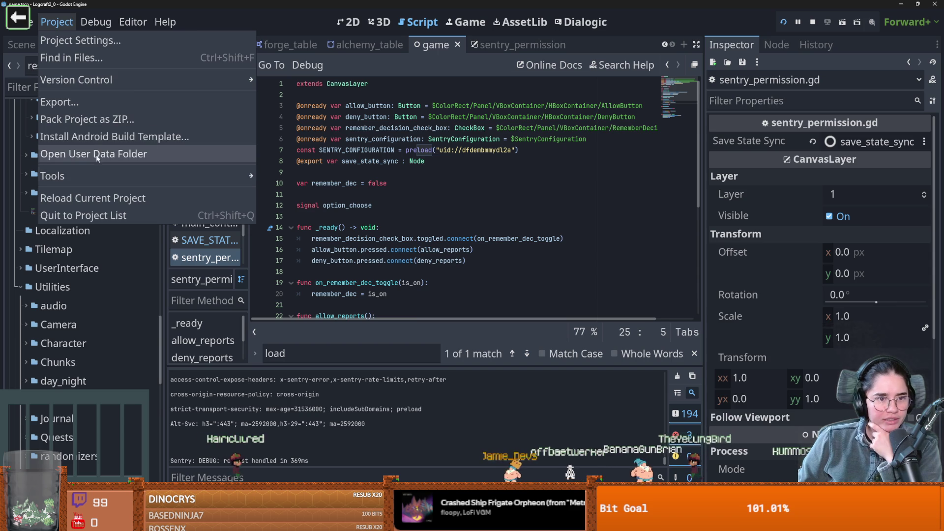
{"action": "left_click", "coordinate": [114, 154]}
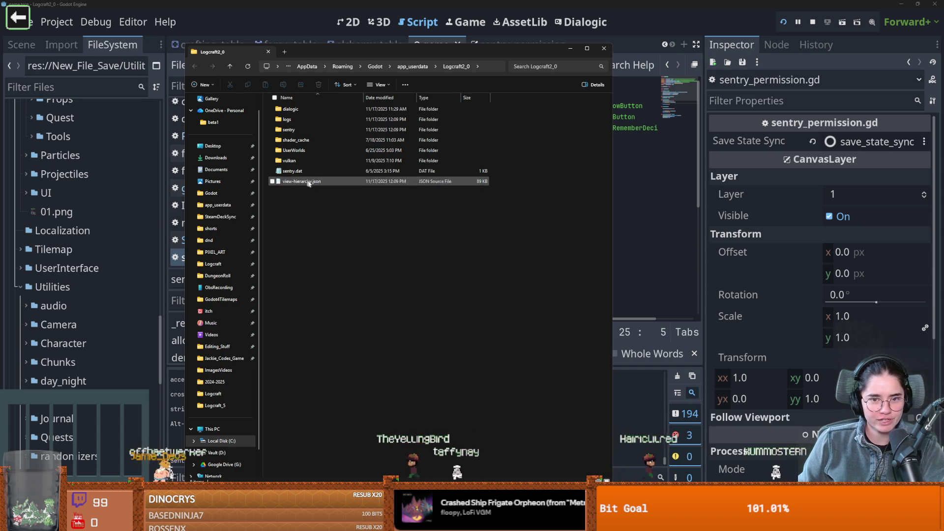
{"action": "double_click", "coordinate": [316, 151]}
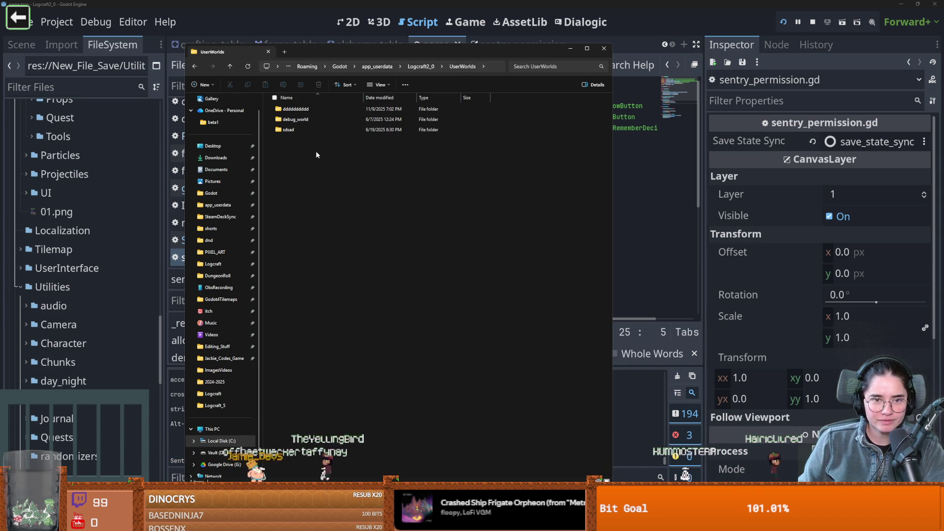
{"action": "double_click", "coordinate": [314, 111]}
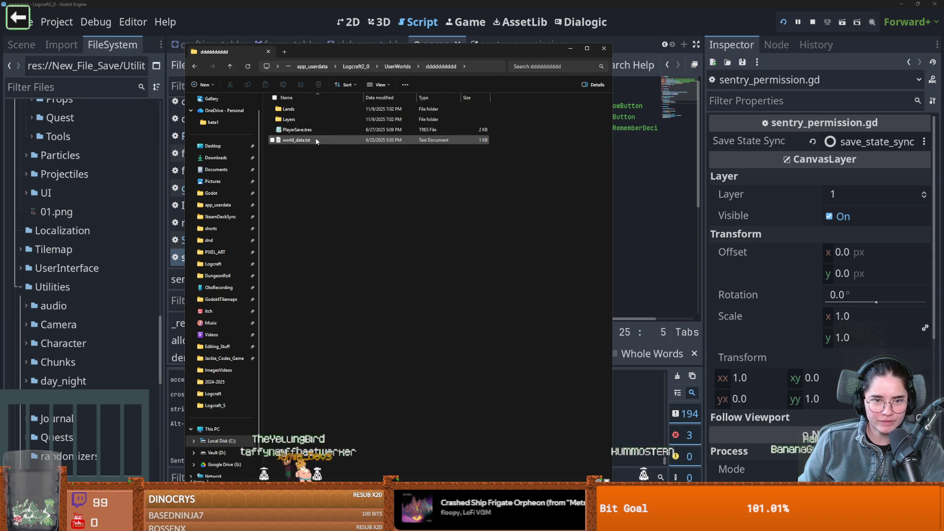
{"action": "double_click", "coordinate": [316, 140]}
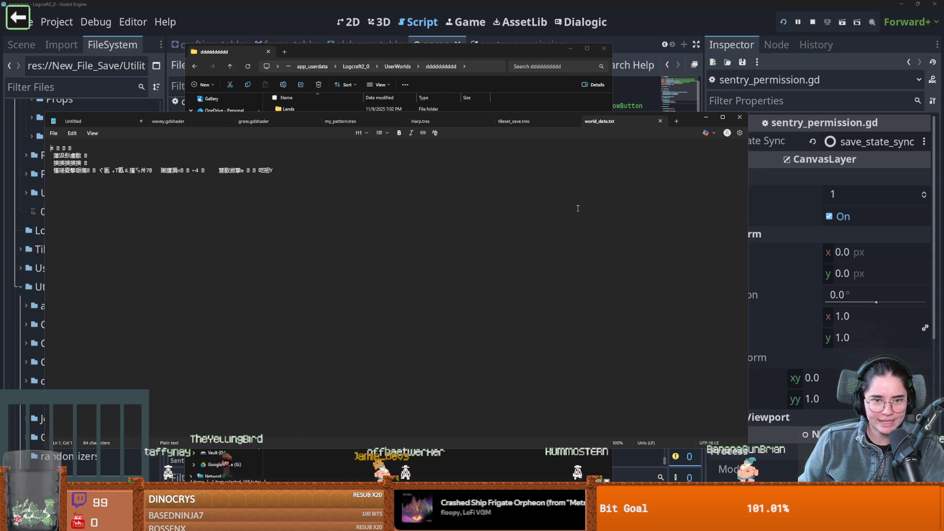
{"action": "left_click", "coordinate": [739, 118]}
{"action": "left_click", "coordinate": [604, 48]}
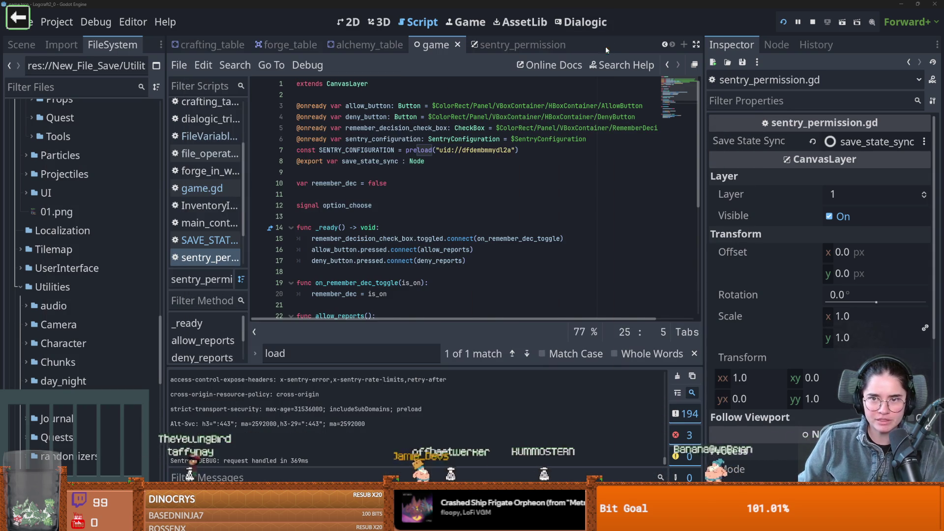
Step: Filter the FileSystem for 'file' and open FileVariables.gd in the script editor
{"action": "left_click", "coordinate": [234, 65]}
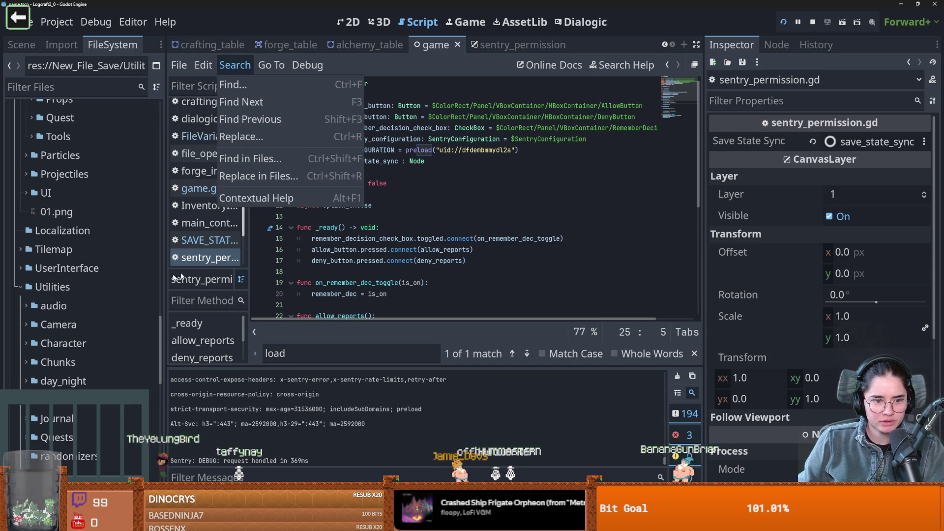
{"action": "left_click", "coordinate": [59, 85]}
{"action": "left_click", "coordinate": [59, 85]}
{"action": "type", "text": "file"}
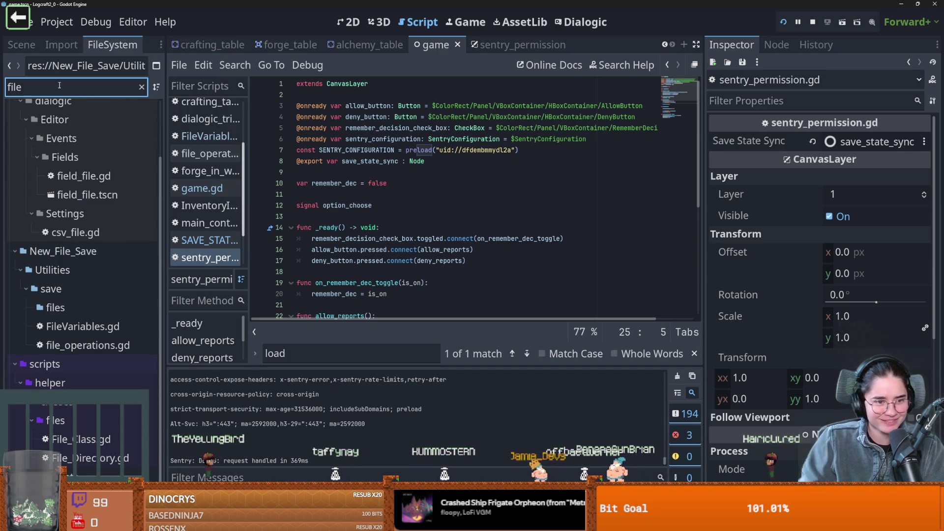
{"action": "double_click", "coordinate": [73, 326]}
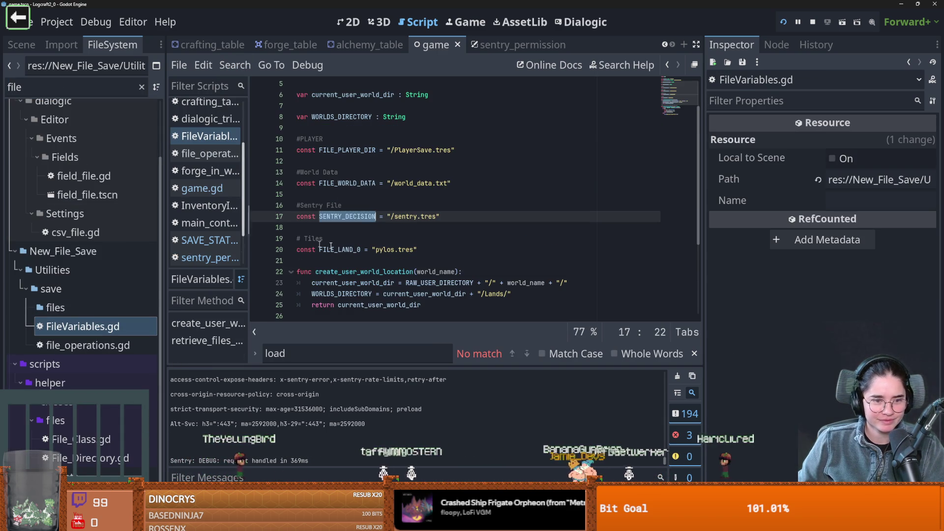
Step: Find FILE_WORLD_DATA across all project files and go to its single match
{"action": "double_click", "coordinate": [347, 183]}
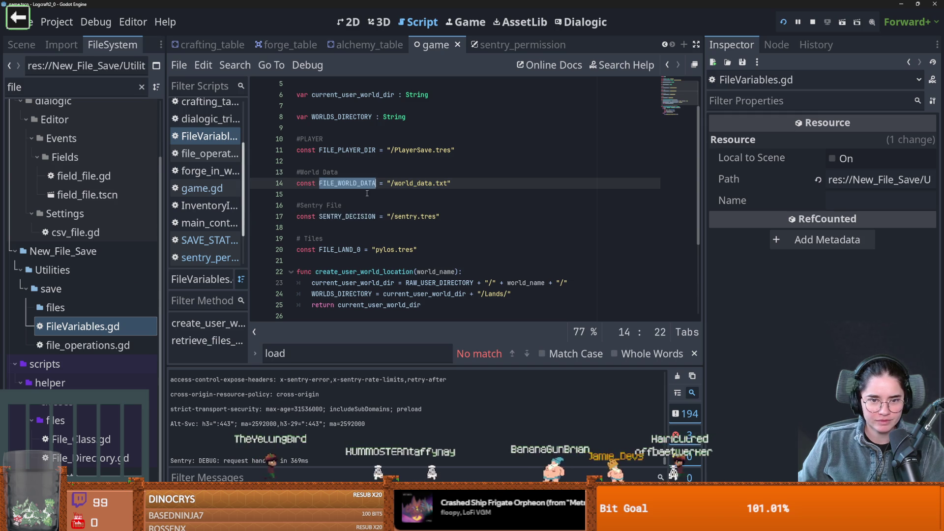
{"action": "left_click", "coordinate": [231, 66]}
{"action": "left_click", "coordinate": [251, 158]}
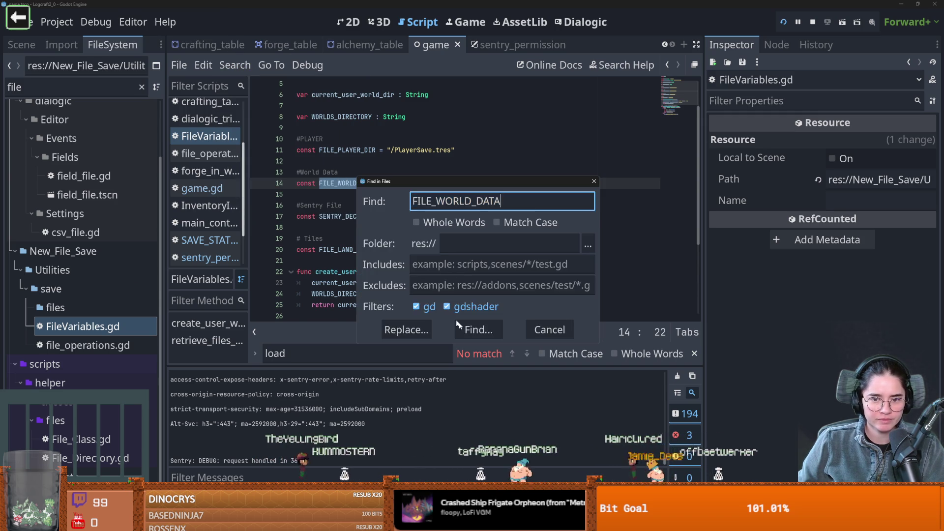
{"action": "key", "text": "Return"}
{"action": "left_click", "coordinate": [344, 442]}
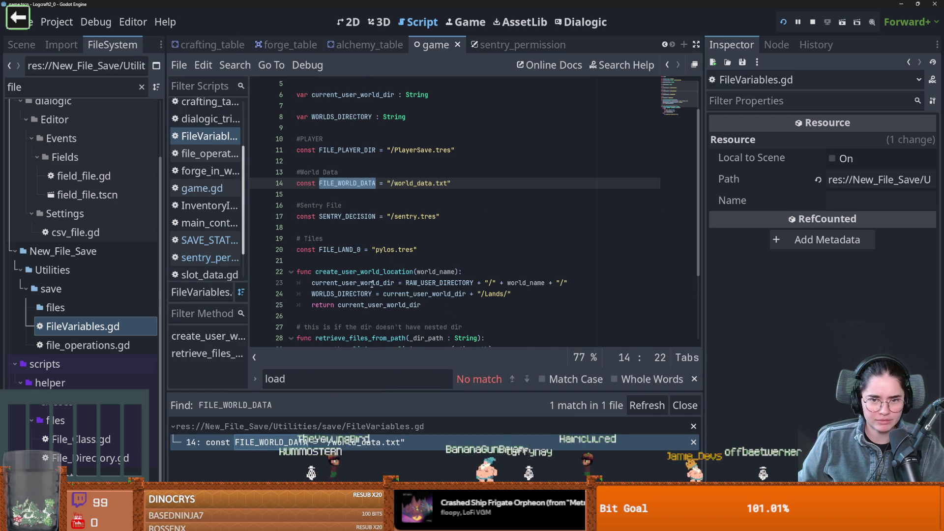
Step: Search the project for world_data (43 matches in 5 files) and enlarge the results panel
{"action": "double_click", "coordinate": [426, 183]}
{"action": "left_click", "coordinate": [235, 65]}
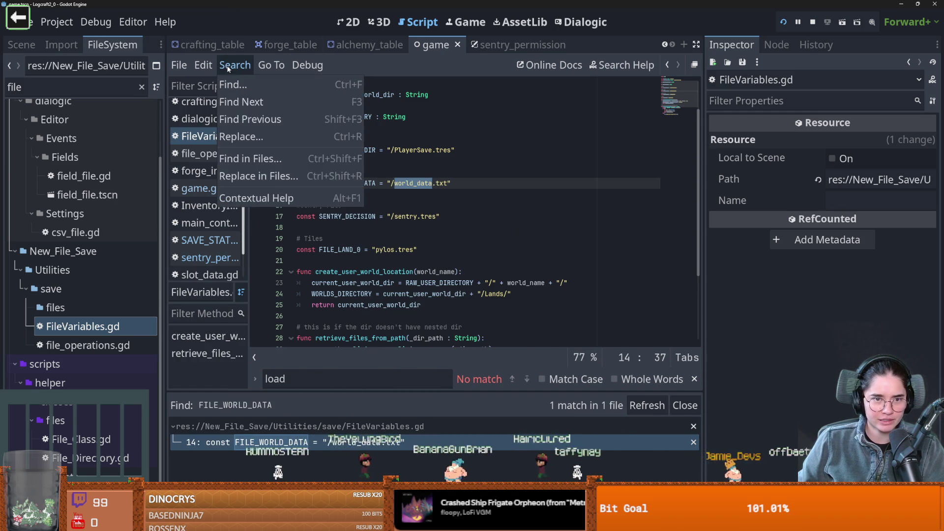
{"action": "left_click", "coordinate": [247, 159]}
{"action": "left_click", "coordinate": [473, 328]}
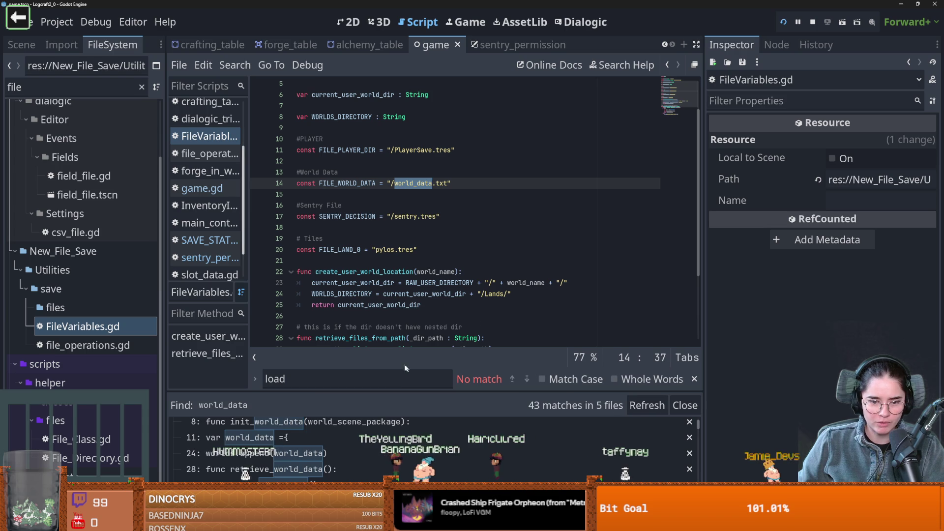
{"action": "left_click_drag", "start_coordinate": [358, 395], "coordinate": [459, 273]}
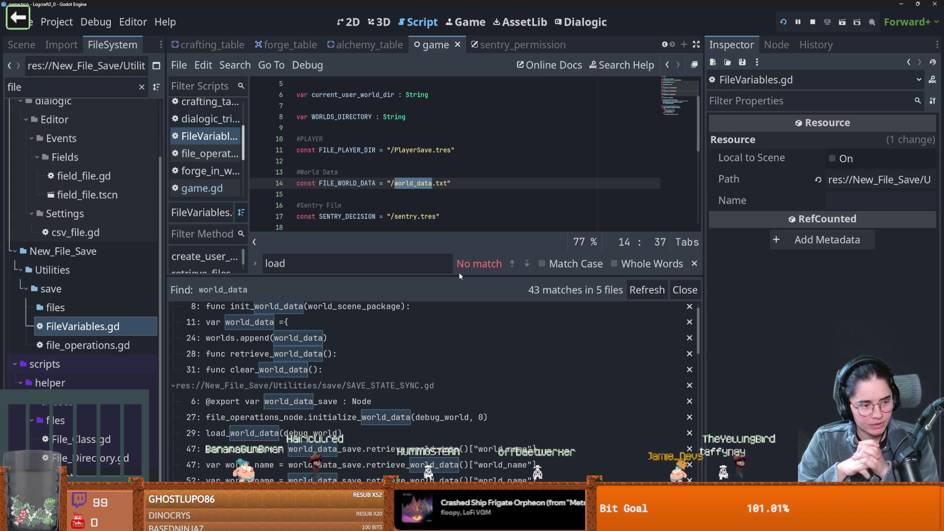
{"action": "left_click", "coordinate": [412, 183]}
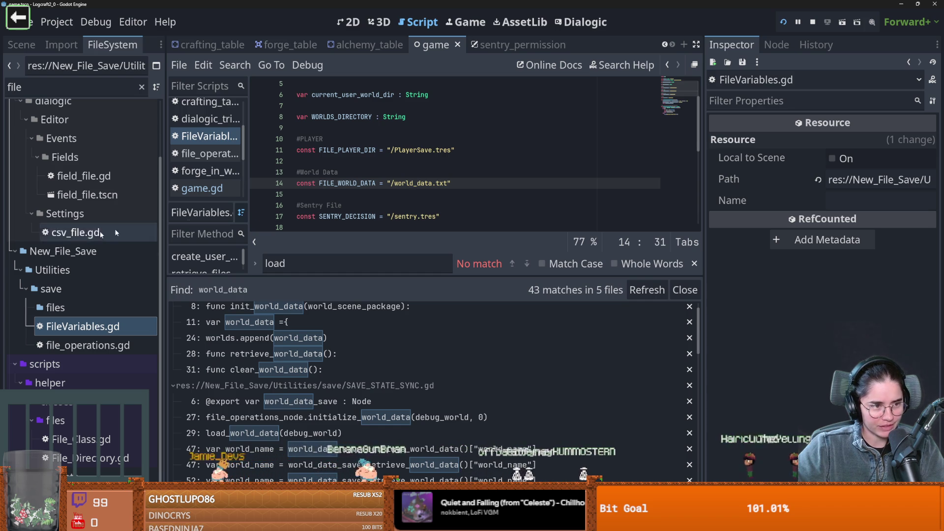
Step: Go to line 12 and drag the results divider down so the FileVariables.gd code gets more room
{"action": "key", "text": "Up"}
{"action": "key", "text": "Up"}
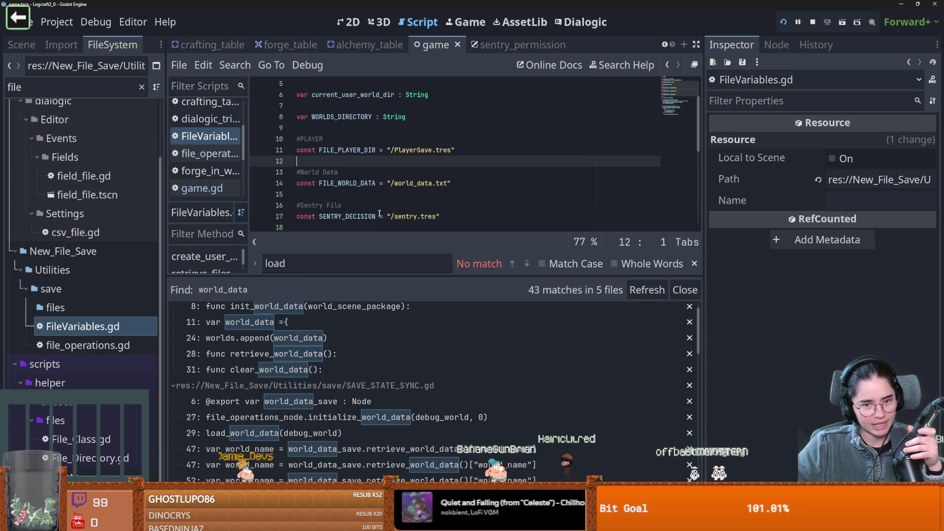
{"action": "left_click_drag", "start_coordinate": [440, 279], "coordinate": [408, 394]}
{"action": "left_click", "coordinate": [384, 250]}
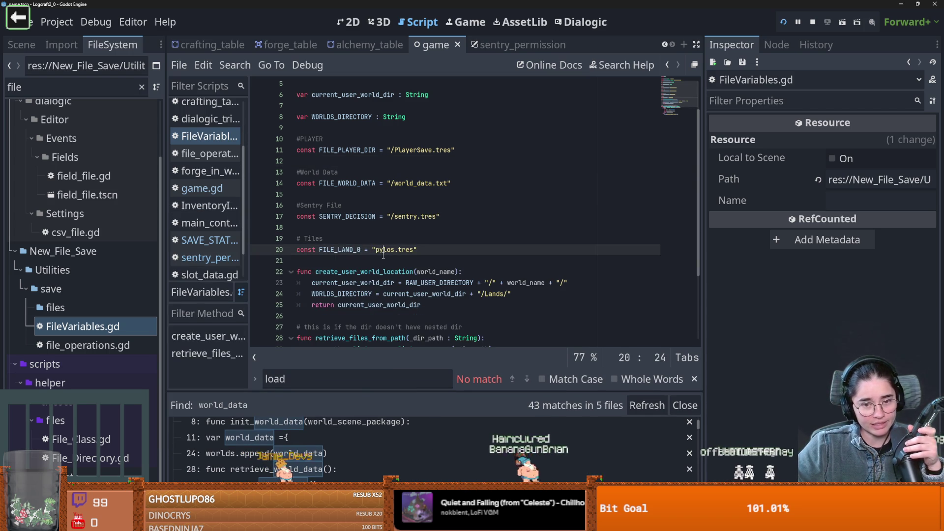
Step: Review the lines after FILE_LAND_0 and SENTRY_DECISION, then save with Ctrl+S
{"action": "left_click", "coordinate": [383, 258]}
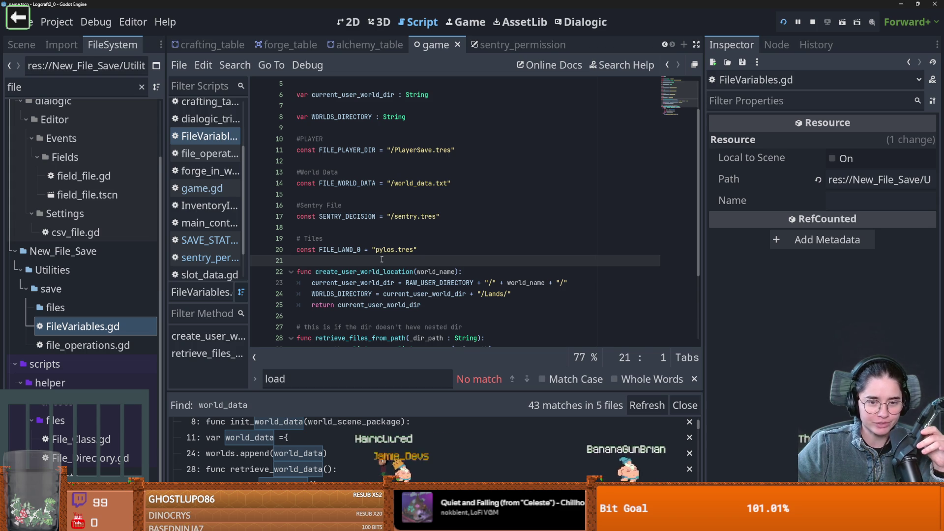
{"action": "left_click", "coordinate": [347, 228]}
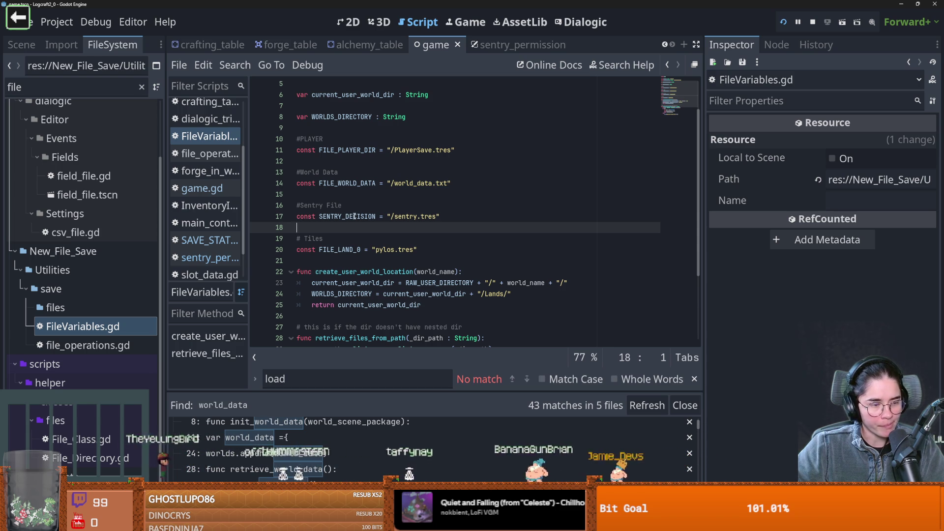
{"action": "key", "text": "ctrl+s"}
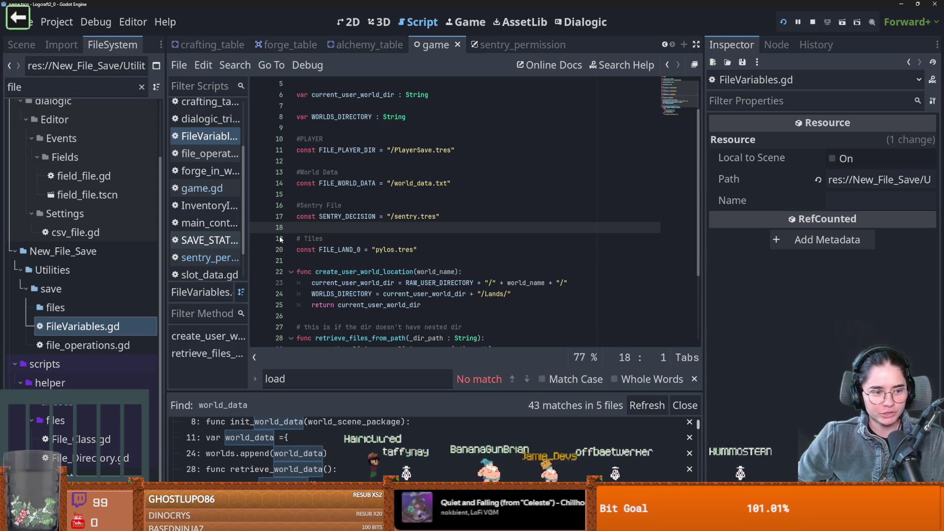
Step: Look over the Tiles constants, then switch to the itch.io jam page in Firefox
{"action": "left_click", "coordinate": [409, 236]}
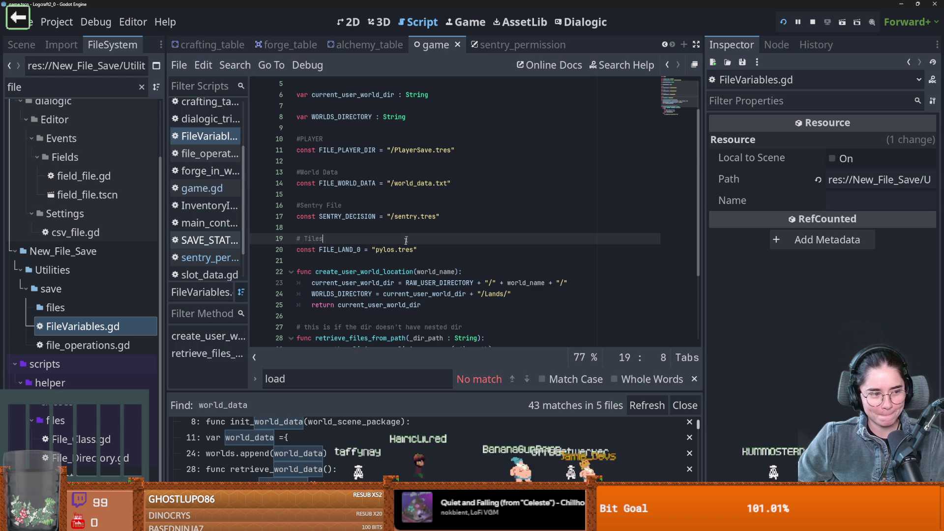
{"action": "left_click", "coordinate": [416, 260]}
{"action": "scroll", "coordinate": [424, 320], "scroll_direction": "up", "scroll_amount": 1}
{"action": "scroll", "coordinate": [424, 320], "scroll_direction": "down", "scroll_amount": 1}
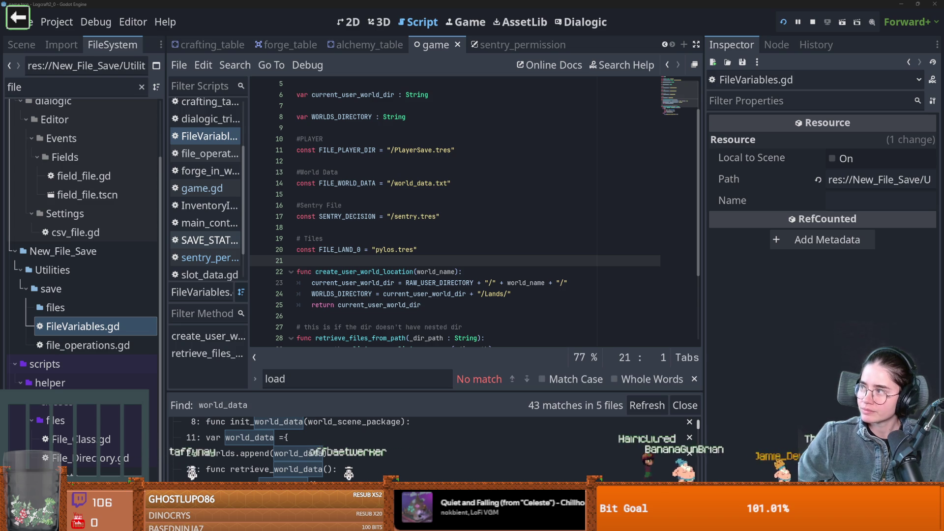
{"action": "key", "text": "alt+Tab"}
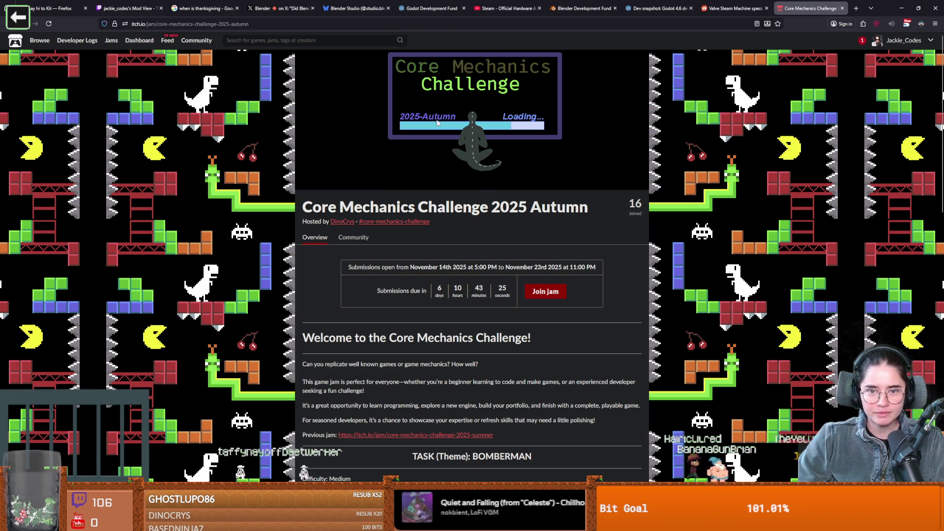
Step: Read the BOMBERMAN task heading and its escape-and-destroy description on the jam page
{"action": "scroll", "coordinate": [481, 305], "scroll_direction": "down", "scroll_amount": 1}
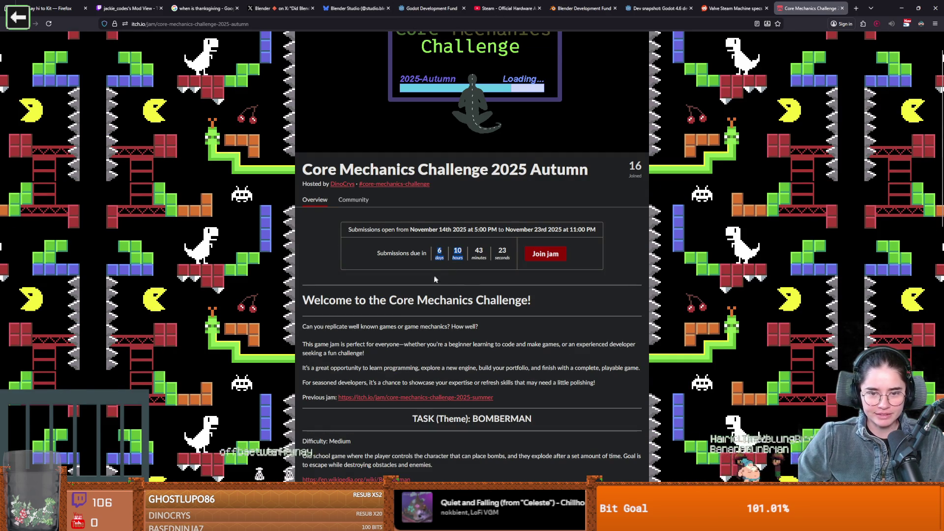
{"action": "left_click", "coordinate": [437, 236]}
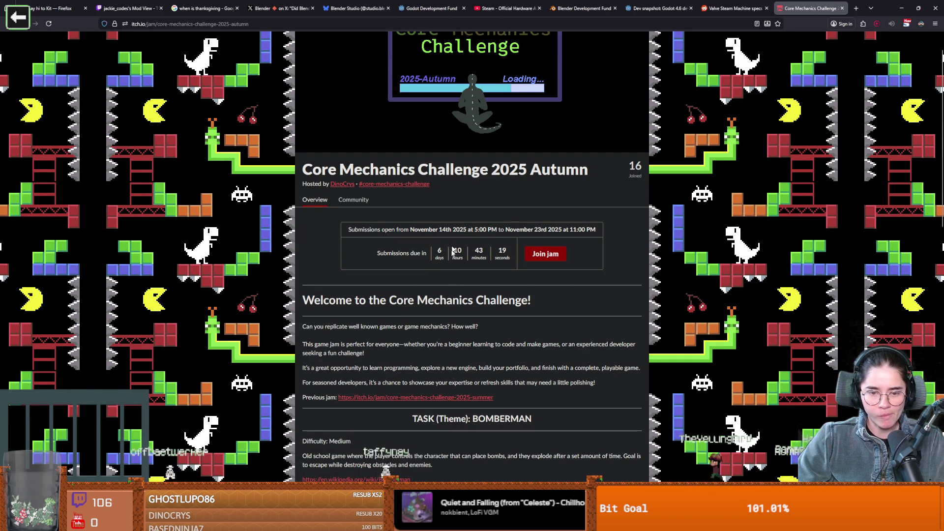
{"action": "scroll", "coordinate": [383, 295], "scroll_direction": "down", "scroll_amount": 3}
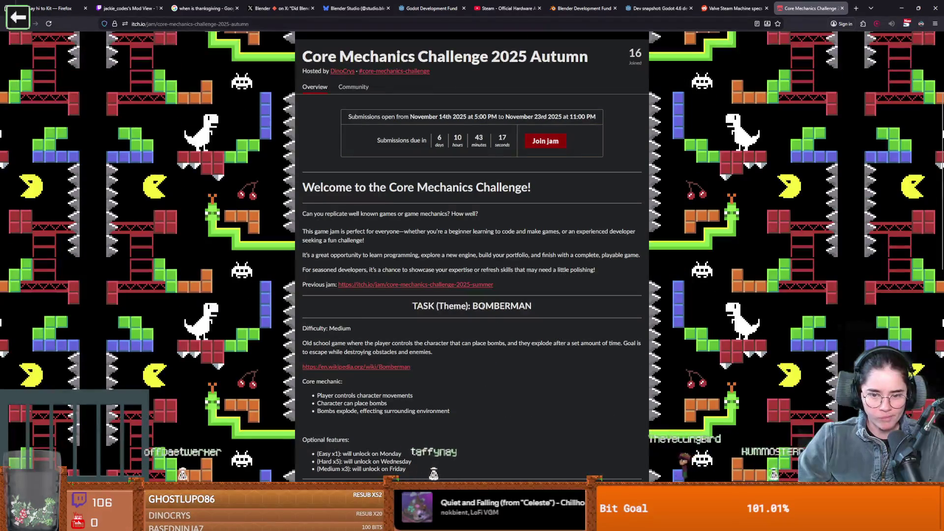
{"action": "double_click", "coordinate": [502, 306]}
{"action": "left_click_drag", "start_coordinate": [309, 347], "coordinate": [413, 344]}
{"action": "left_click", "coordinate": [418, 344]}
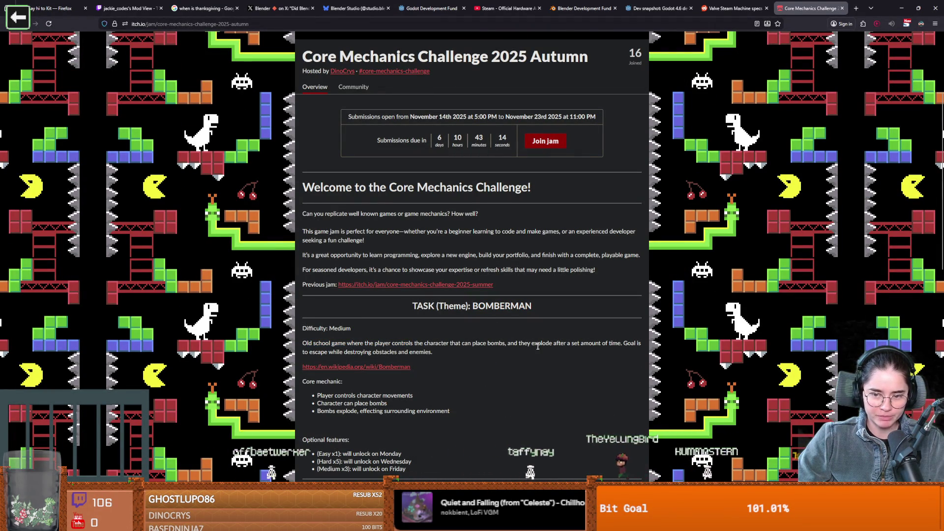
{"action": "double_click", "coordinate": [561, 343]}
{"action": "left_click_drag", "start_coordinate": [303, 352], "coordinate": [410, 352]}
{"action": "left_click", "coordinate": [418, 359]}
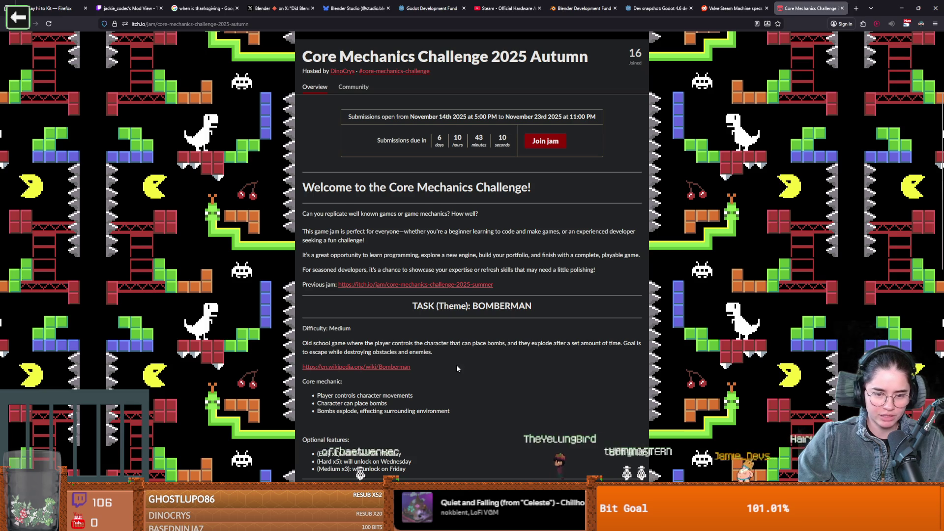
Step: Read the character and bomb core mechanics and the Easy optional feature, then return to Godot
{"action": "scroll", "coordinate": [457, 368], "scroll_direction": "down", "scroll_amount": 3}
{"action": "mouse_move", "coordinate": [355, 307]}
{"action": "left_mouse_down"}
{"action": "mouse_move", "coordinate": [316, 307]}
{"action": "mouse_move", "coordinate": [388, 328]}
{"action": "left_mouse_up"}
{"action": "left_click", "coordinate": [322, 328]}
{"action": "left_click_drag", "start_coordinate": [322, 328], "coordinate": [452, 339]}
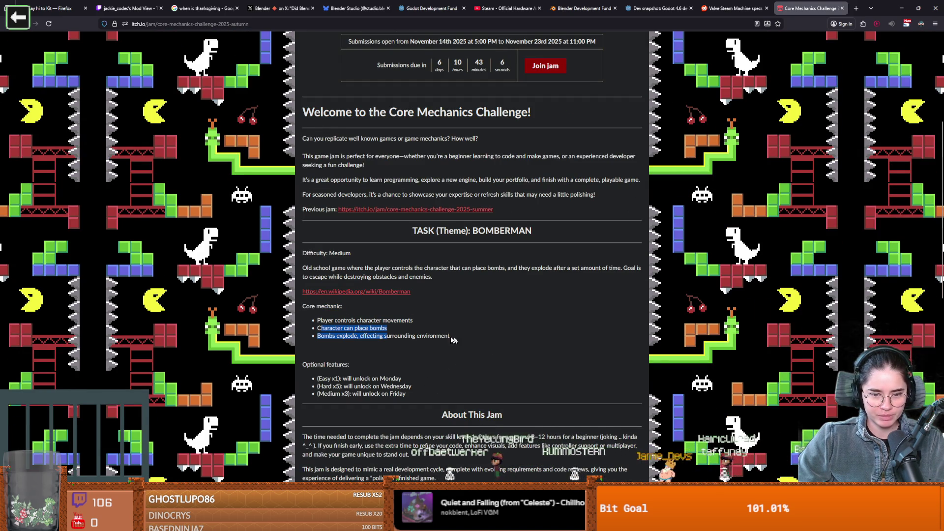
{"action": "triple_click", "coordinate": [443, 336]}
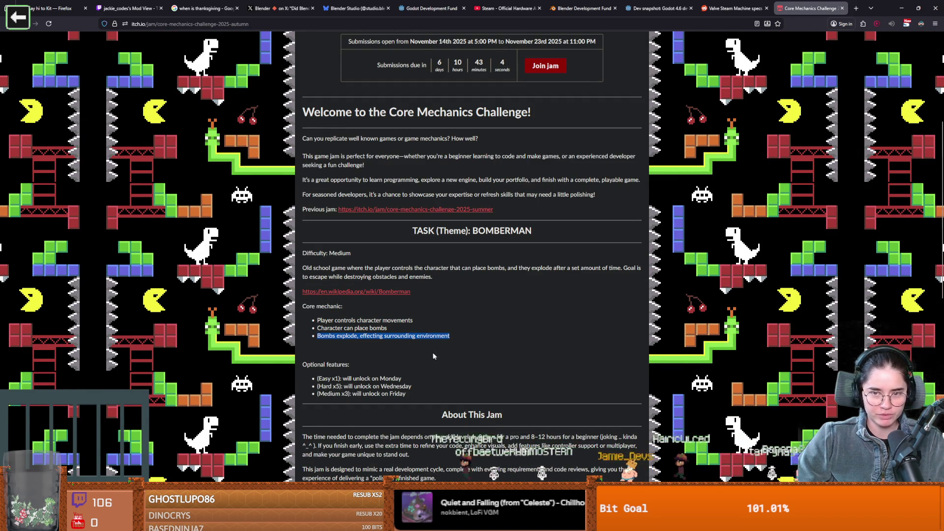
{"action": "scroll", "coordinate": [434, 353], "scroll_direction": "up", "scroll_amount": 4}
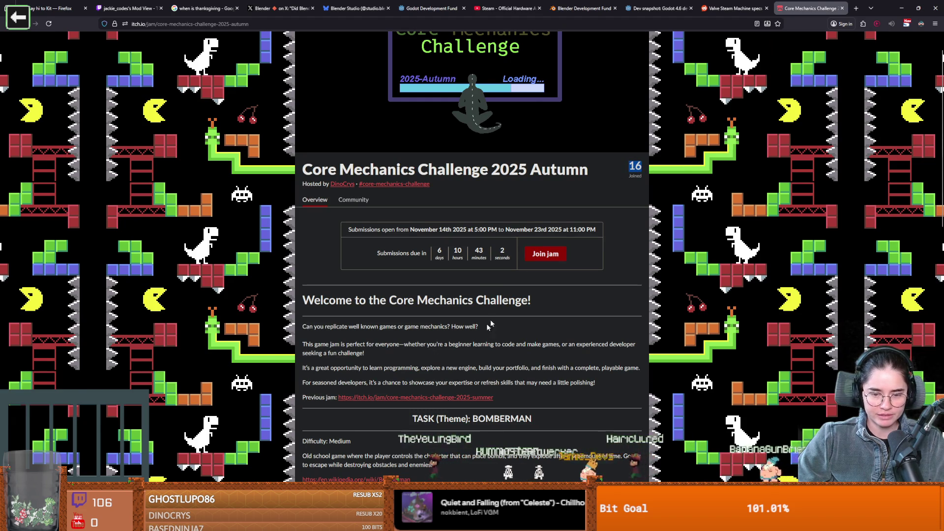
{"action": "scroll", "coordinate": [473, 343], "scroll_direction": "down", "scroll_amount": 2}
{"action": "scroll", "coordinate": [473, 343], "scroll_direction": "down", "scroll_amount": 3}
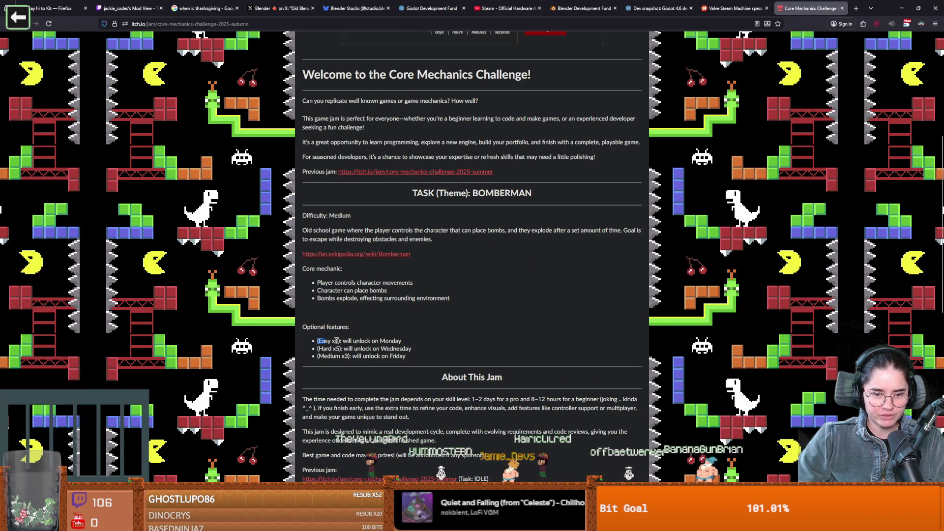
{"action": "left_click_drag", "start_coordinate": [345, 340], "coordinate": [494, 354]}
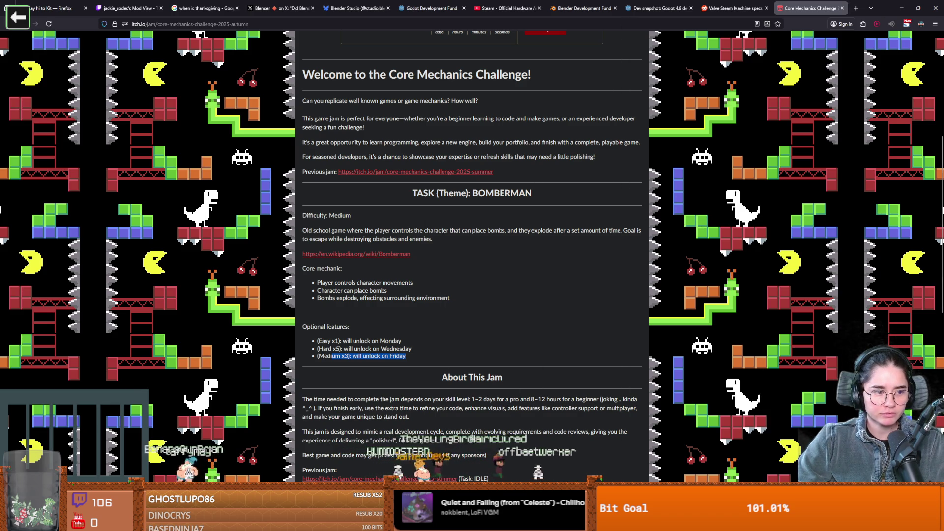
{"action": "key", "text": "alt+Tab"}
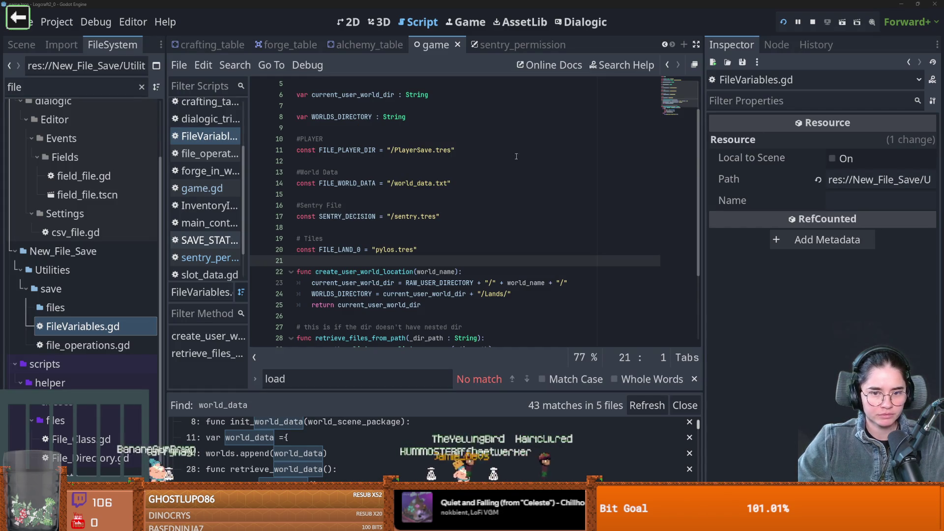
Step: Inspect the sentry.tres path and SENTRY_DECISION line, then show the game scene tree in the left dock
{"action": "left_click", "coordinate": [639, 150]}
{"action": "double_click", "coordinate": [406, 249]}
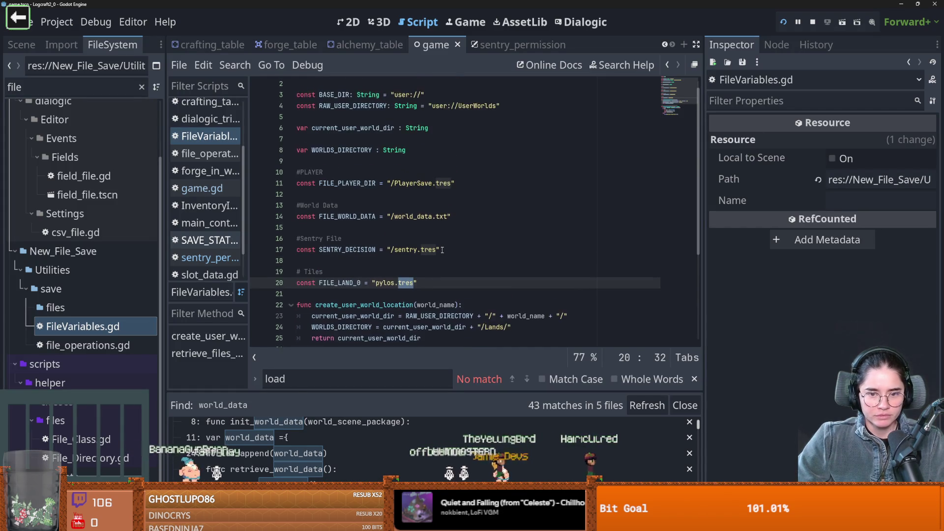
{"action": "left_click", "coordinate": [376, 216]}
{"action": "double_click", "coordinate": [405, 217]}
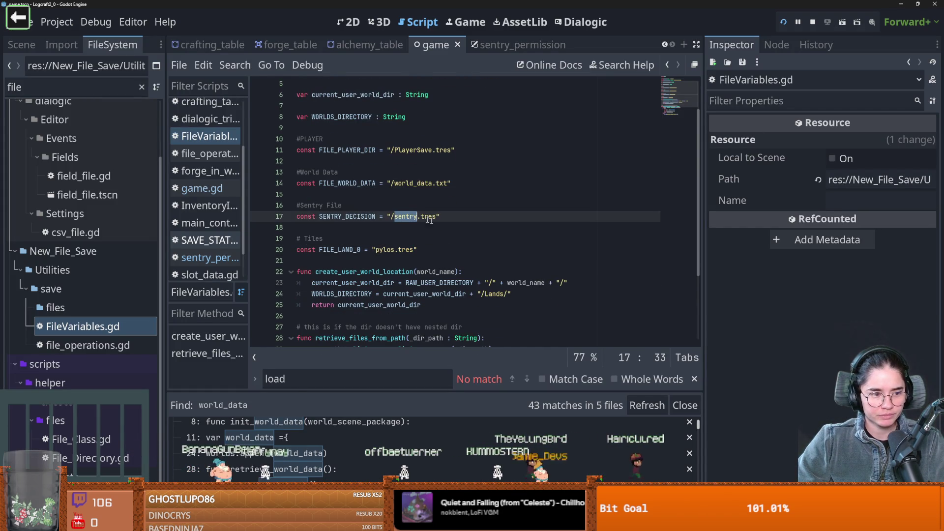
{"action": "scroll", "coordinate": [404, 223], "scroll_direction": "up", "scroll_amount": 2}
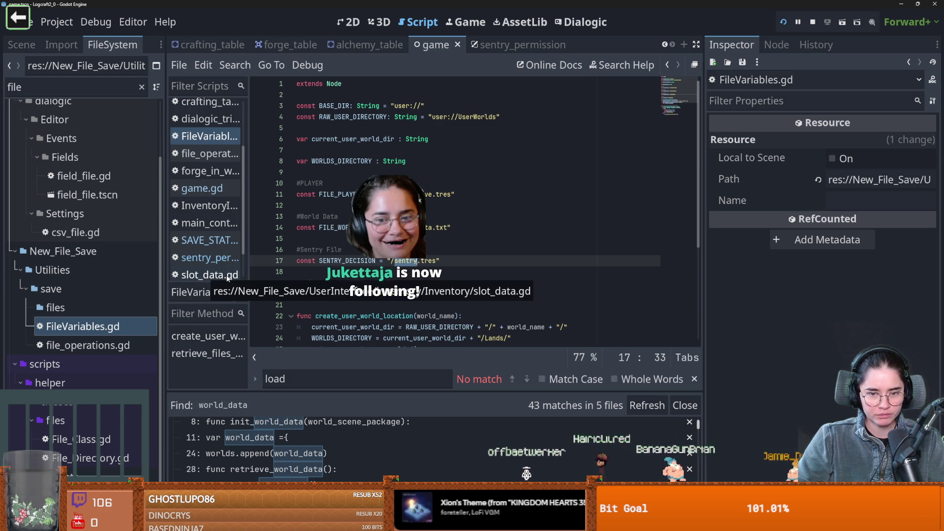
{"action": "triple_click", "coordinate": [353, 261]}
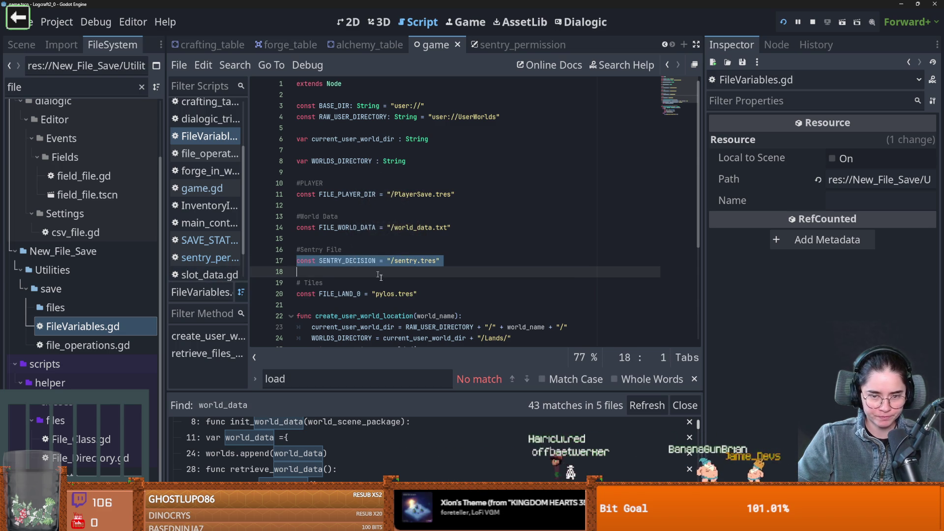
{"action": "left_click", "coordinate": [21, 45]}
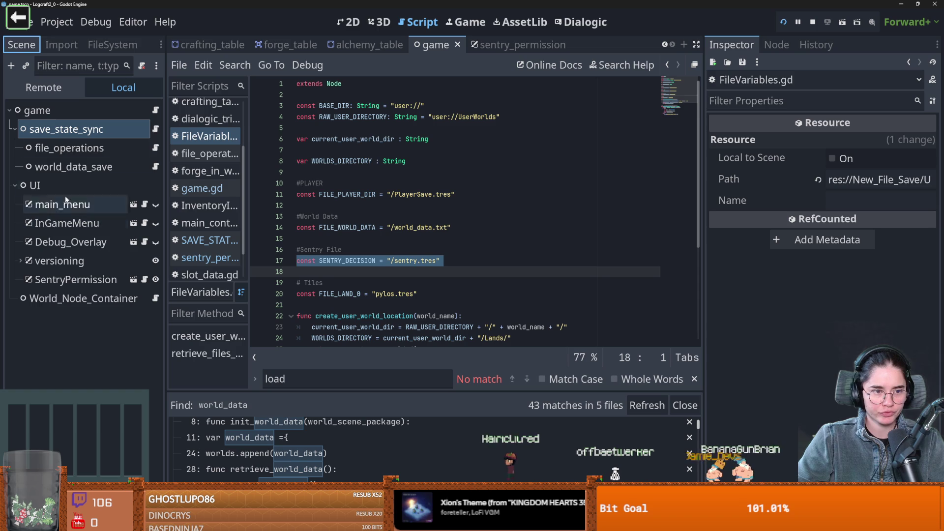
{"action": "left_click", "coordinate": [154, 129]}
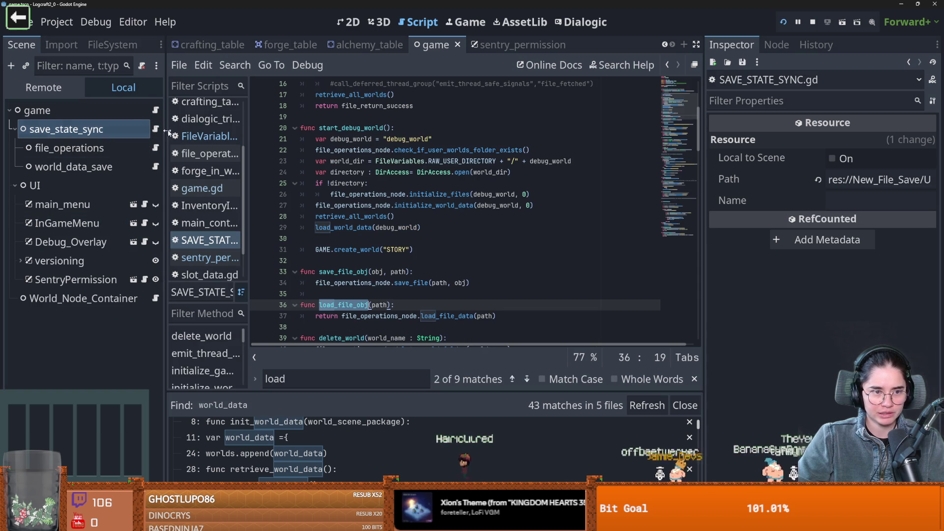
{"action": "left_click", "coordinate": [144, 279]}
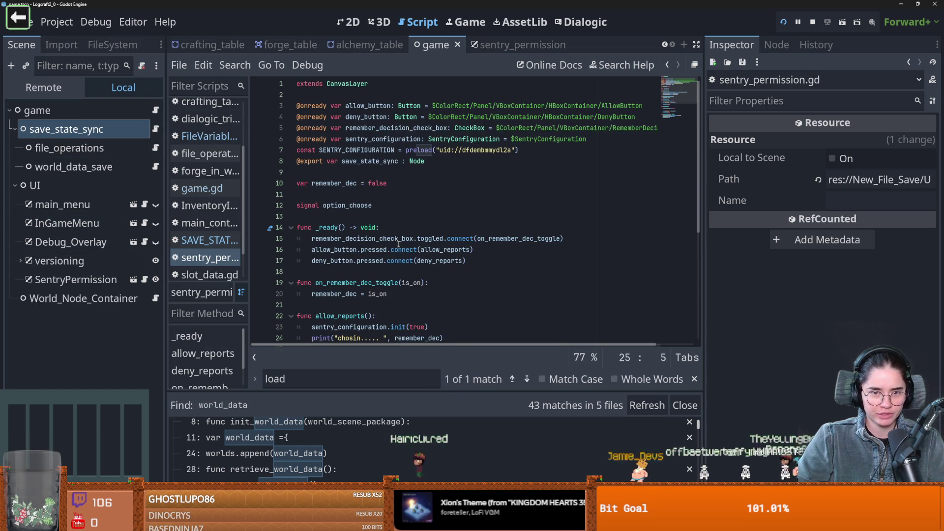
{"action": "scroll", "coordinate": [398, 244], "scroll_direction": "down", "scroll_amount": 1}
{"action": "left_click", "coordinate": [323, 184]}
{"action": "key", "text": "Return"}
{"action": "key", "text": "Return"}
{"action": "key", "text": "Up"}
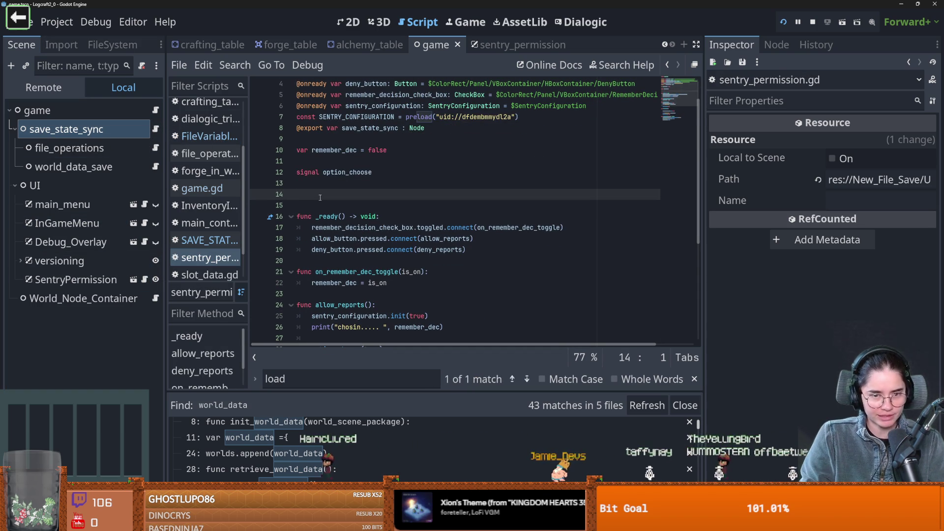
{"action": "type", "text": "class "}
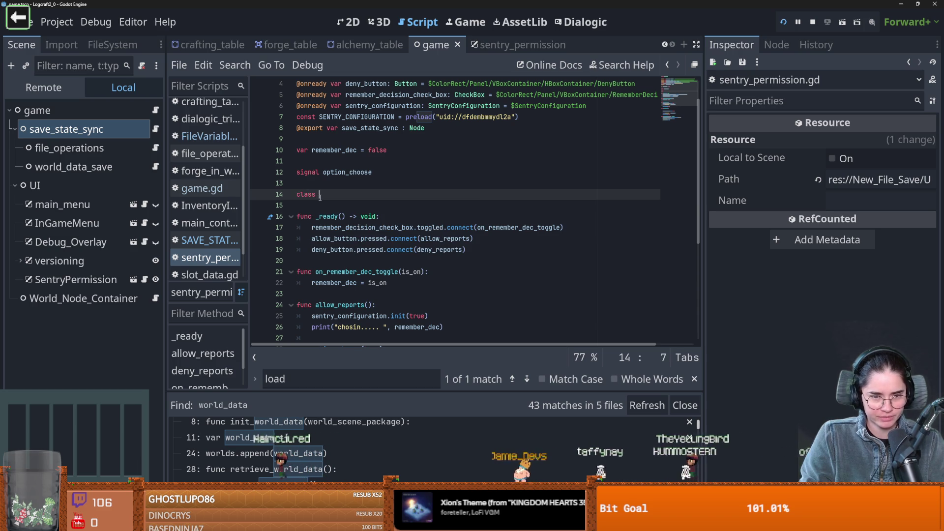
{"action": "type", "text": "sentry_save_o"}
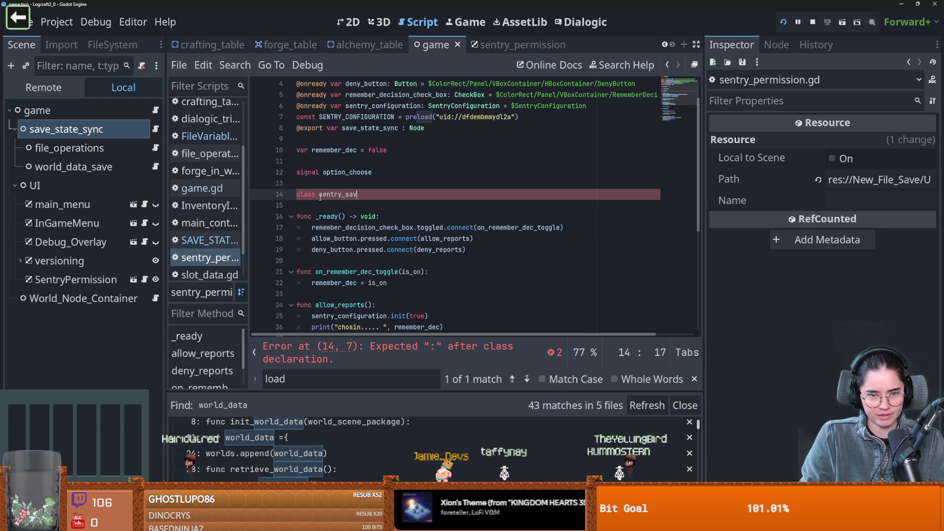
{"action": "type", "text": "bj"}
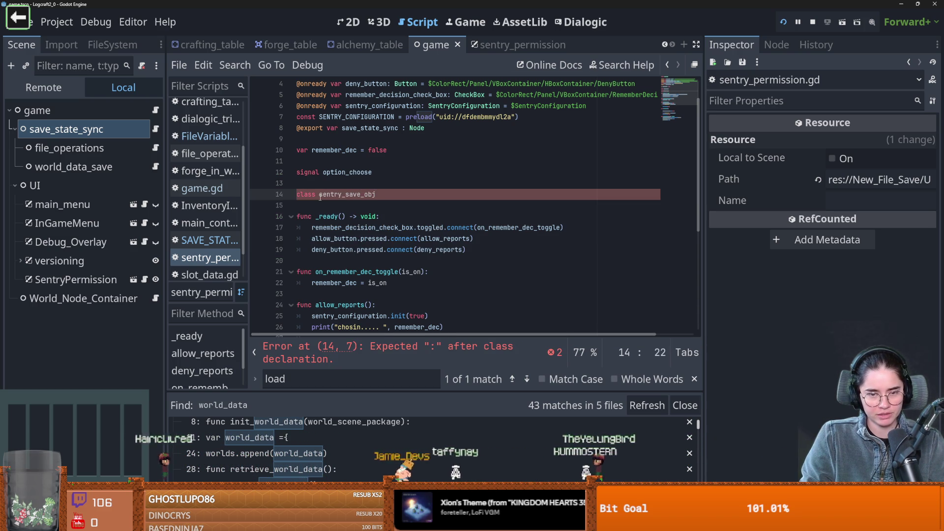
{"action": "key", "text": "Return"}
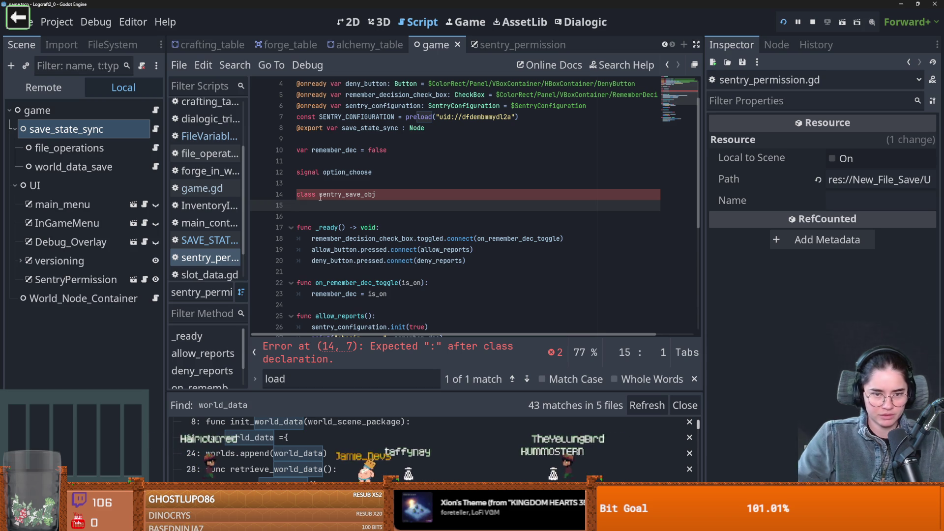
{"action": "left_click", "coordinate": [309, 194]}
{"action": "double_click", "coordinate": [309, 194]}
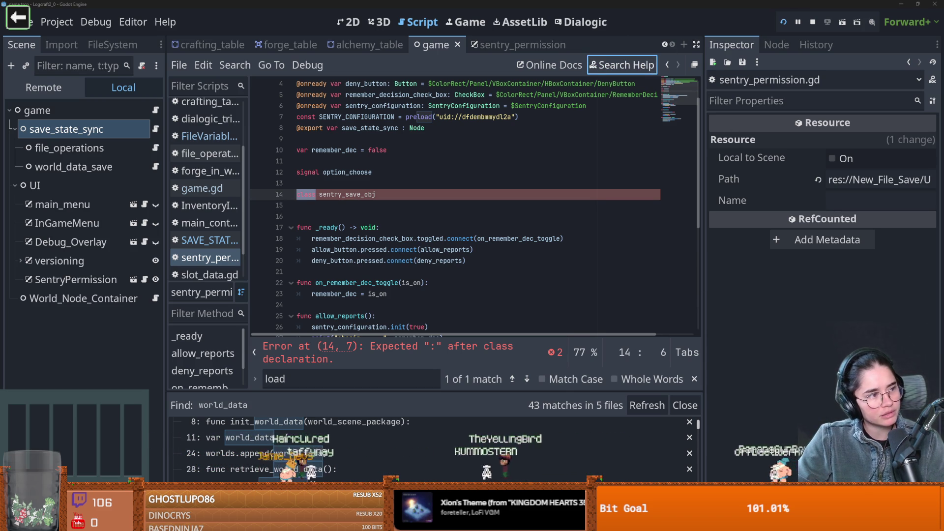
Step: Look up 'class' in the built-in help, then switch to the inner classes forum thread
{"action": "left_click", "coordinate": [605, 66]}
{"action": "type", "text": "class"}
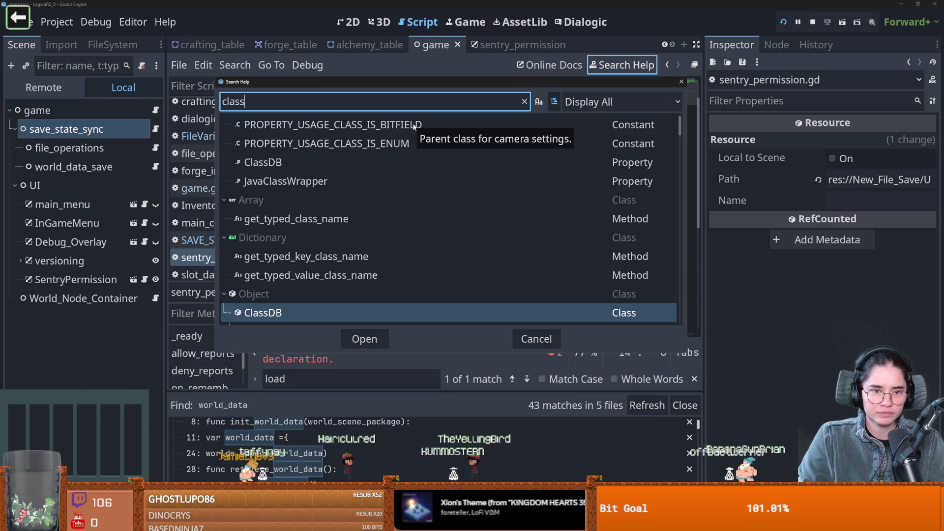
{"action": "scroll", "coordinate": [341, 229], "scroll_direction": "down", "scroll_amount": 10}
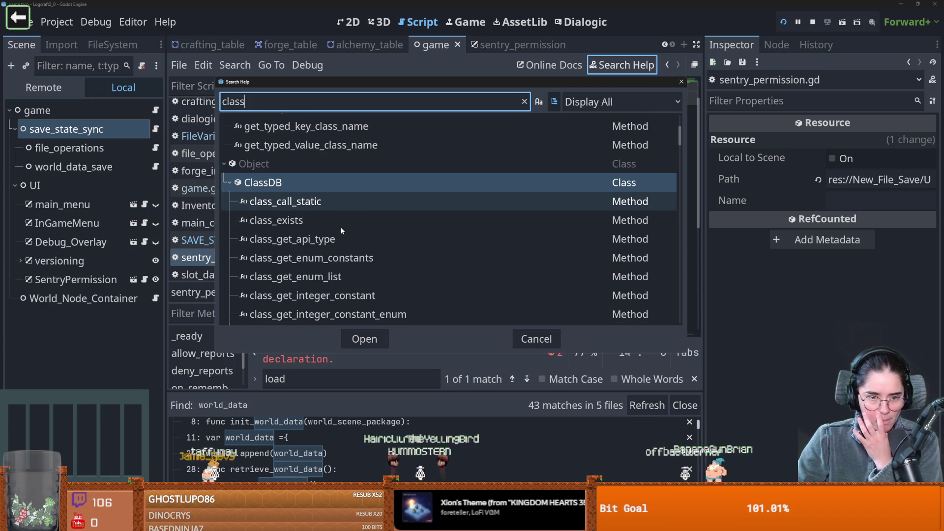
{"action": "scroll", "coordinate": [341, 227], "scroll_direction": "down", "scroll_amount": 5}
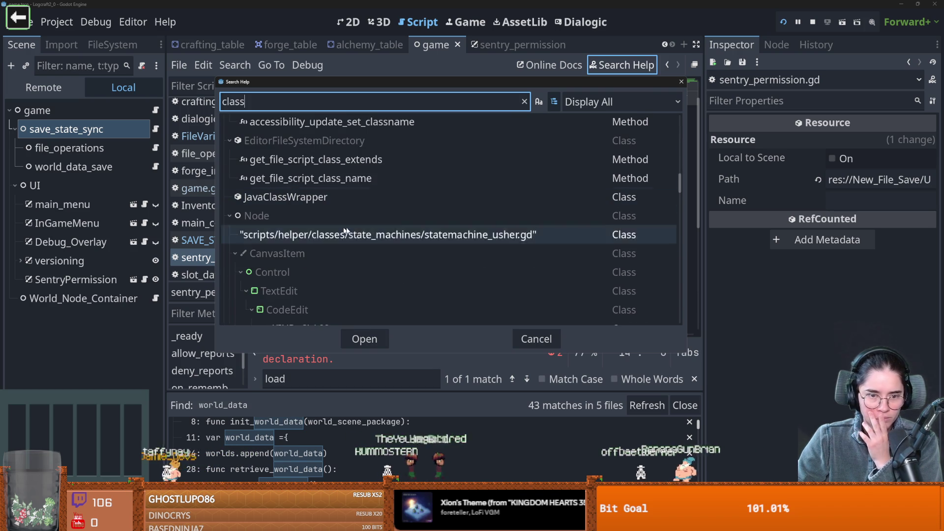
{"action": "left_click", "coordinate": [681, 82]}
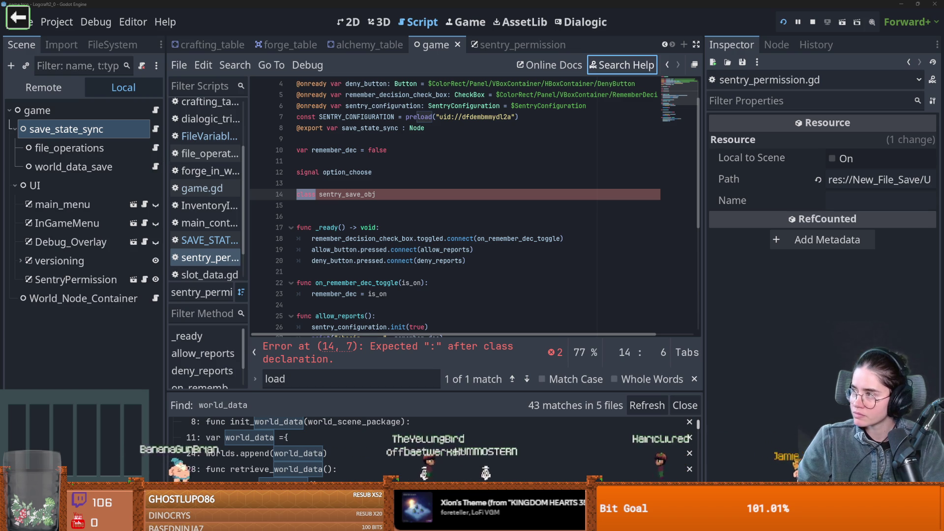
{"action": "key", "text": "alt+Tab"}
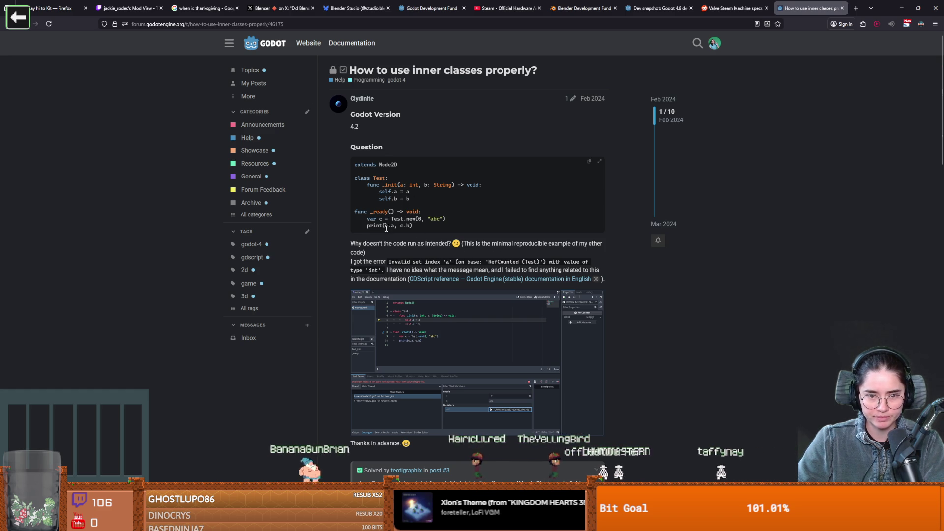
{"action": "scroll", "coordinate": [404, 228], "scroll_direction": "down", "scroll_amount": 1}
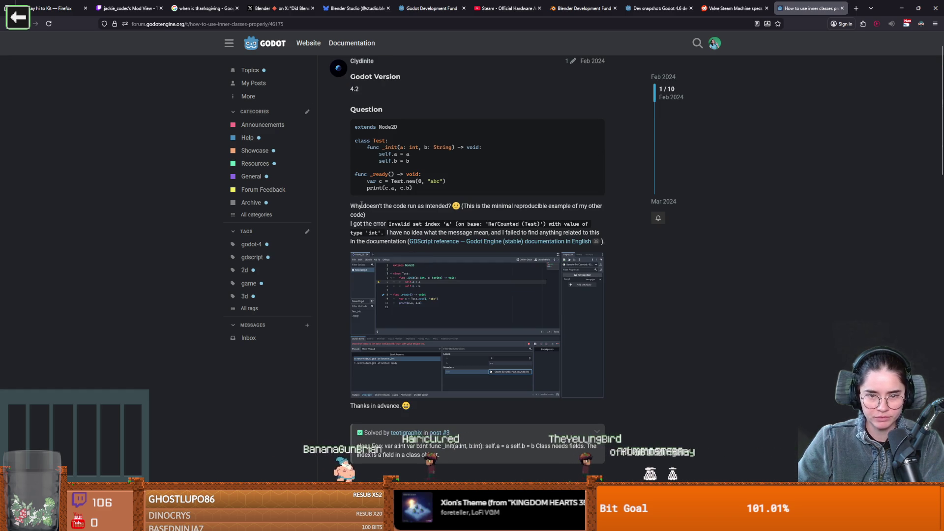
{"action": "left_click_drag", "start_coordinate": [475, 206], "coordinate": [558, 206]}
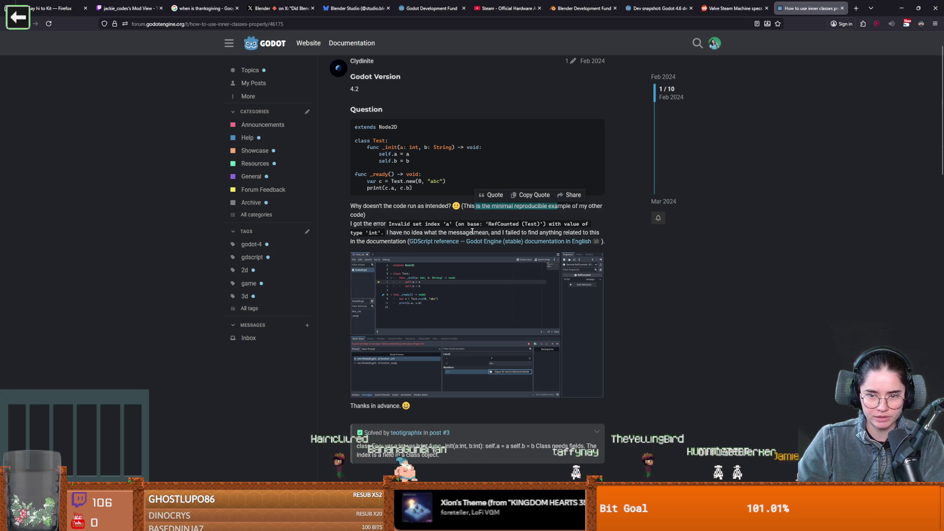
{"action": "scroll", "coordinate": [524, 254], "scroll_direction": "down", "scroll_amount": 5}
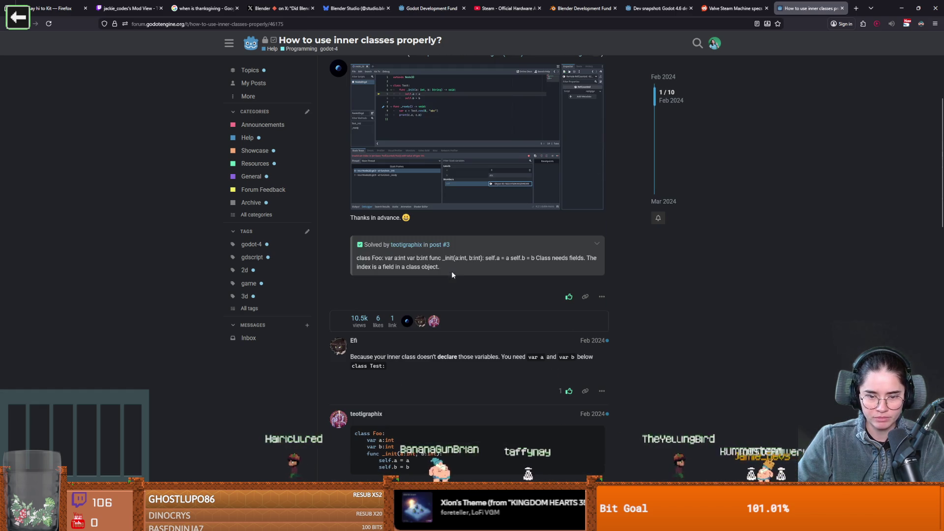
{"action": "left_click_drag", "start_coordinate": [377, 356], "coordinate": [474, 356]}
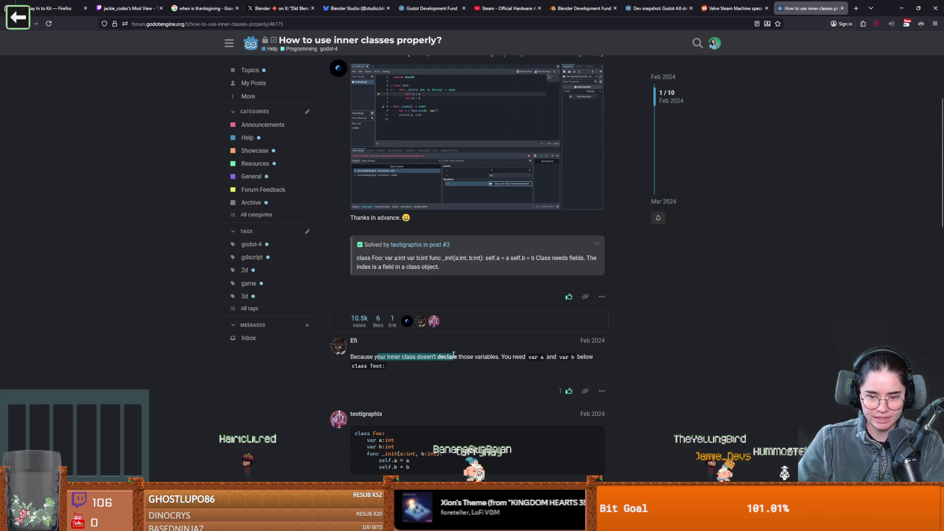
{"action": "scroll", "coordinate": [405, 142], "scroll_direction": "up", "scroll_amount": 6}
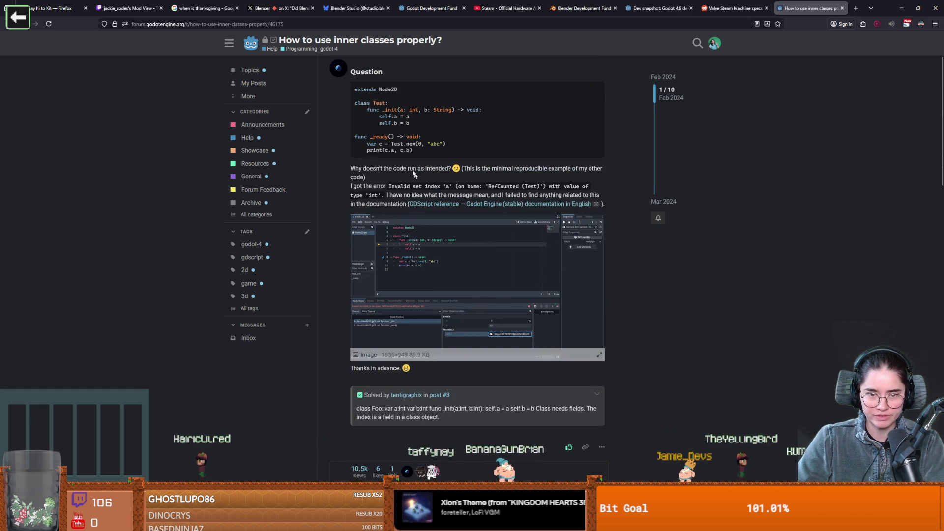
{"action": "left_click", "coordinate": [902, 8]}
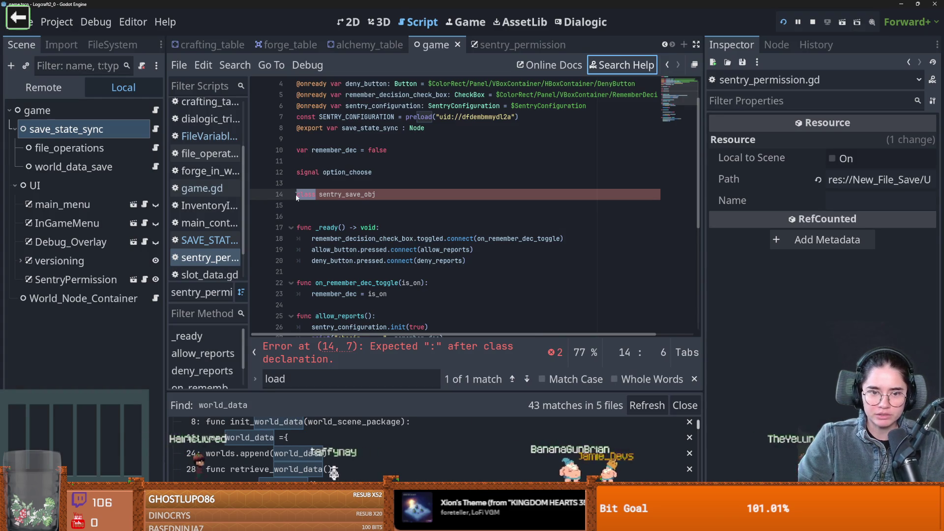
Step: Rename the class to SentrySave with fields allow_sentry and remember_decision set to false, and save
{"action": "double_click", "coordinate": [343, 194]}
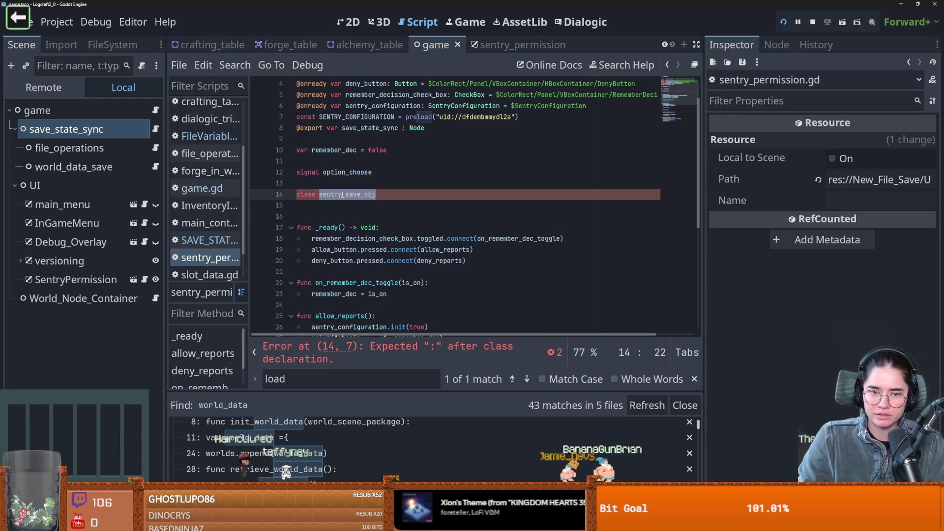
{"action": "type", "text": "SentrySave"}
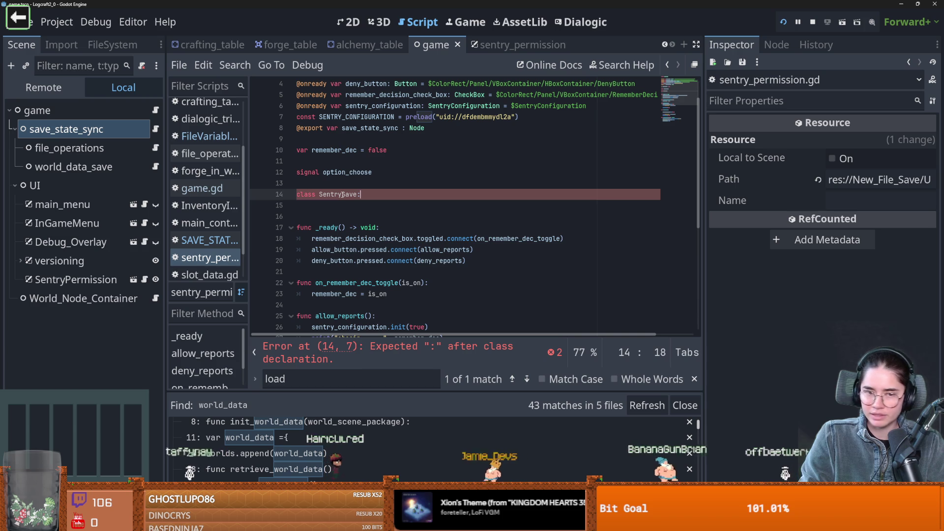
{"action": "type", "text": ":"}
{"action": "key", "text": "Return"}
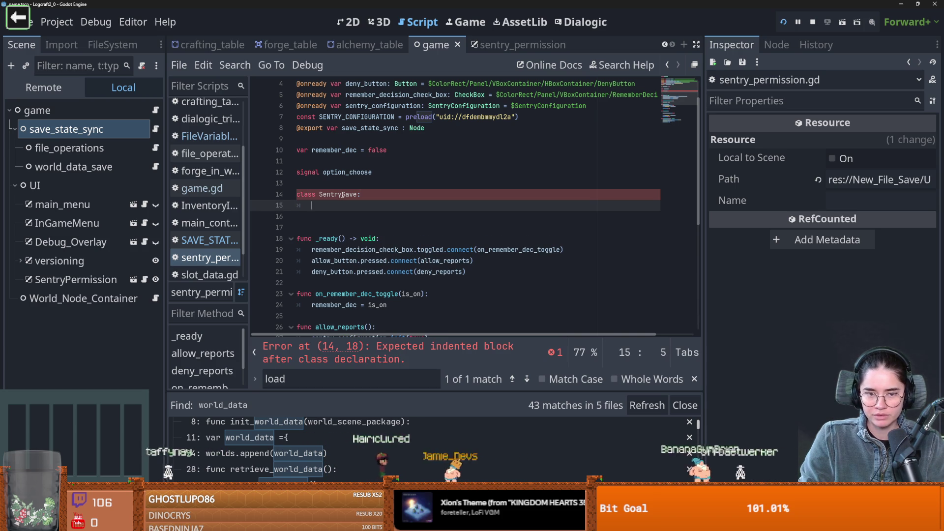
{"action": "type", "text": "var "}
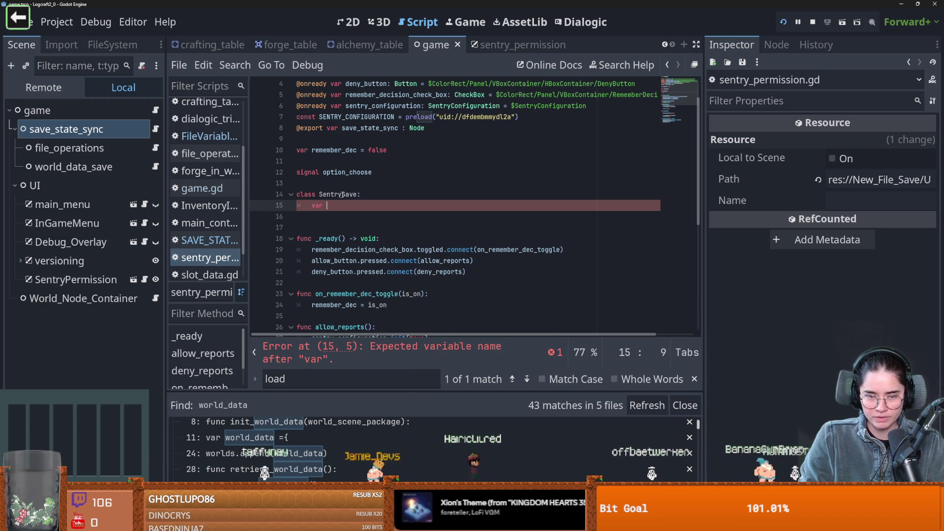
{"action": "type", "text": "allow"}
{"action": "type", "text": "_sentry "}
{"action": "type", "text": "= false"}
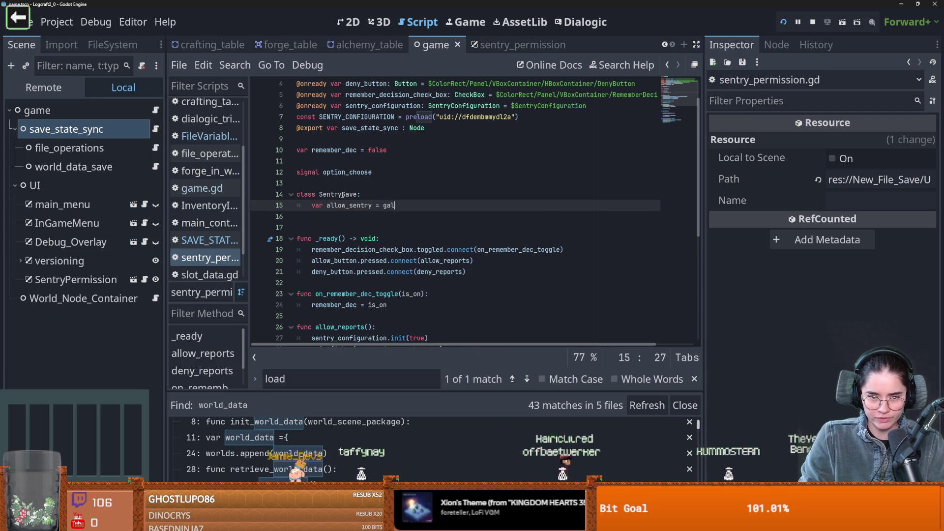
{"action": "key", "text": "Return"}
{"action": "type", "text": "var "}
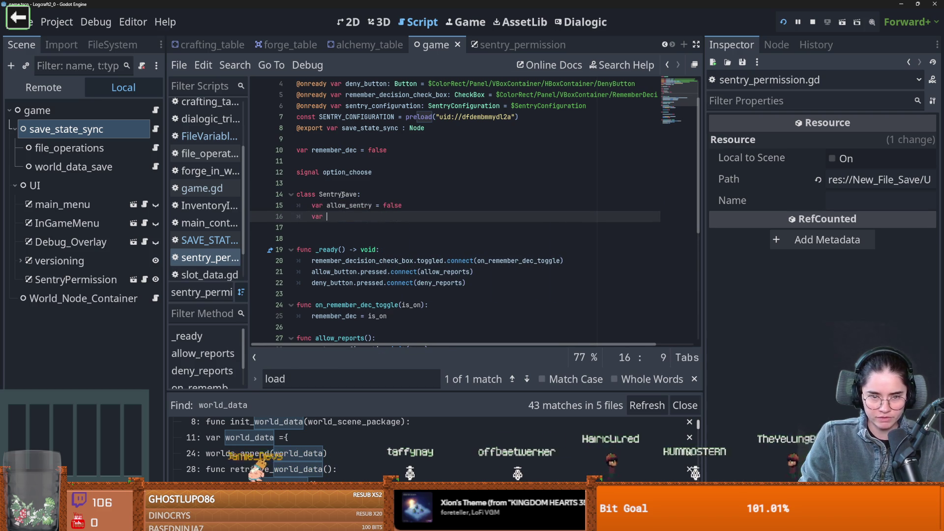
{"action": "type", "text": "sa"}
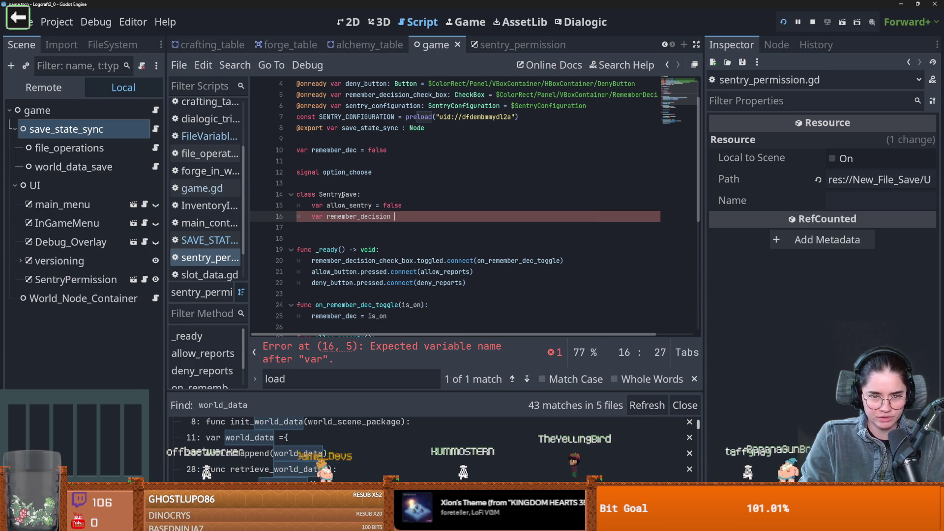
{"action": "type", "text": "= false"}
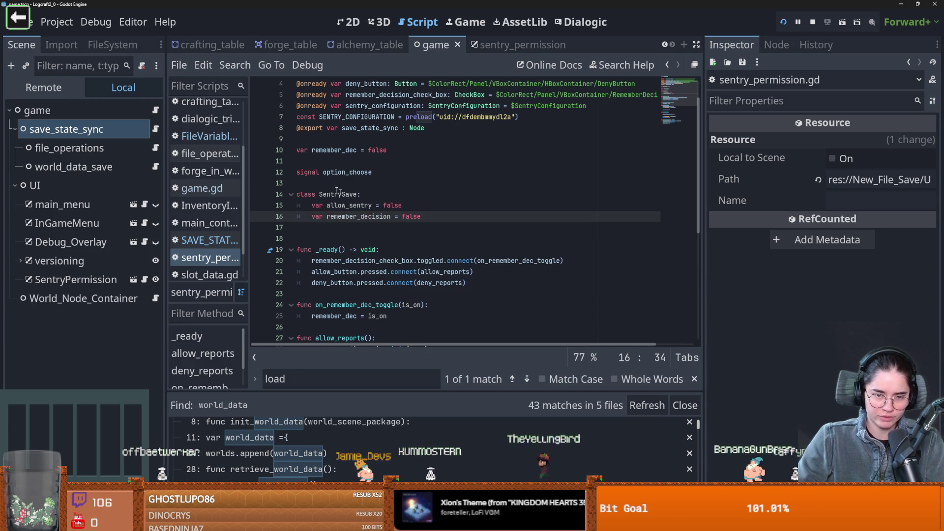
{"action": "key", "text": "ctrl+s"}
Step: Review the SentrySave class name and its two field lines
{"action": "left_click", "coordinate": [346, 195]}
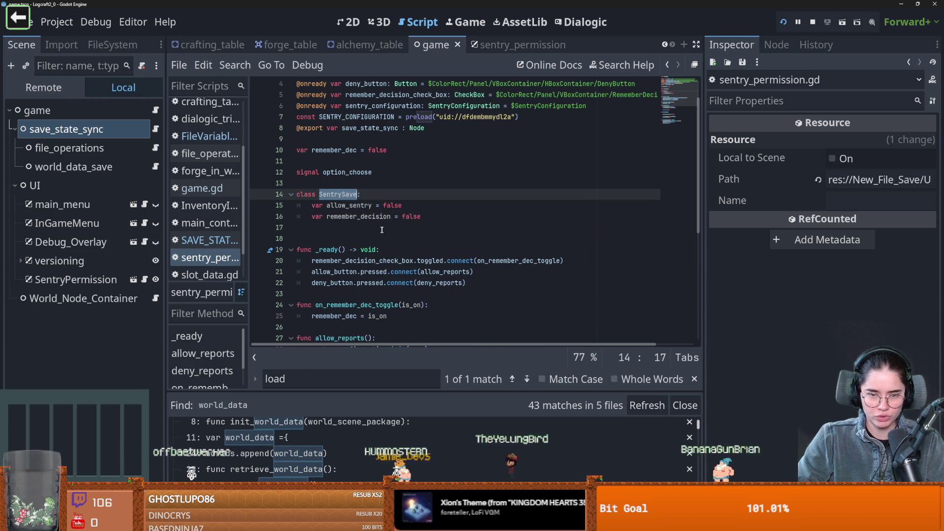
{"action": "double_click", "coordinate": [343, 206]}
{"action": "left_click", "coordinate": [346, 195]}
{"action": "left_click", "coordinate": [344, 205]}
{"action": "left_click", "coordinate": [347, 195]}
{"action": "left_click", "coordinate": [351, 216]}
{"action": "scroll", "coordinate": [374, 239], "scroll_direction": "down", "scroll_amount": 1}
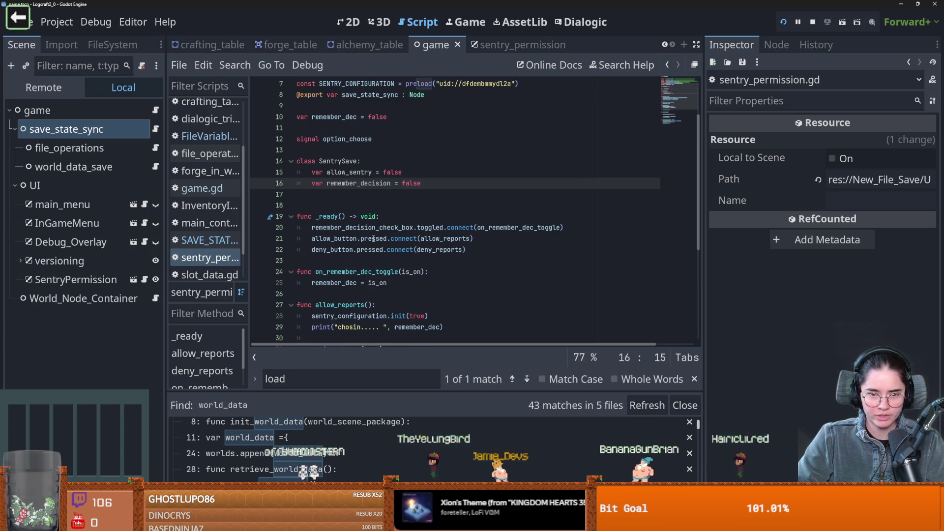
{"action": "double_click", "coordinate": [333, 162]}
{"action": "scroll", "coordinate": [373, 225], "scroll_direction": "down", "scroll_amount": 2}
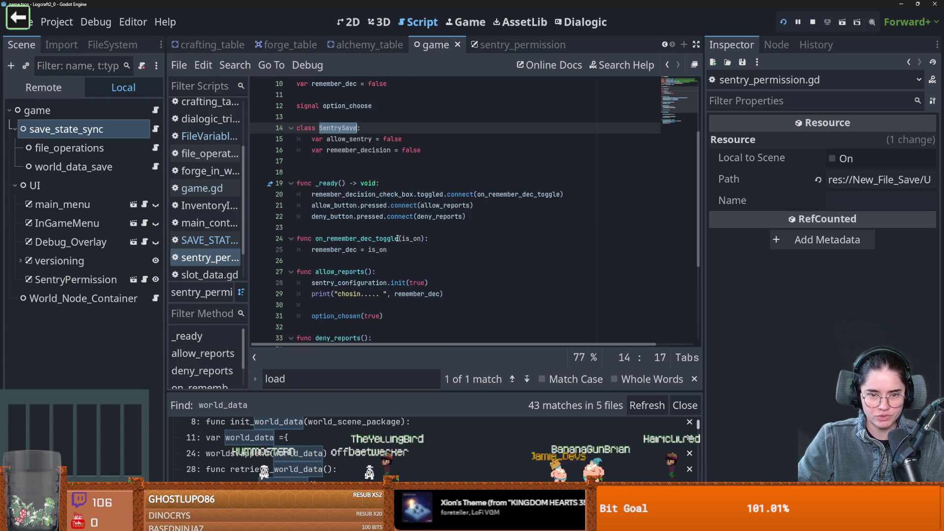
{"action": "scroll", "coordinate": [363, 238], "scroll_direction": "up", "scroll_amount": 2}
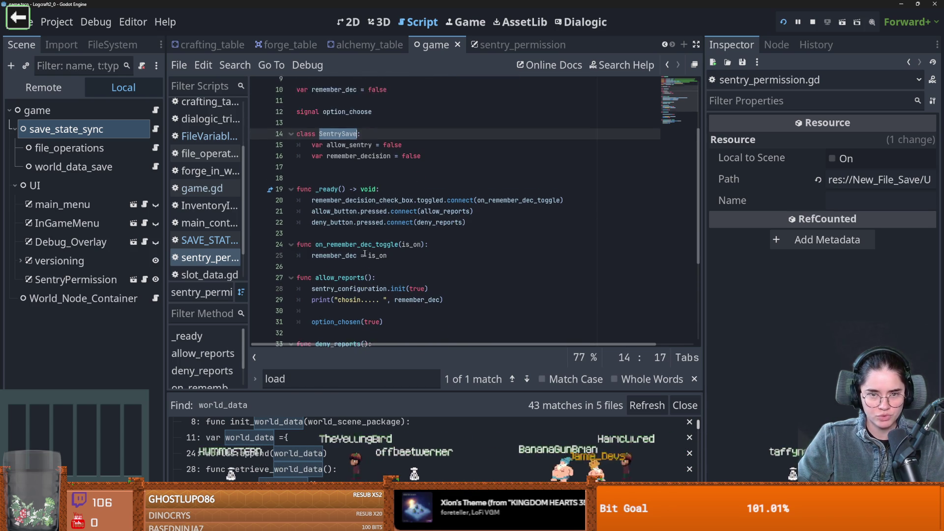
{"action": "left_click", "coordinate": [354, 195]}
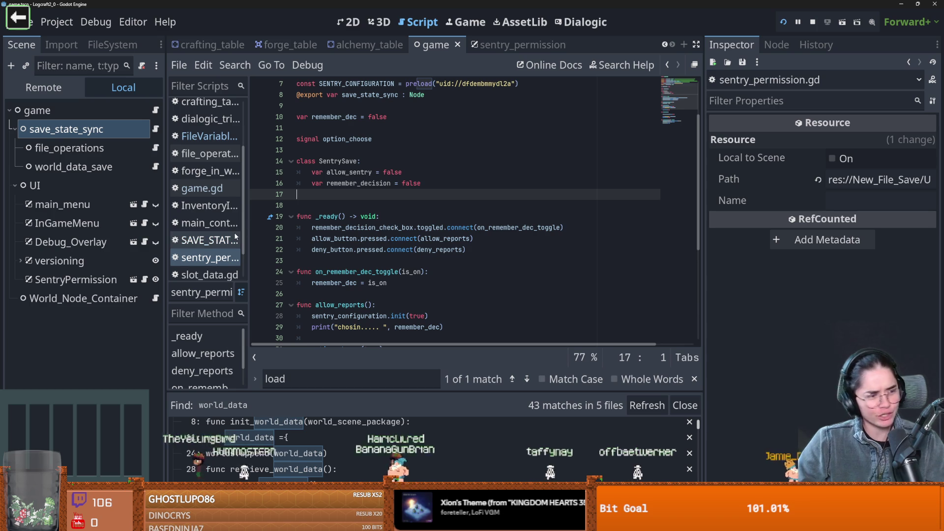
Step: Show the FileSystem tree with the filter cleared, scrolled to the Utilities/save folder
{"action": "left_click", "coordinate": [129, 46]}
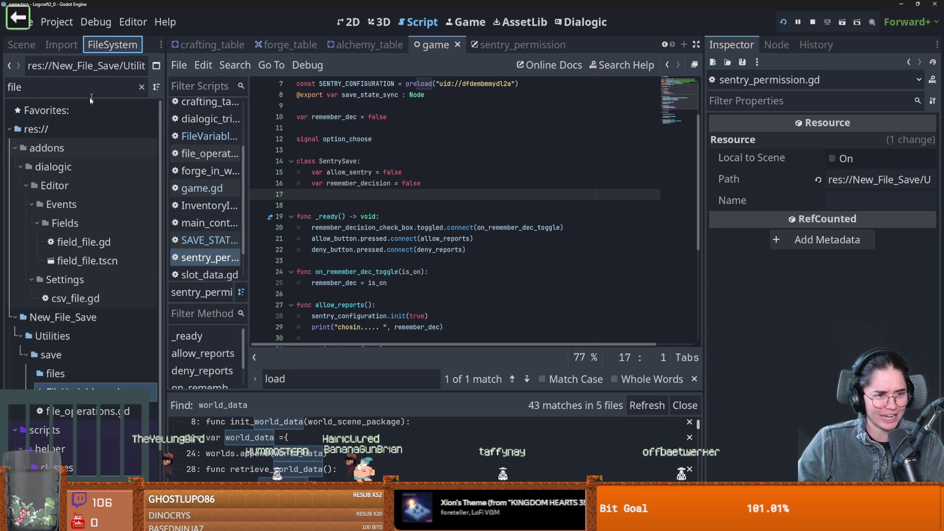
{"action": "left_click", "coordinate": [142, 87]}
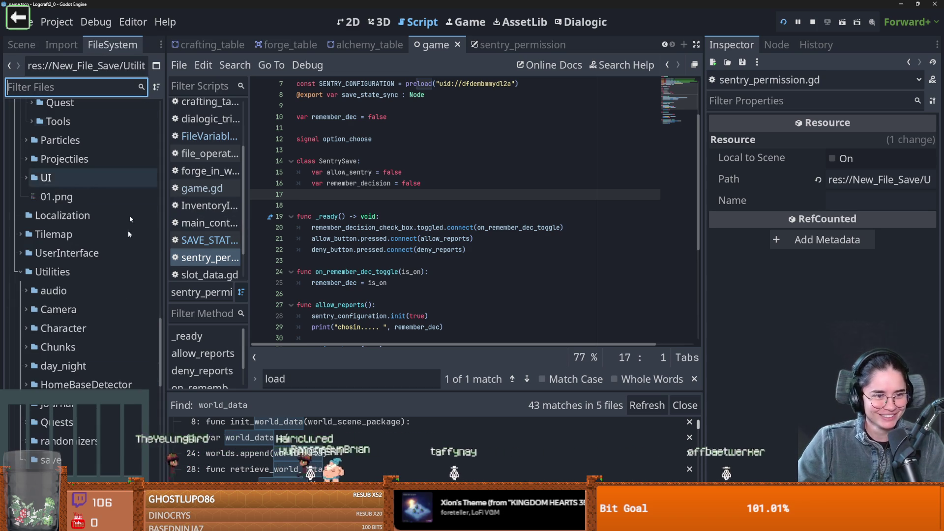
{"action": "scroll", "coordinate": [66, 405], "scroll_direction": "down", "scroll_amount": 3}
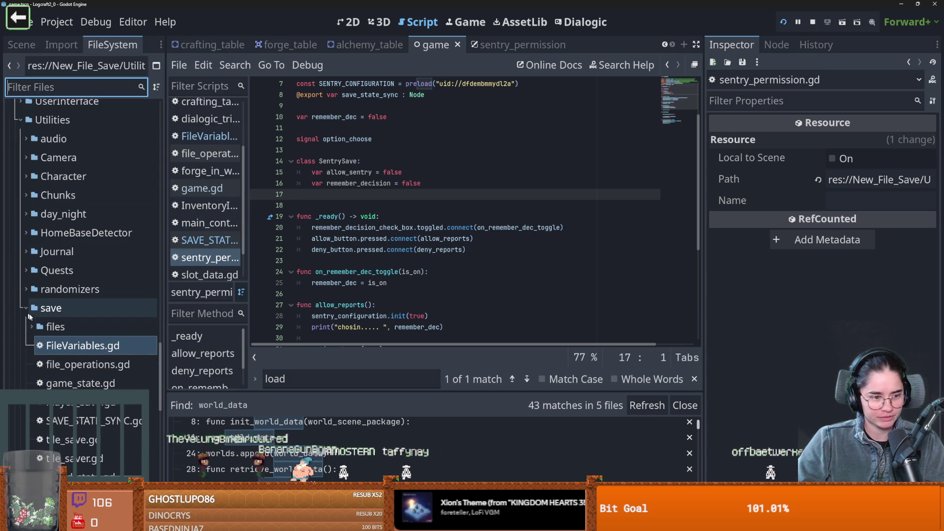
Step: Delete the extra blank line before func _ready and save the script
{"action": "left_click", "coordinate": [354, 238]}
{"action": "key", "text": "ctrl+s"}
{"action": "key", "text": "Up"}
{"action": "key", "text": "Up"}
{"action": "key", "text": "Up"}
{"action": "key", "text": "BackSpace"}
{"action": "key", "text": "ctrl+s"}
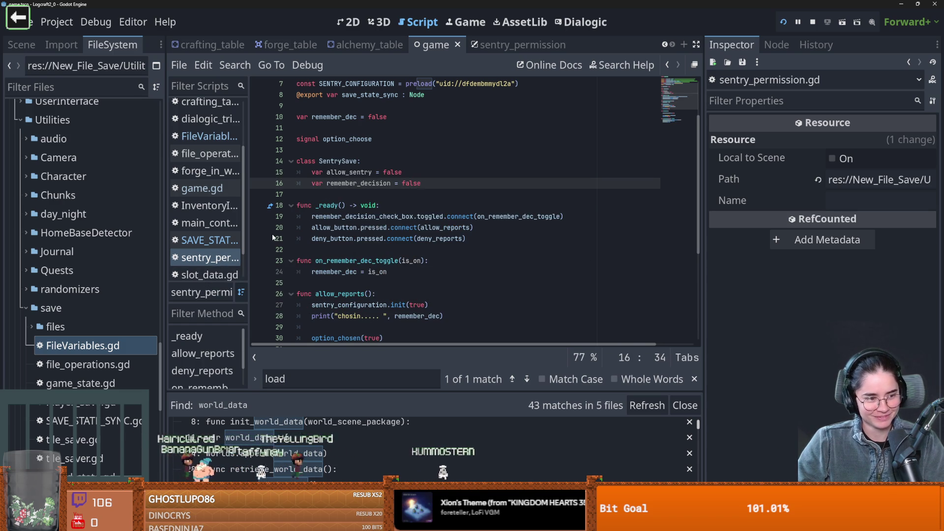
{"action": "left_click", "coordinate": [392, 254]}
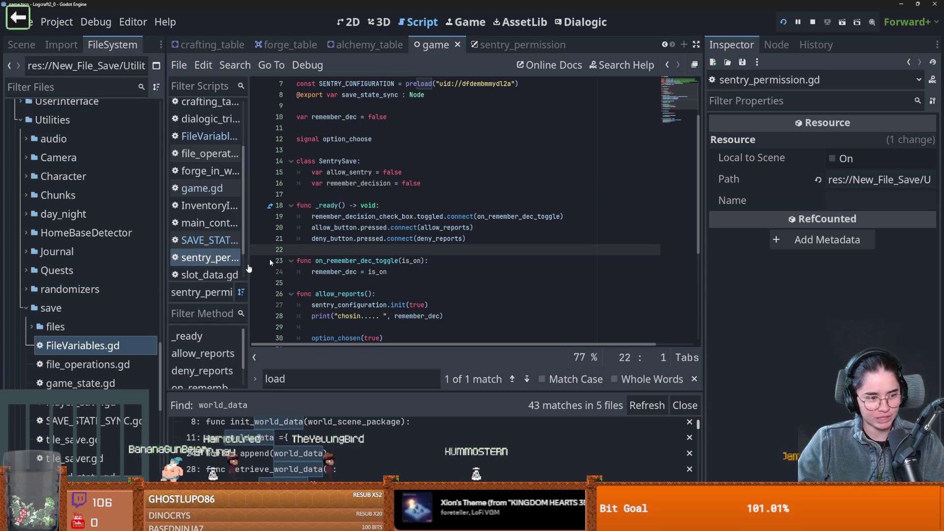
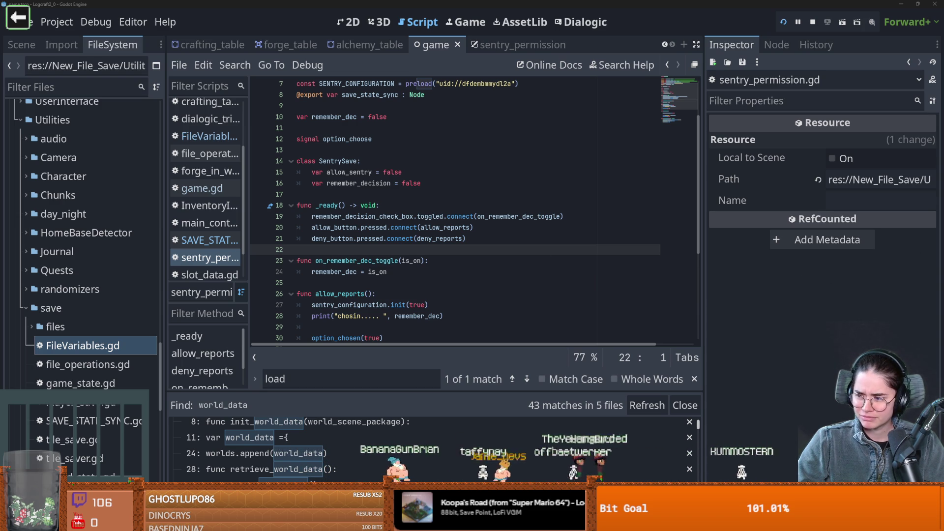
Step: Browse the sentry permission script and select the SentrySave class name
{"action": "scroll", "coordinate": [393, 234], "scroll_direction": "up", "scroll_amount": 2}
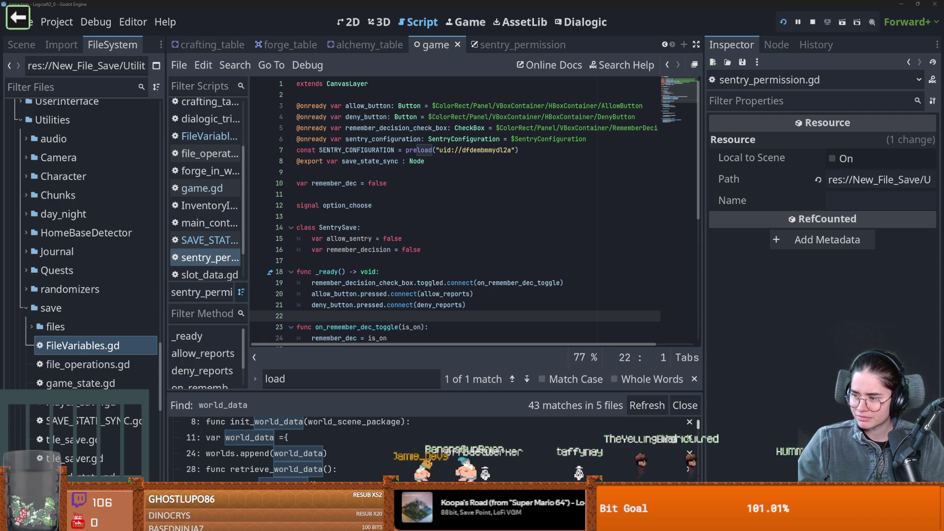
{"action": "left_click", "coordinate": [338, 272]}
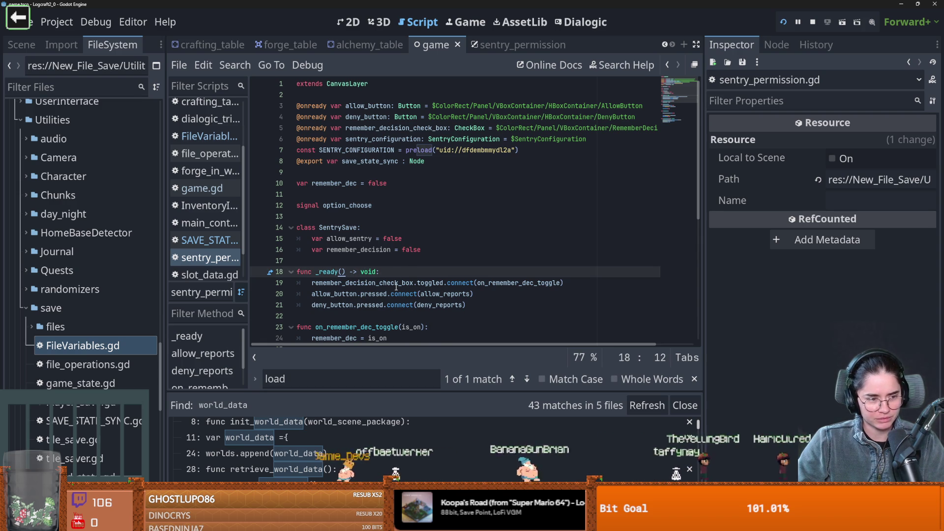
{"action": "scroll", "coordinate": [374, 266], "scroll_direction": "down", "scroll_amount": 2}
{"action": "left_click", "coordinate": [363, 260]}
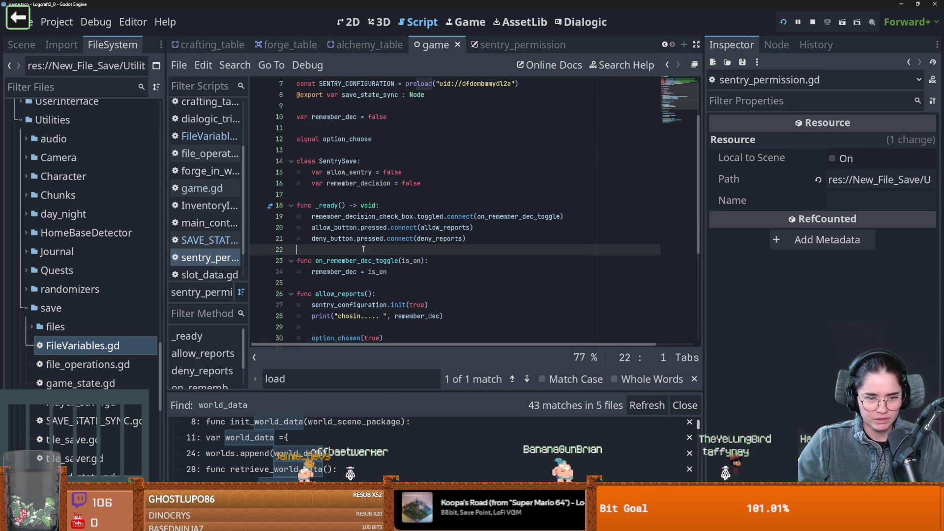
{"action": "key", "text": "Up"}
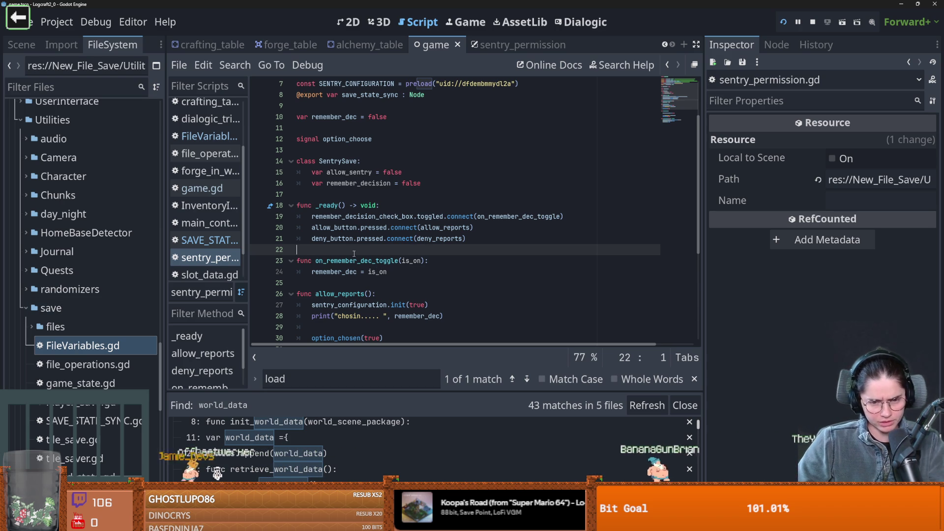
{"action": "scroll", "coordinate": [396, 249], "scroll_direction": "up", "scroll_amount": 2}
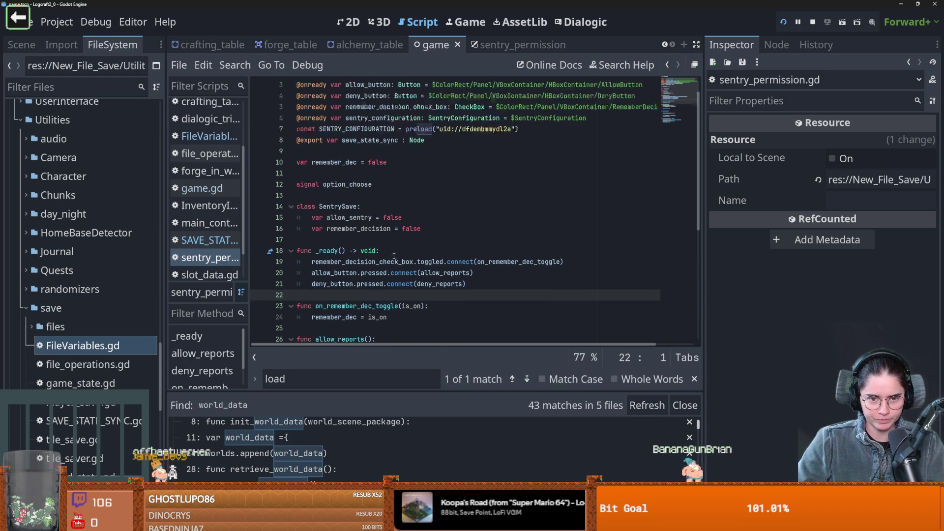
{"action": "double_click", "coordinate": [347, 227]}
{"action": "scroll", "coordinate": [347, 227], "scroll_direction": "down", "scroll_amount": 2}
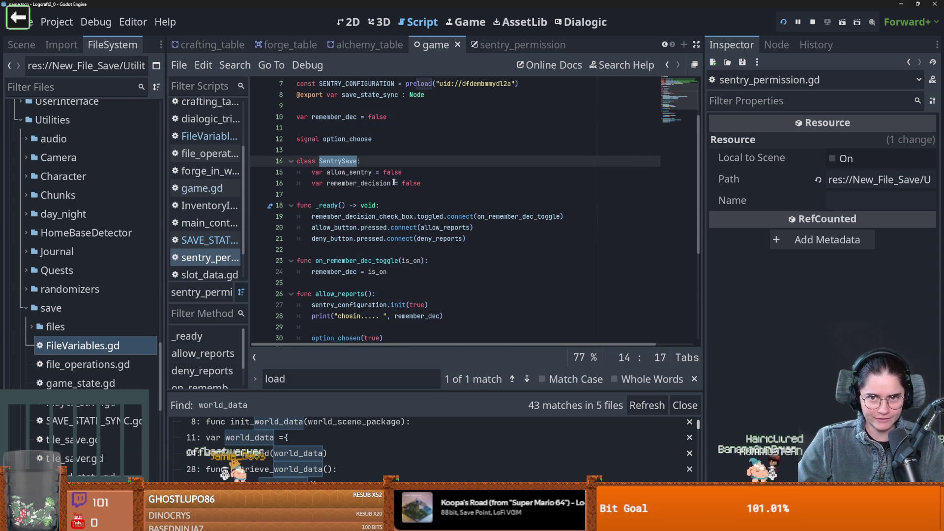
{"action": "scroll", "coordinate": [54, 343], "scroll_direction": "down", "scroll_amount": 3}
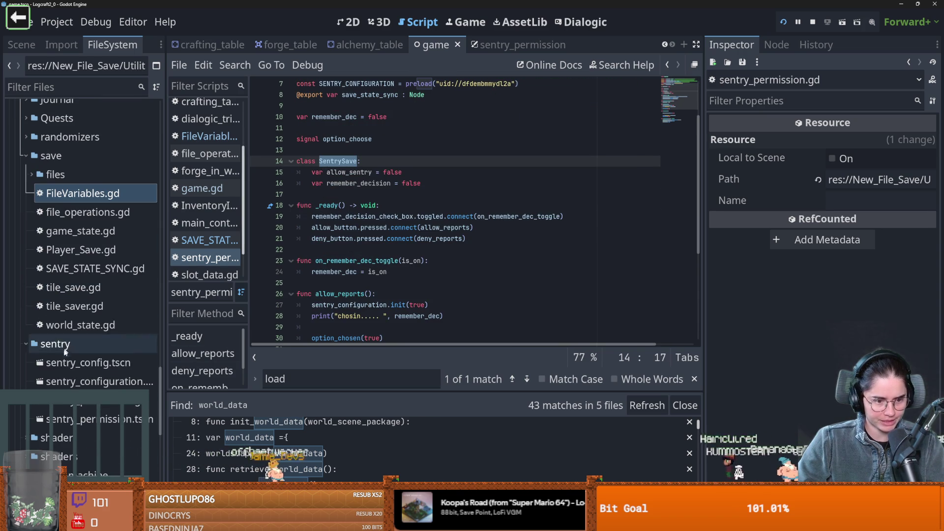
Step: Open the sentry folder's New Resource chooser, cancel it, and insert a blank line above SentrySave
{"action": "right_click", "coordinate": [50, 343]}
{"action": "mouse_move", "coordinate": [119, 253]}
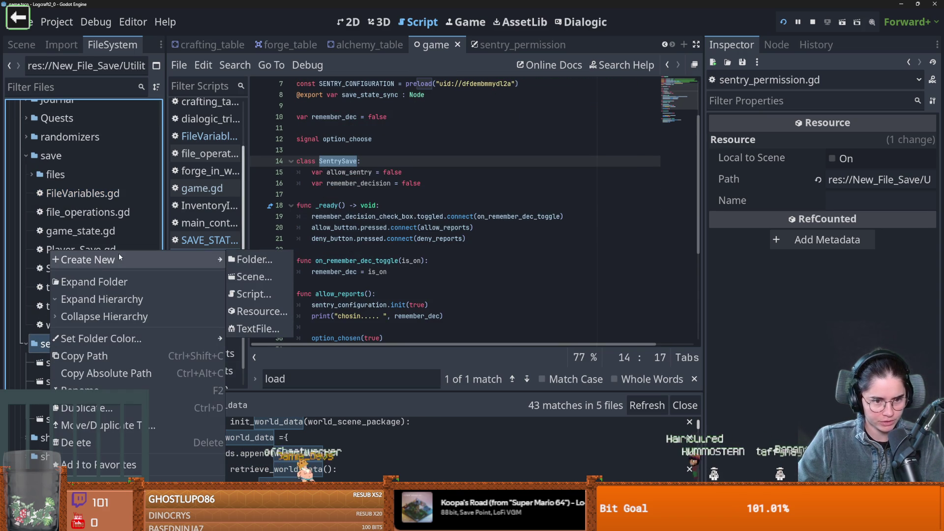
{"action": "left_click", "coordinate": [256, 311]}
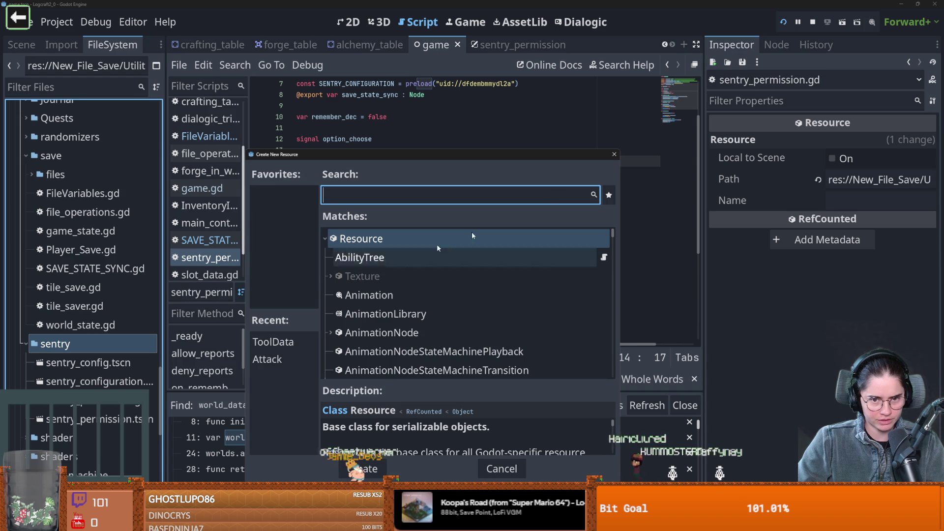
{"action": "key", "text": "Escape"}
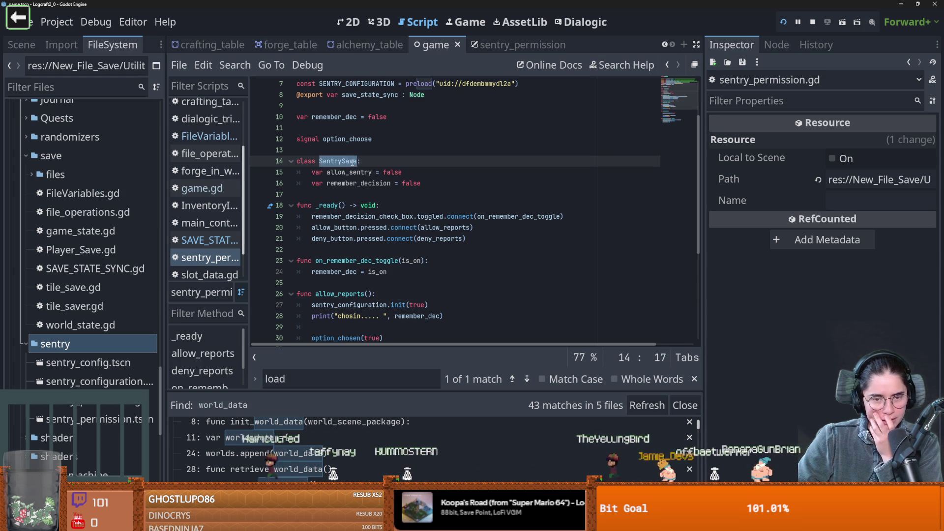
{"action": "key", "text": "Up"}
{"action": "key", "text": "Return"}
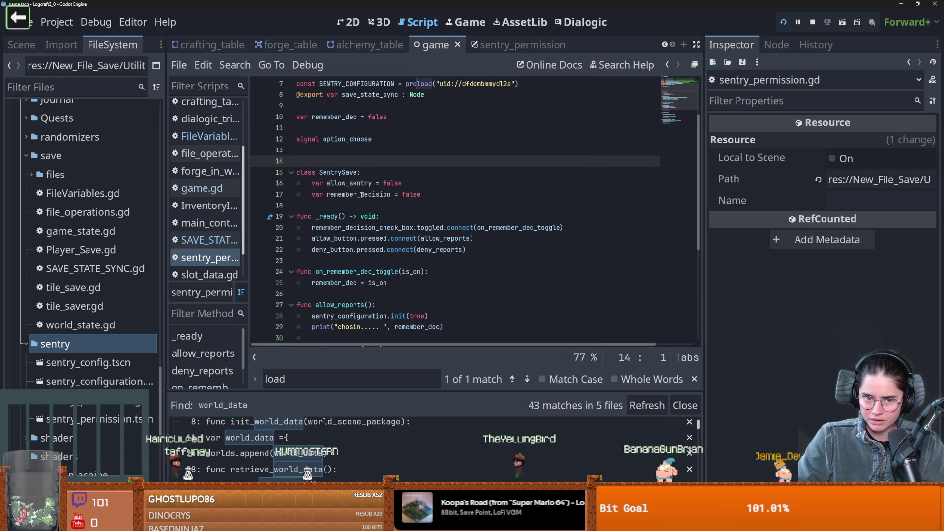
Step: Make SentrySave extend Resource and remove the blank line above the class
{"action": "left_click", "coordinate": [359, 172]}
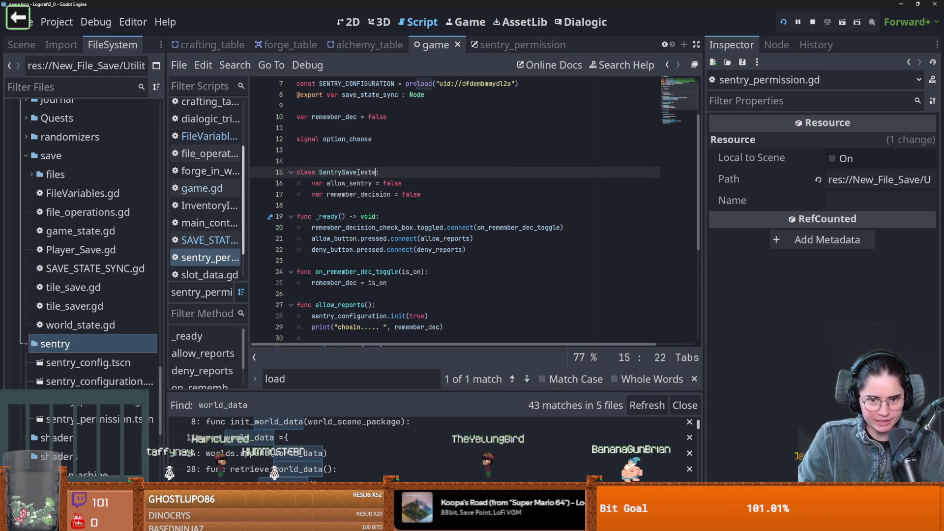
{"action": "type", "text": "e"}
{"action": "key", "text": "ctrl+s"}
{"action": "left_click", "coordinate": [353, 165]}
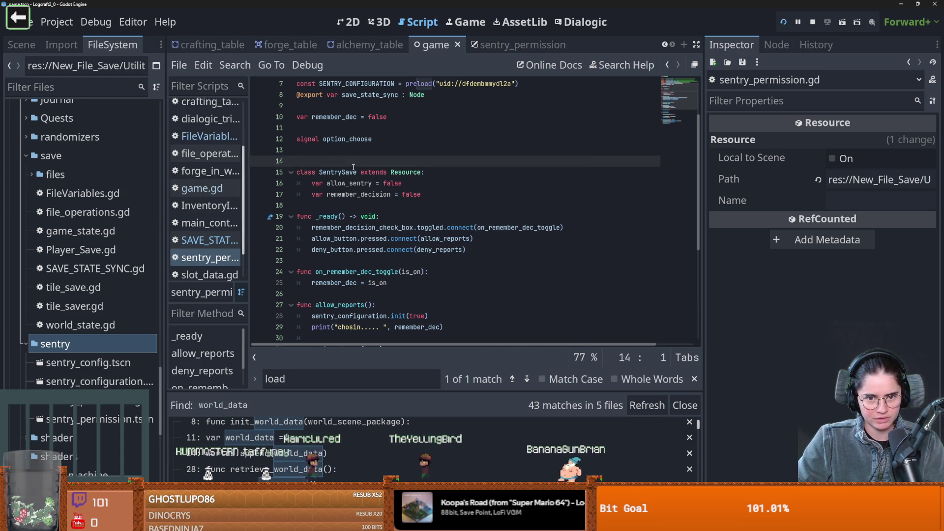
{"action": "key", "text": "BackSpace"}
{"action": "left_click_drag", "start_coordinate": [425, 183], "coordinate": [295, 161]}
Step: Search 'Sentry' in the sentry folder's New Resource chooser, then cancel without creating anything
{"action": "right_click", "coordinate": [68, 255]}
{"action": "mouse_move", "coordinate": [114, 260]}
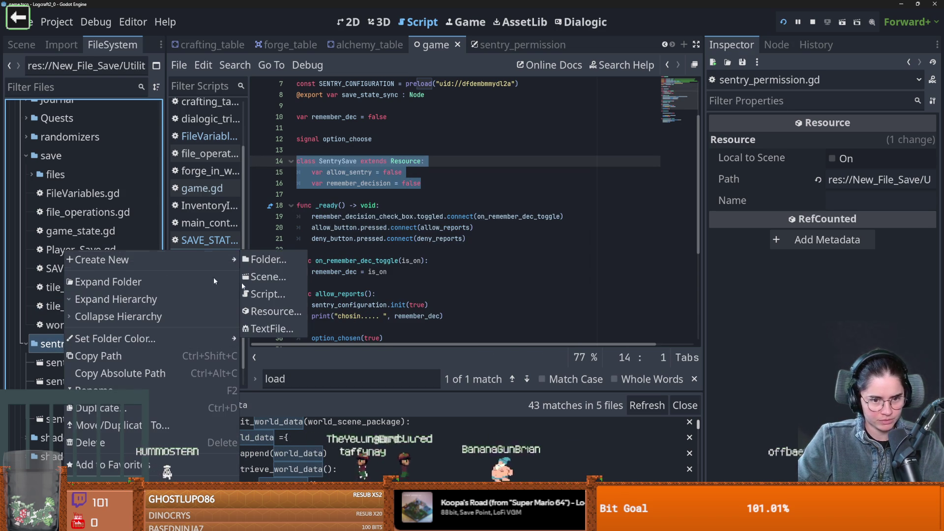
{"action": "left_click", "coordinate": [279, 314]}
{"action": "type", "text": "Sentry"}
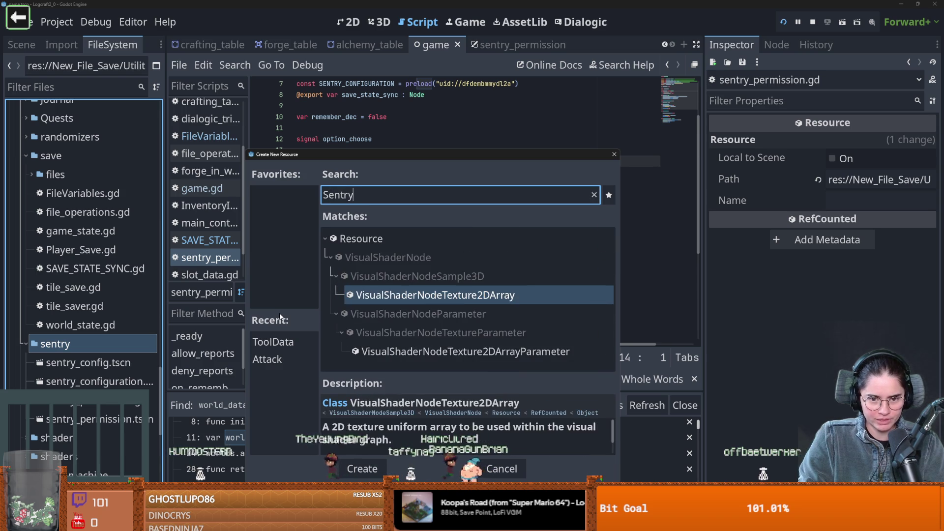
{"action": "key", "text": "BackSpace"}
{"action": "key", "text": "BackSpace"}
{"action": "key", "text": "BackSpace"}
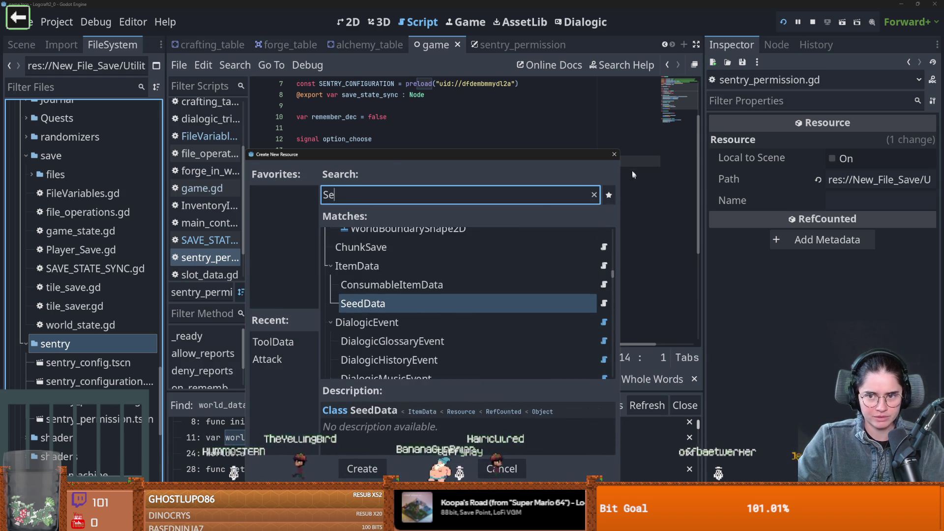
{"action": "key", "text": "Escape"}
{"action": "left_click", "coordinate": [361, 185]}
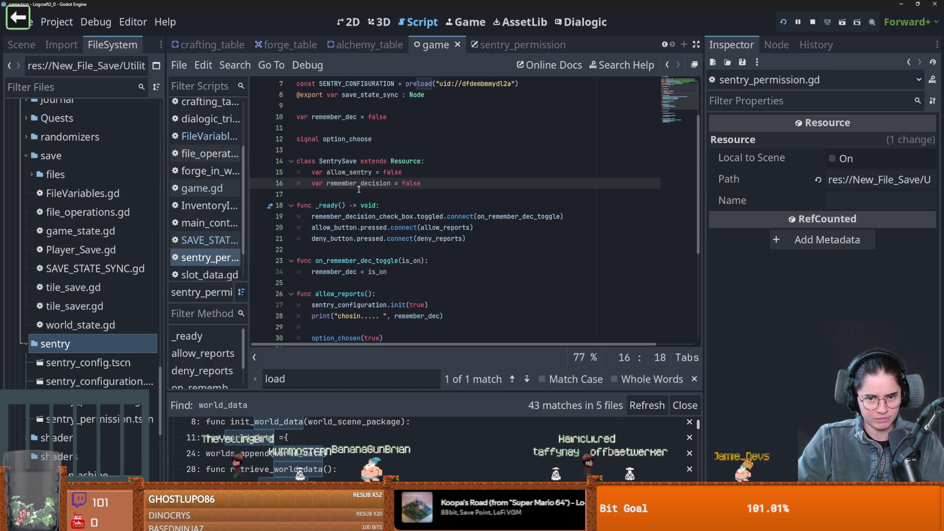
{"action": "scroll", "coordinate": [384, 261], "scroll_direction": "down", "scroll_amount": 2}
{"action": "left_click", "coordinate": [399, 231]}
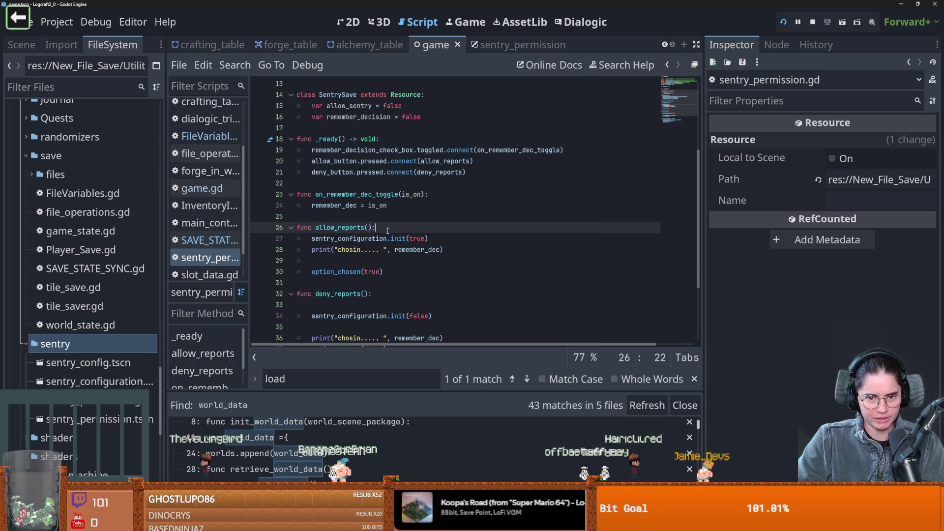
Step: Try typing 'SentrySave.in' inside allow_reports, then erase it and save
{"action": "key", "text": "Return"}
{"action": "type", "text": "SentrySave.in"}
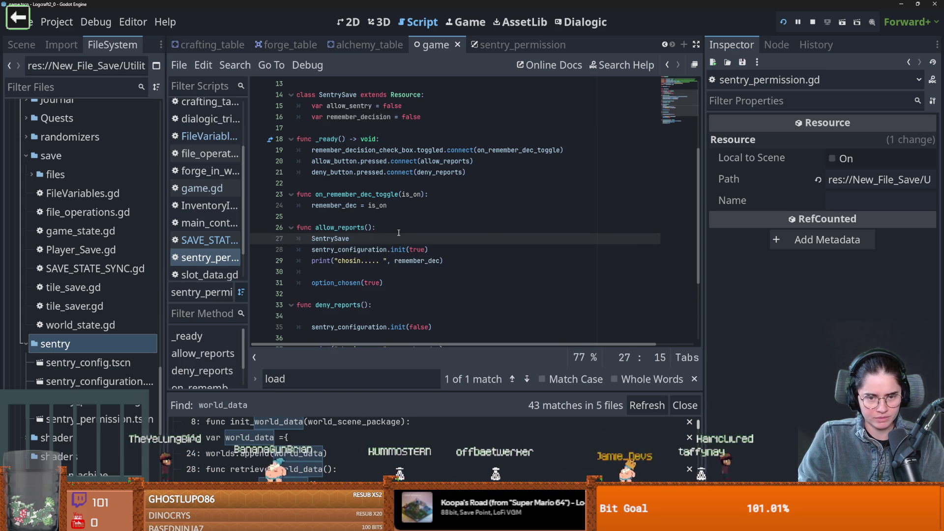
{"action": "key", "text": "BackSpace"}
{"action": "key", "text": "BackSpace"}
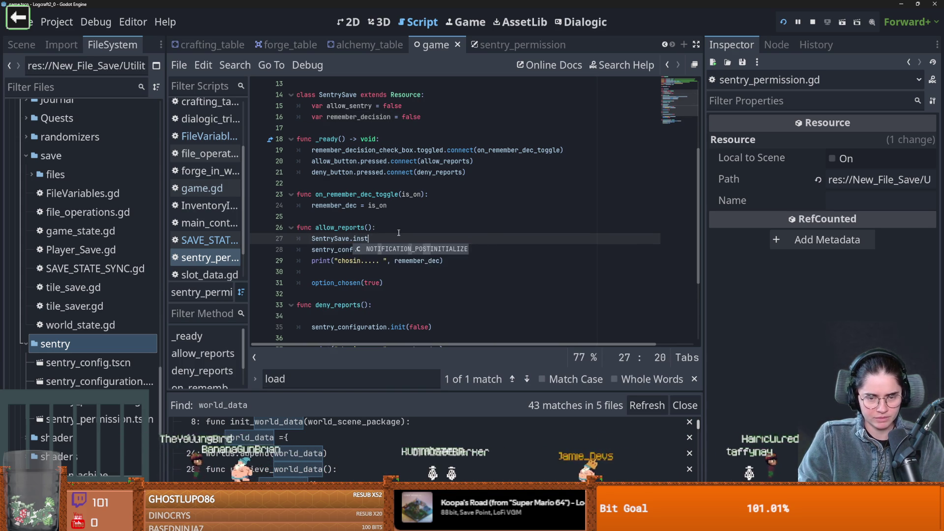
{"action": "key", "text": "BackSpace"}
{"action": "key", "text": "BackSpace"}
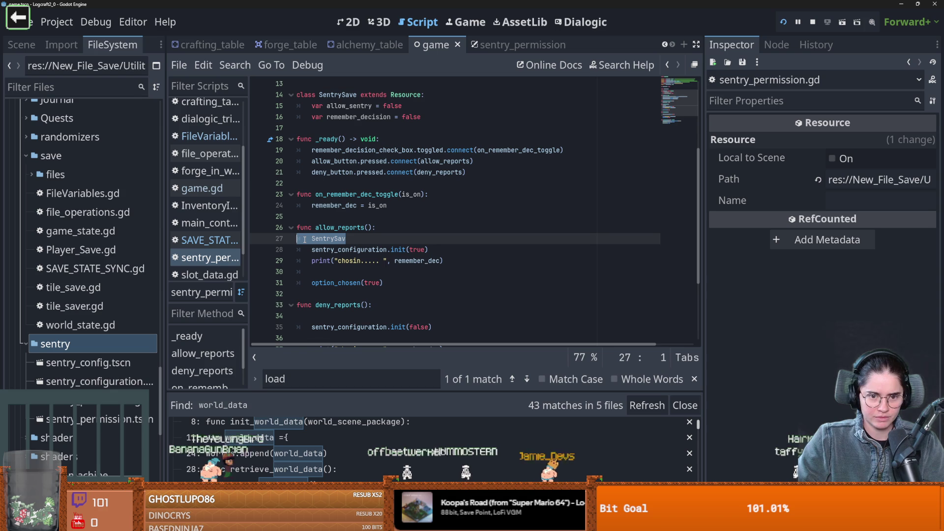
{"action": "key", "text": "BackSpace"}
{"action": "key", "text": "ctrl+s"}
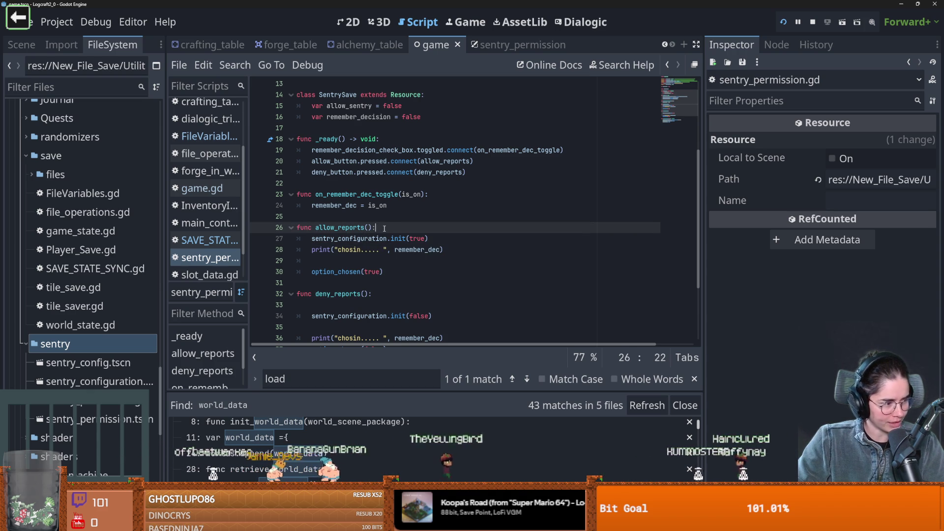
Step: Add an indented blank line in allow_reports and blank lines before deny_reports, then save
{"action": "key", "text": "Return"}
{"action": "key", "text": "ctrl+s"}
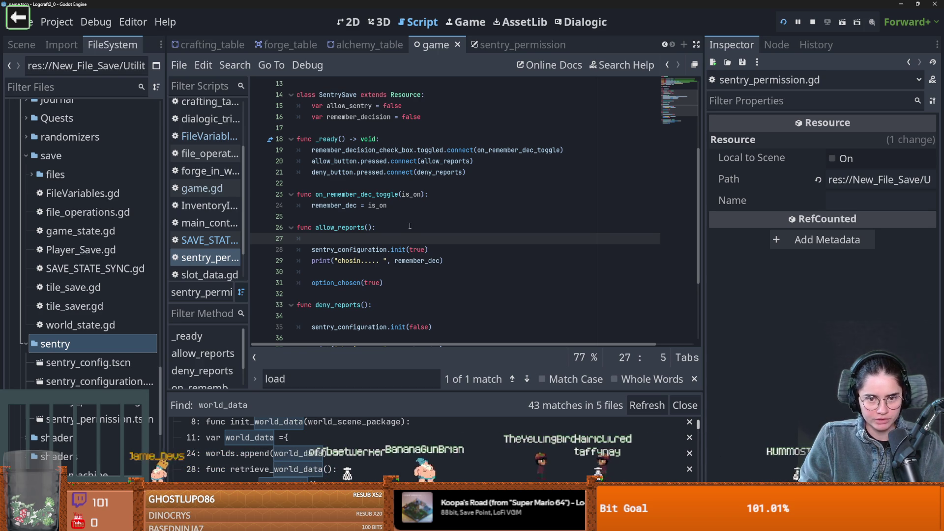
{"action": "left_click", "coordinate": [328, 300]}
{"action": "key", "text": "Return"}
{"action": "key", "text": "Return"}
Step: Add a has_sentry_save() function above deny_reports with a pass body and save
{"action": "left_click", "coordinate": [314, 309]}
{"action": "type", "text": "func has_sentry_save"}
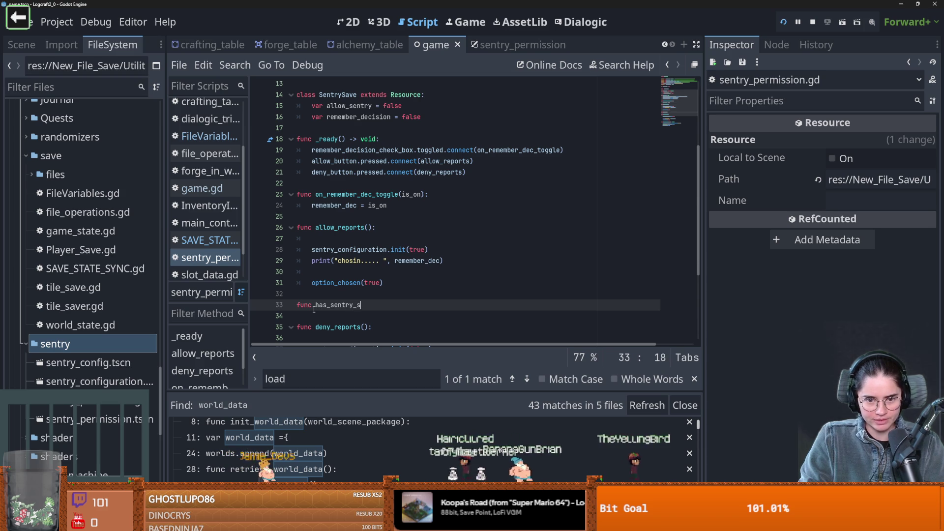
{"action": "type", "text": "():"}
{"action": "key", "text": "Return"}
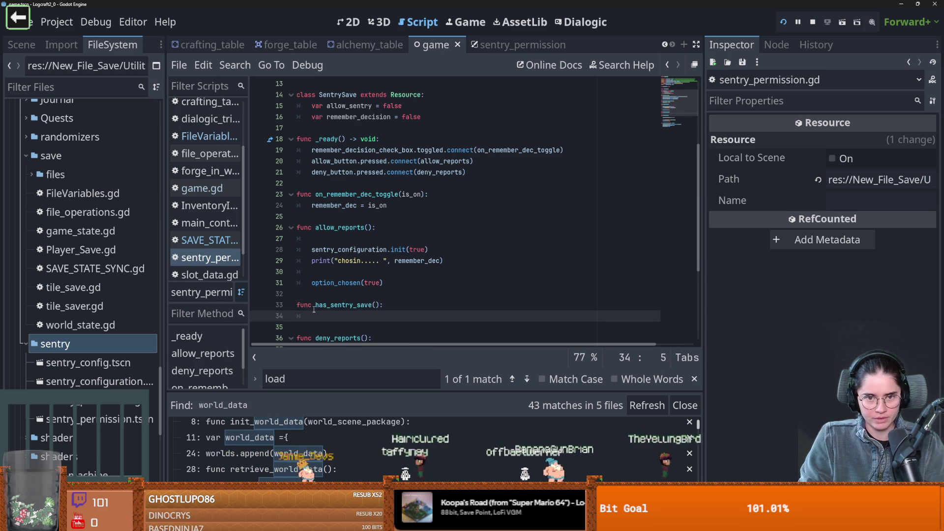
{"action": "type", "text": "pass"}
{"action": "key", "text": "ctrl+s"}
Step: Replace pass with 'if save_state_sync.' and check load_file_obj in SAVE_STATE_SYNC.gd
{"action": "key", "text": "BackSpace"}
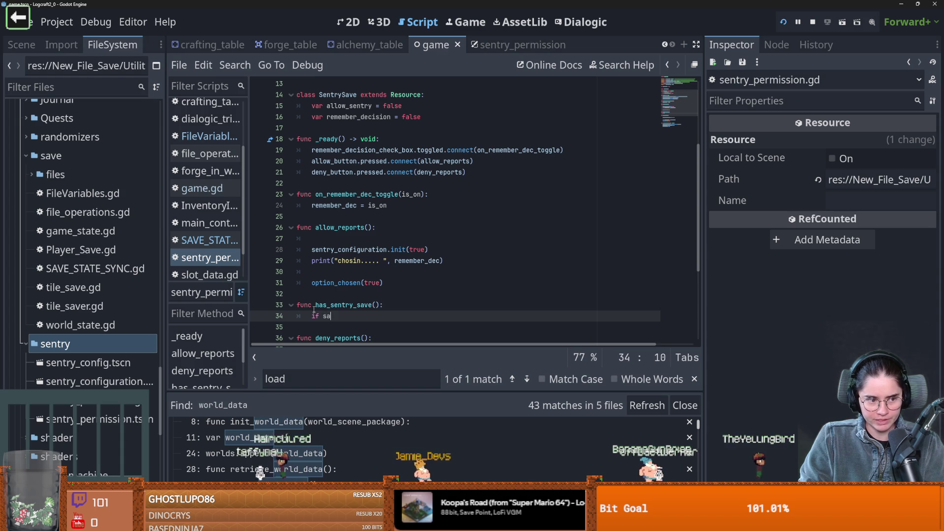
{"action": "type", "text": "sa"}
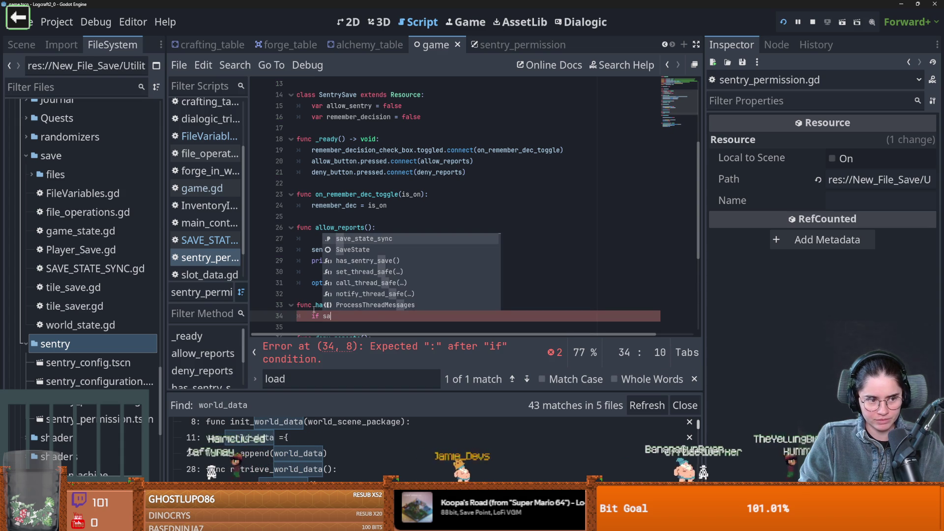
{"action": "key", "text": "Return"}
{"action": "type", "text": "."}
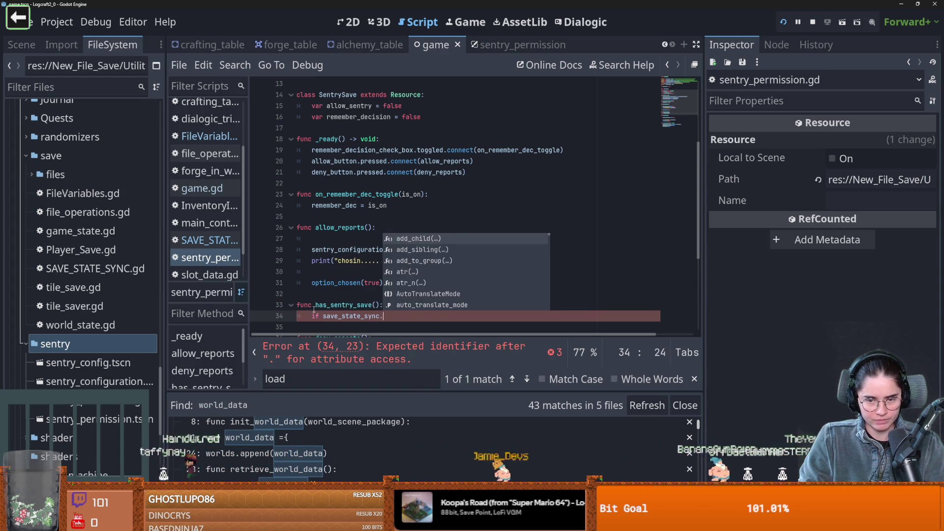
{"action": "key", "text": "Down"}
{"action": "key", "text": "Down"}
{"action": "key", "text": "Down"}
{"action": "key", "text": "Down"}
{"action": "key", "text": "Down"}
{"action": "key", "text": "Down"}
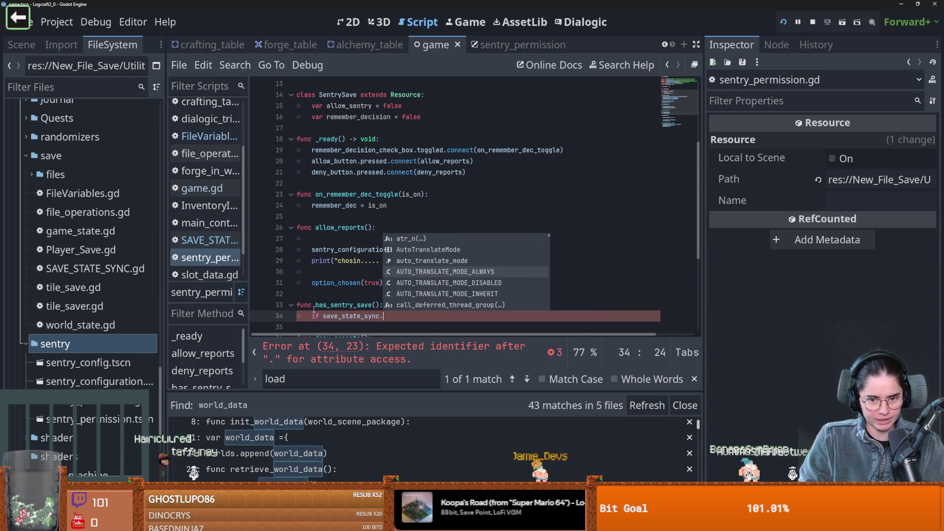
{"action": "key", "text": "Down"}
{"action": "key", "text": "Down"}
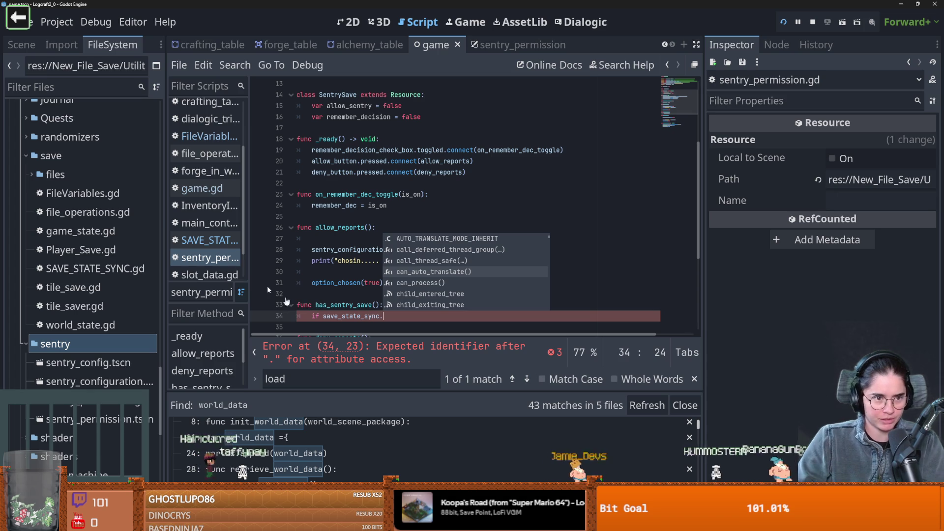
{"action": "left_click", "coordinate": [21, 44]}
{"action": "left_click", "coordinate": [209, 240]}
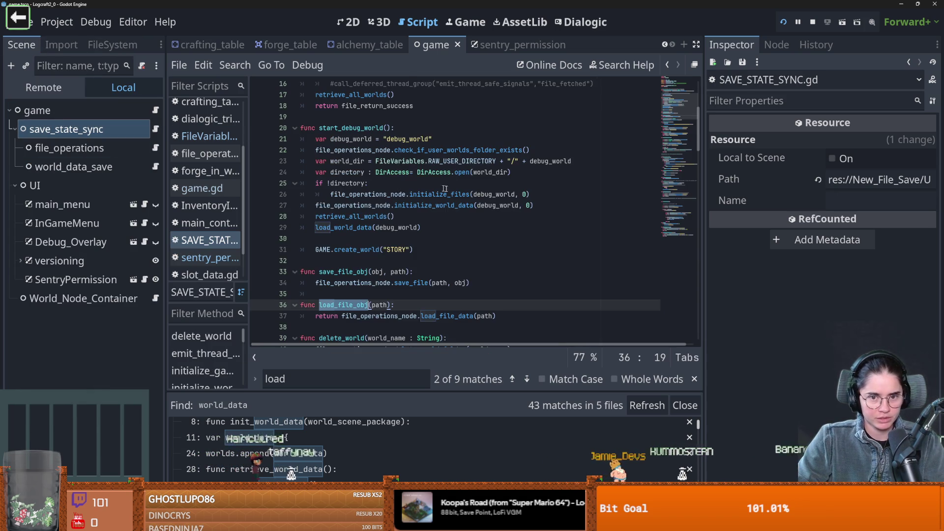
Step: Call save_state_sync.load_file_obj(FileVariables.SENTRY_…) and jump to that constant in FileVariables.gd
{"action": "scroll", "coordinate": [345, 229], "scroll_direction": "down", "scroll_amount": 3}
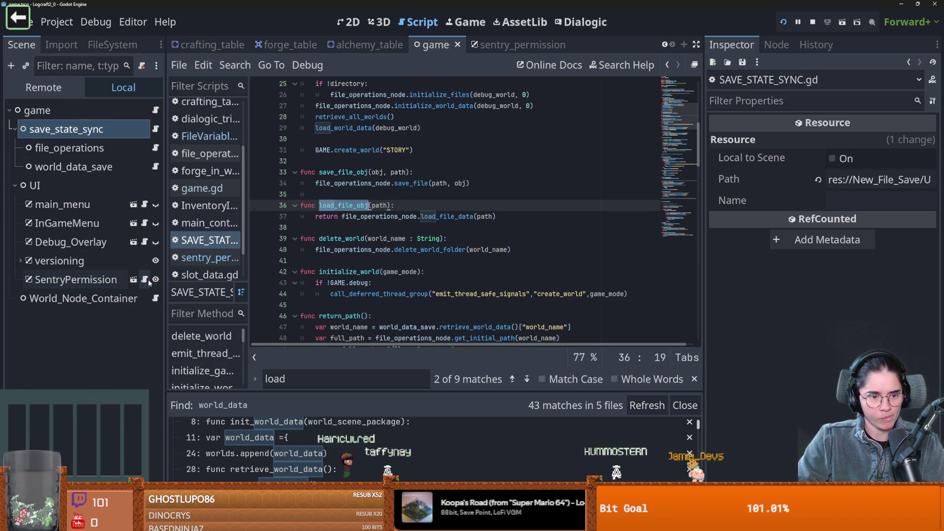
{"action": "left_click", "coordinate": [210, 257]}
{"action": "type", "text": "load_file_obj"}
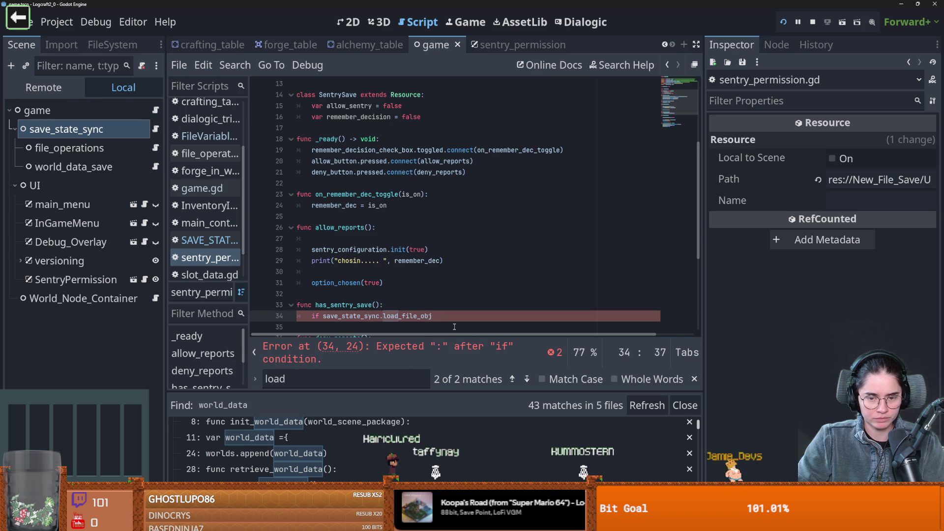
{"action": "type", "text": "("}
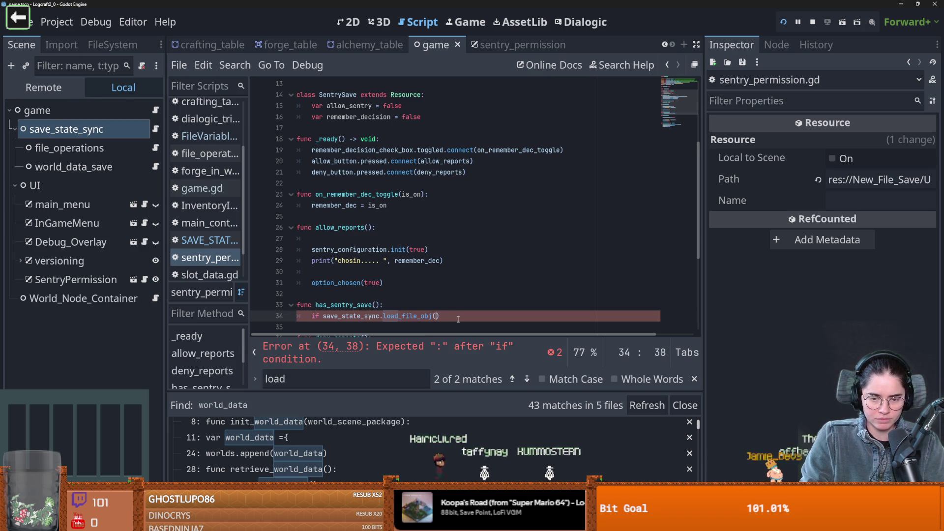
{"action": "type", "text": "File"}
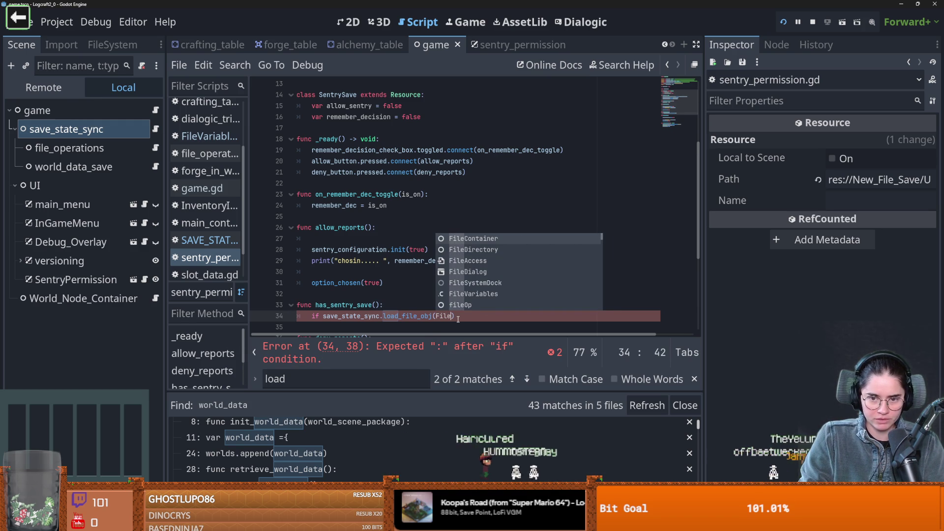
{"action": "key", "text": "Down"}
{"action": "key", "text": "Down"}
{"action": "key", "text": "Down"}
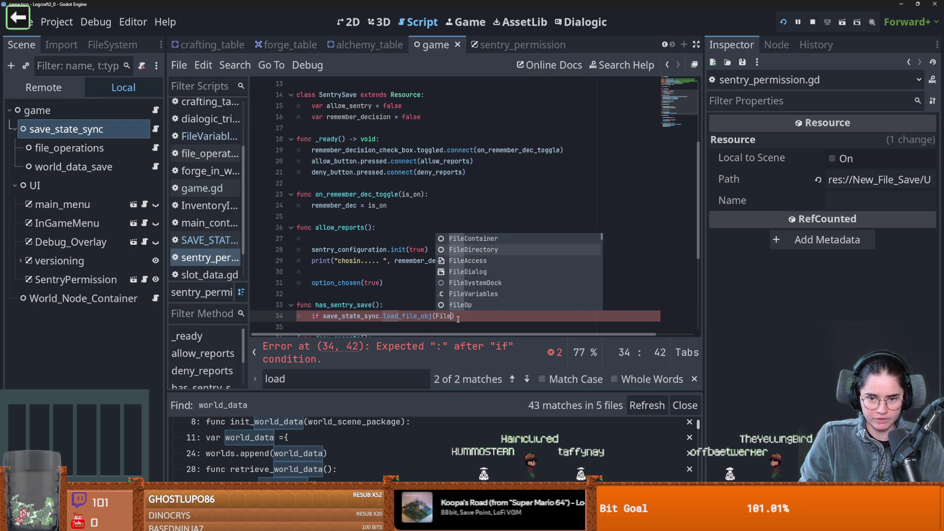
{"action": "key", "text": "Return"}
{"action": "type", "text": "."}
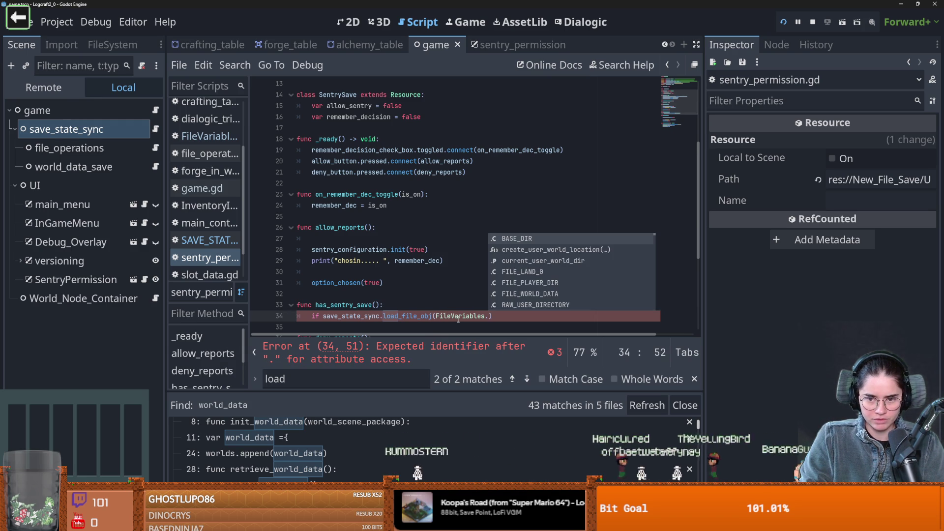
{"action": "type", "text": "S"}
{"action": "key", "text": "Return"}
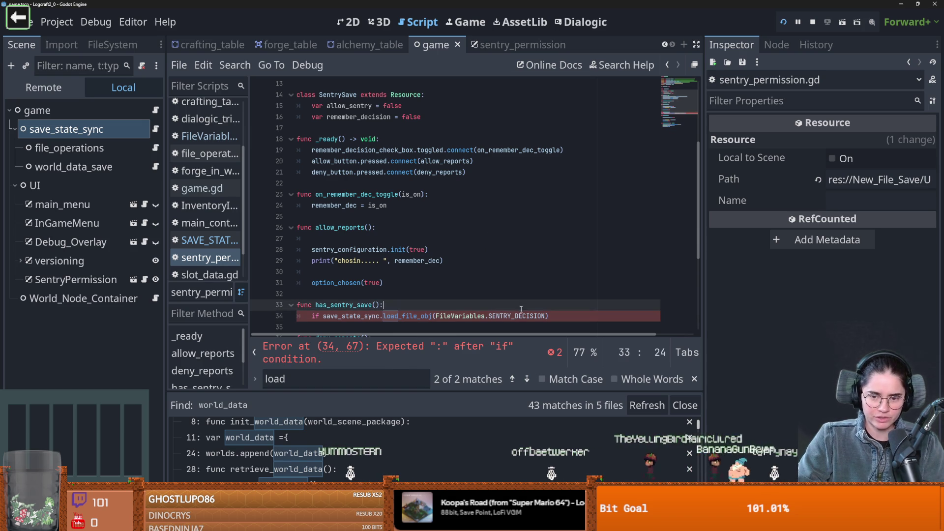
{"action": "left_click", "coordinate": [501, 315], "text": "ctrl"}
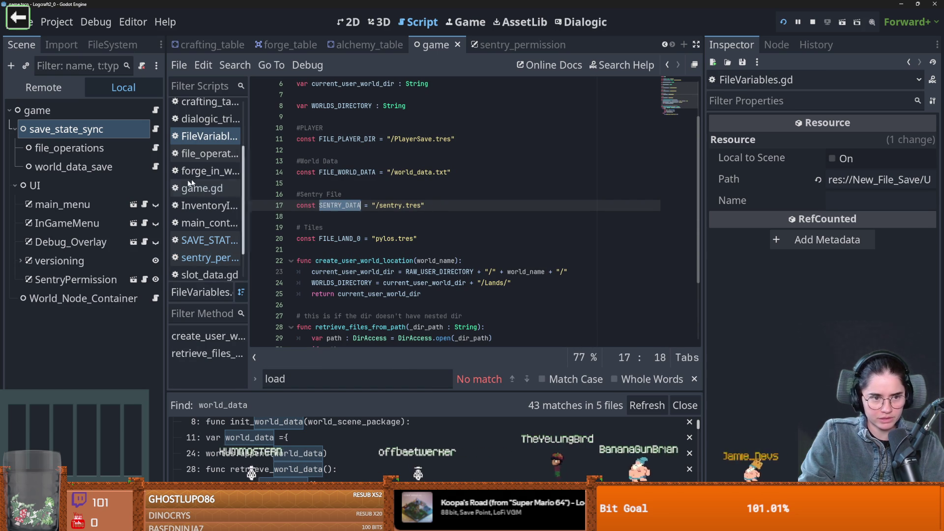
Step: Back in sentry_permission.gd, change the load constant to FileVariables.SENTRY_DATA
{"action": "key", "text": "alt+Left"}
{"action": "type", "text": "SENTRY_DATA"}
{"action": "scroll", "coordinate": [518, 273], "scroll_direction": "down", "scroll_amount": 2}
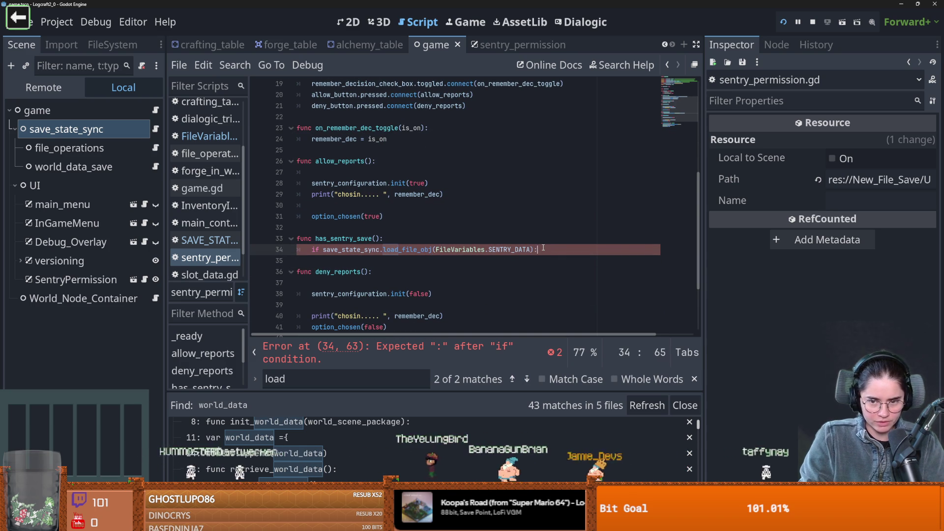
{"action": "key", "text": "Return"}
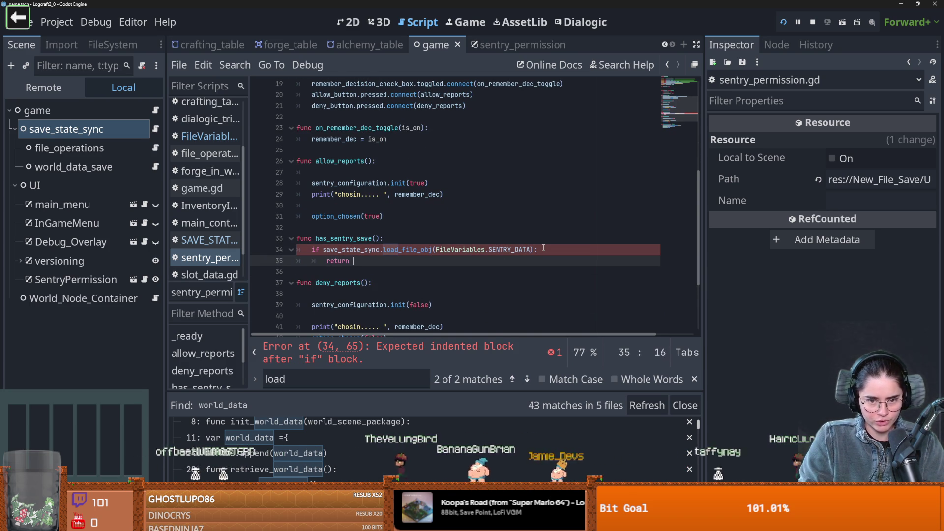
{"action": "type", "text": "return"}
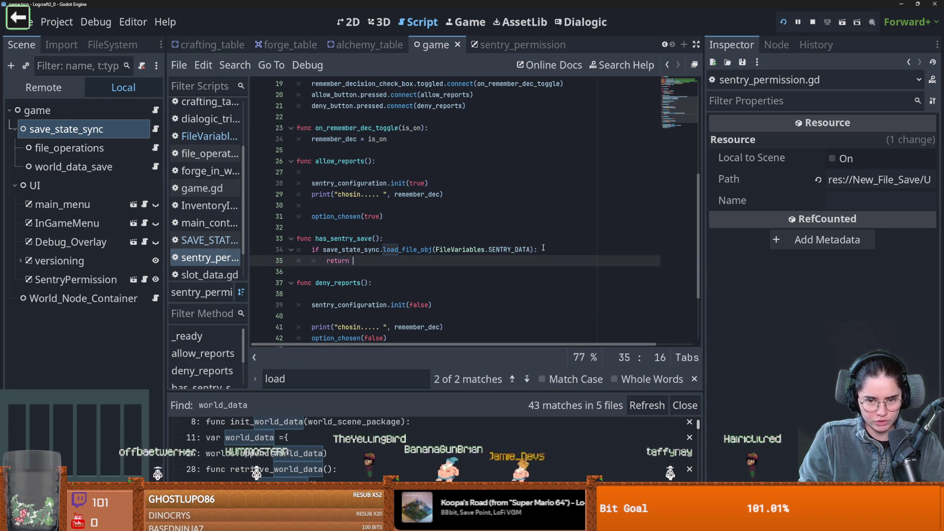
Step: Store the load_file_obj result in var sentry_data and test it with 'if sentry_data:'
{"action": "left_click", "coordinate": [439, 240]}
{"action": "key", "text": "Return"}
{"action": "type", "text": "var sentry_data ="}
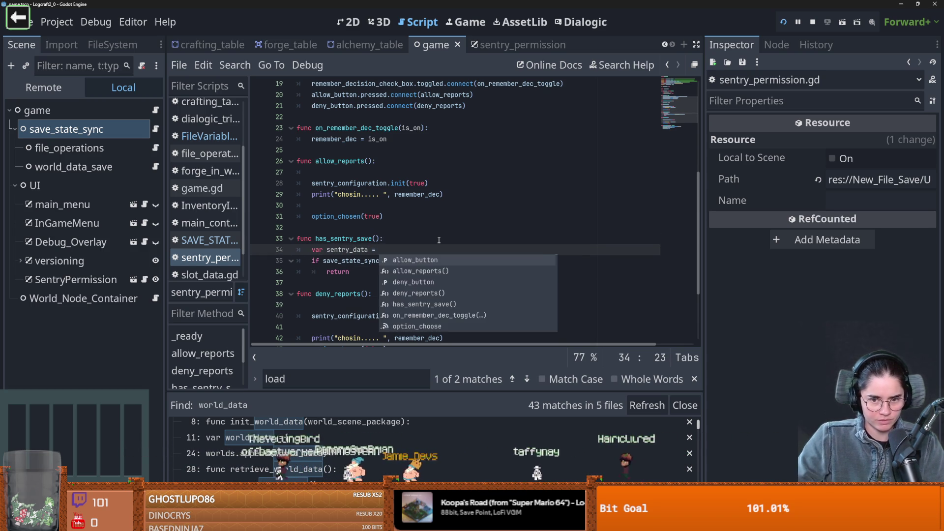
{"action": "key", "text": "Escape"}
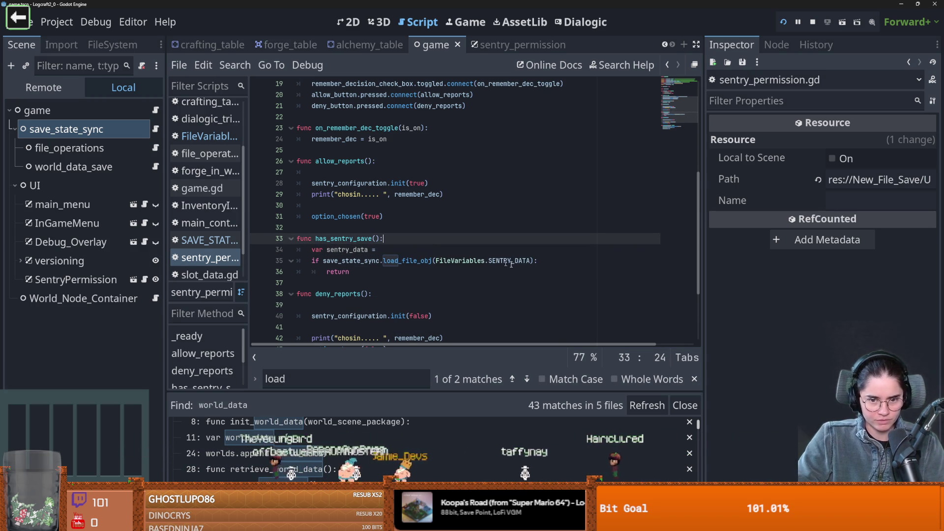
{"action": "left_click_drag", "start_coordinate": [534, 261], "coordinate": [331, 261]}
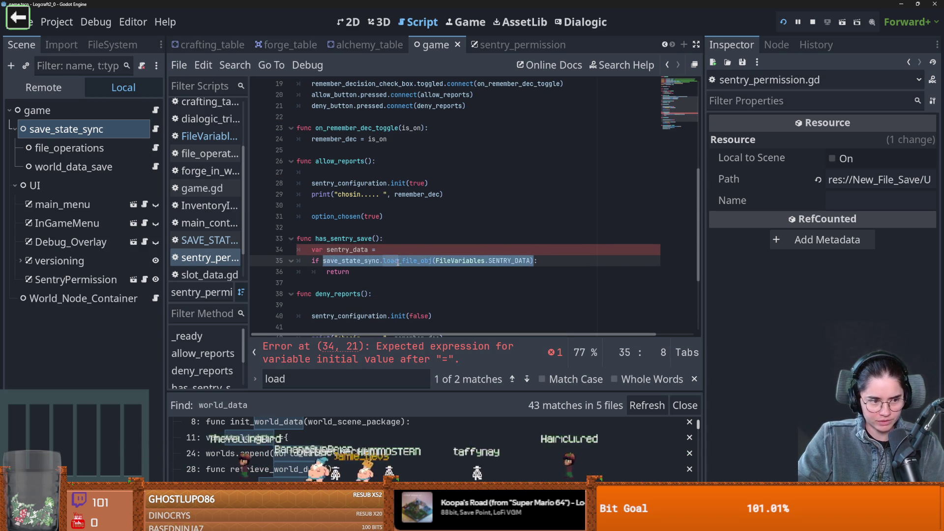
{"action": "left_click_drag", "start_coordinate": [398, 262], "coordinate": [379, 249]}
{"action": "double_click", "coordinate": [352, 249]}
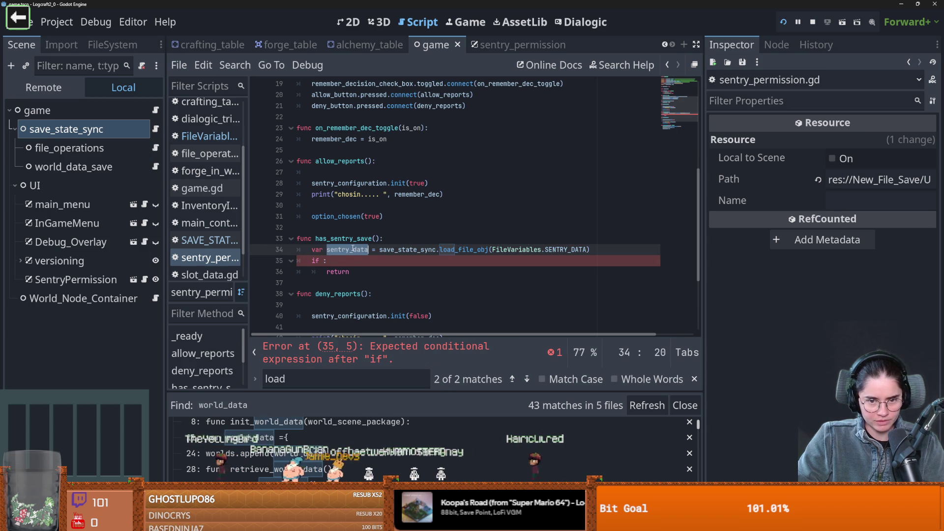
{"action": "key", "text": "ctrl+c"}
{"action": "left_click", "coordinate": [323, 262]}
{"action": "key", "text": "ctrl+v"}
{"action": "type", "text": ":"}
Step: Return sentry_data in the if branch and null in an else branch, then save
{"action": "double_click", "coordinate": [350, 271]}
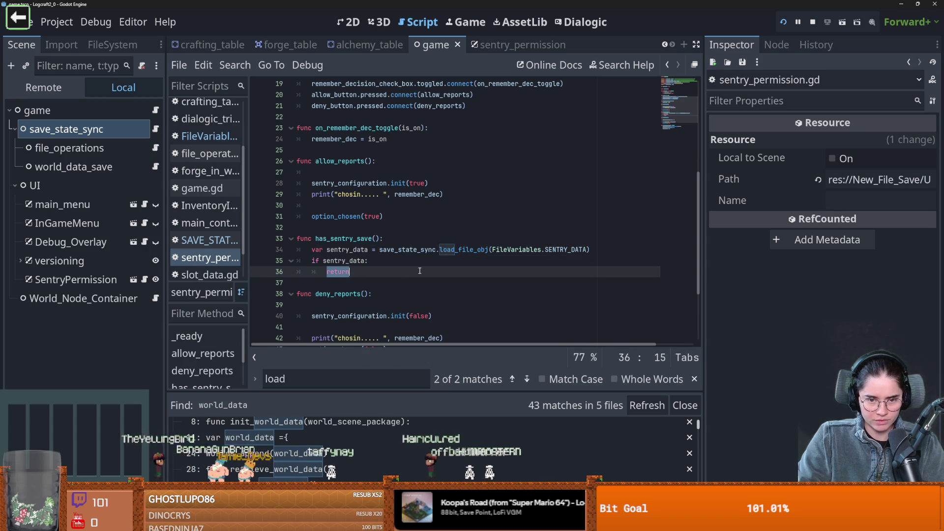
{"action": "type", "text": " sentry"}
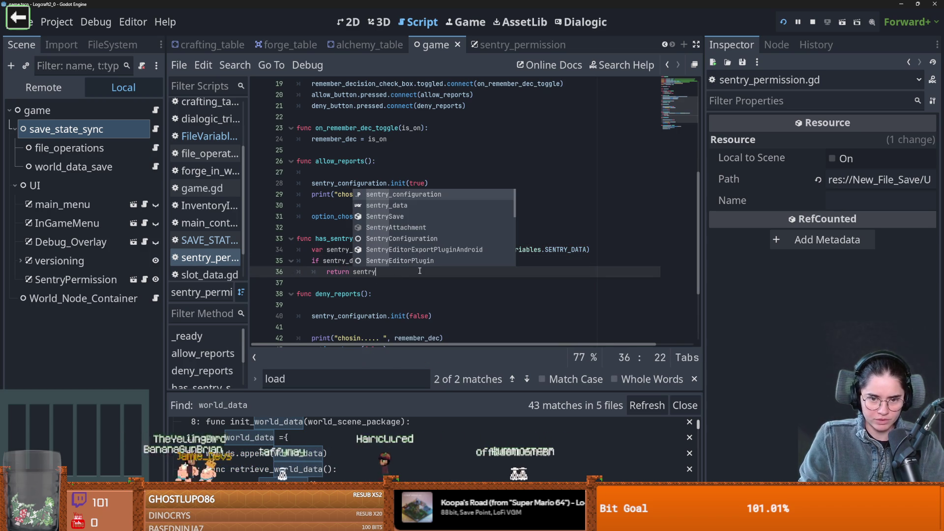
{"action": "key", "text": "Down"}
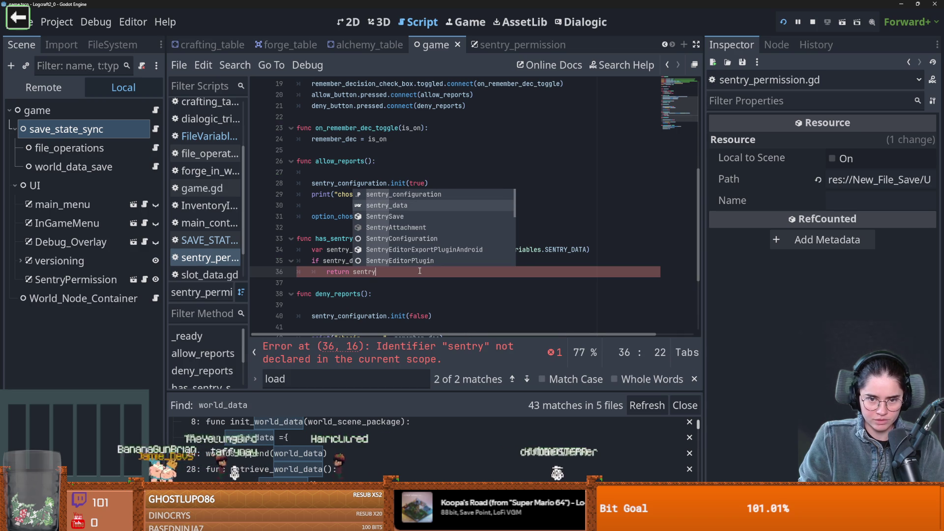
{"action": "key", "text": "Return"}
{"action": "key", "text": "Return"}
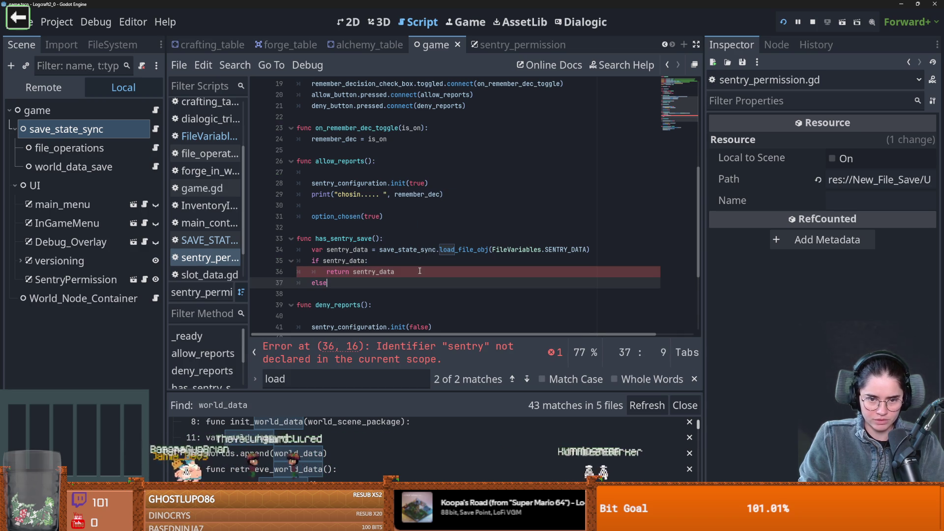
{"action": "type", "text": ":"}
{"action": "key", "text": "Return"}
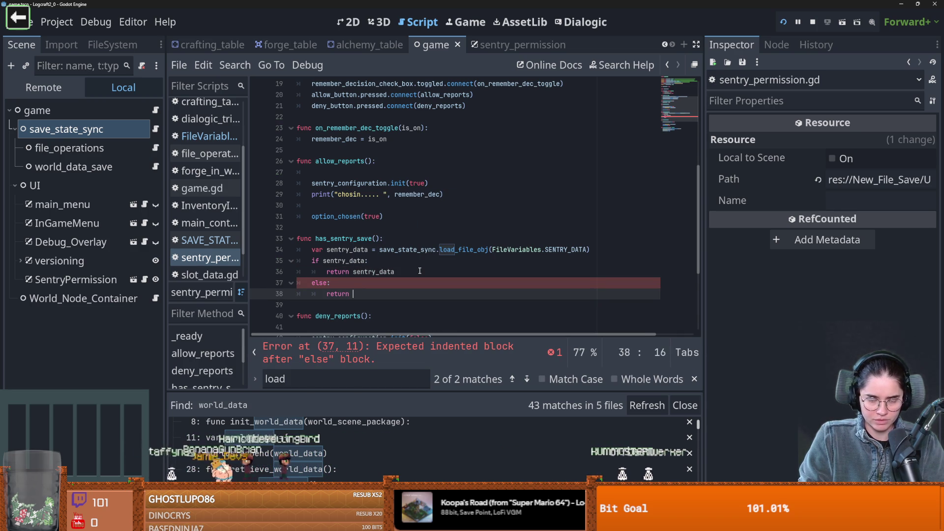
{"action": "type", "text": "n"}
{"action": "key", "text": "ctrl+s"}
Step: Review the has_sentry_save and allow_reports code and save the script again
{"action": "left_click", "coordinate": [368, 249]}
{"action": "left_click_drag", "start_coordinate": [380, 238], "coordinate": [318, 240]}
{"action": "key", "text": "ctrl+s"}
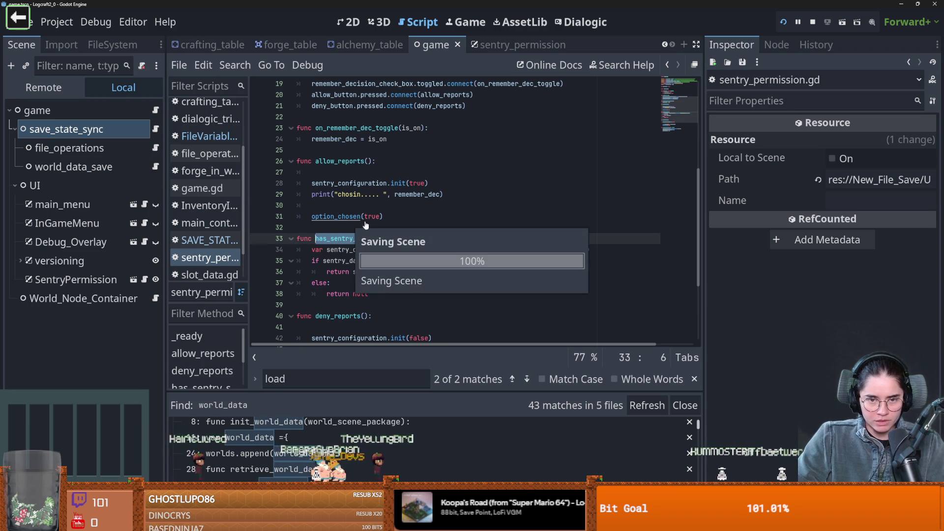
{"action": "scroll", "coordinate": [344, 221], "scroll_direction": "up", "scroll_amount": 1}
{"action": "double_click", "coordinate": [362, 215]}
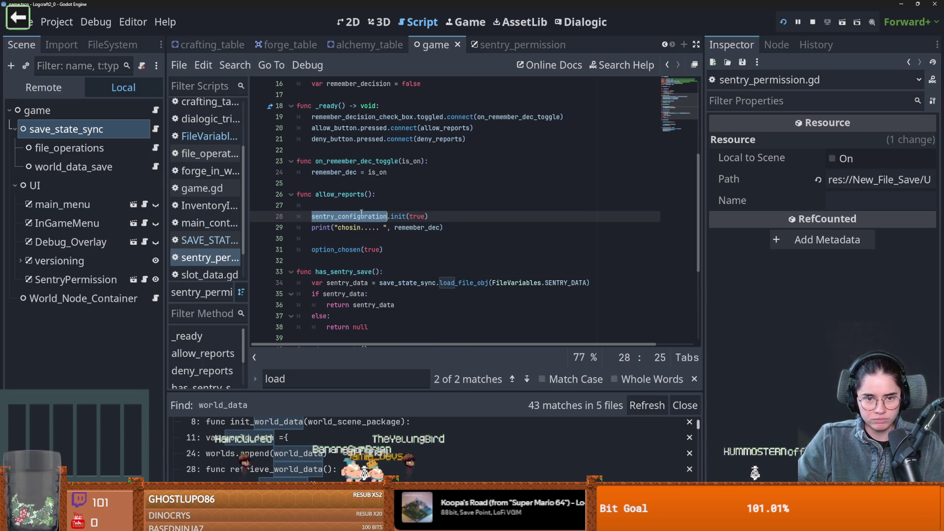
{"action": "left_click", "coordinate": [363, 207]}
{"action": "scroll", "coordinate": [359, 221], "scroll_direction": "down", "scroll_amount": 2}
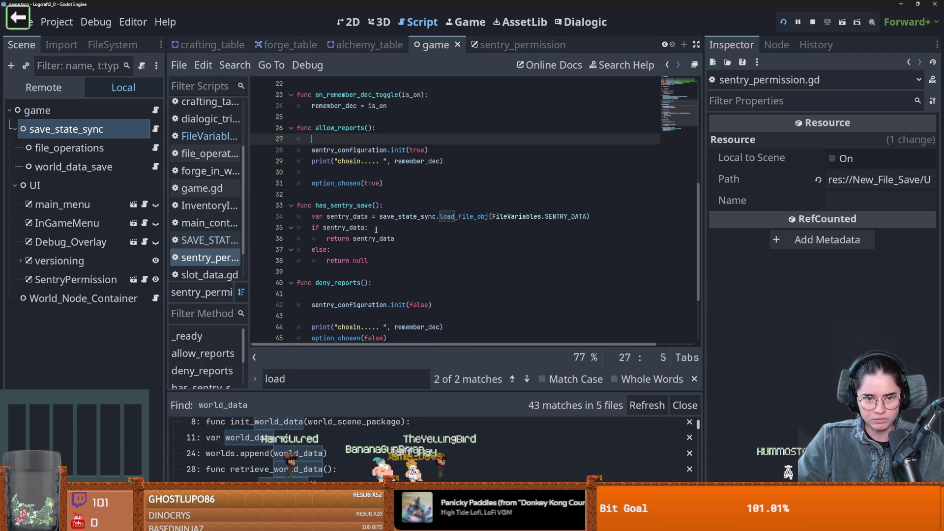
{"action": "left_click", "coordinate": [386, 260]}
{"action": "key", "text": "Return"}
{"action": "key", "text": "Return"}
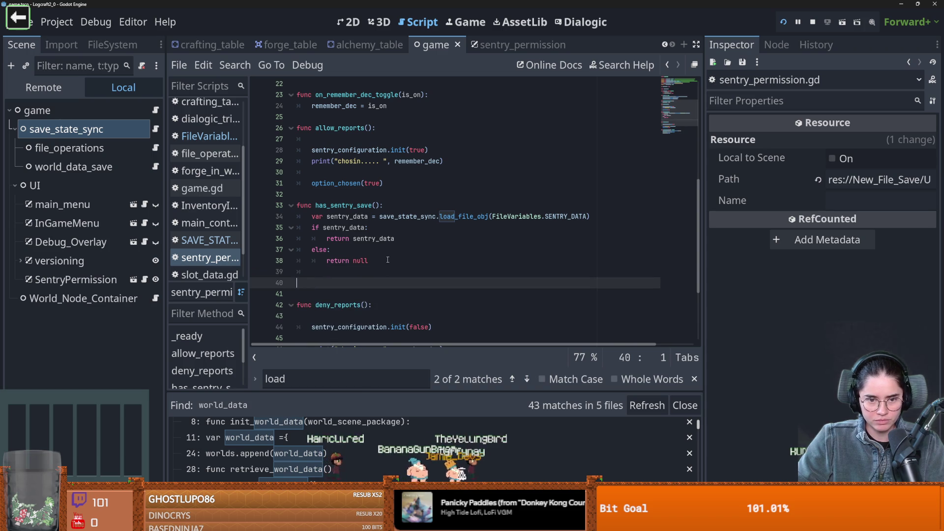
{"action": "type", "text": "func save_"}
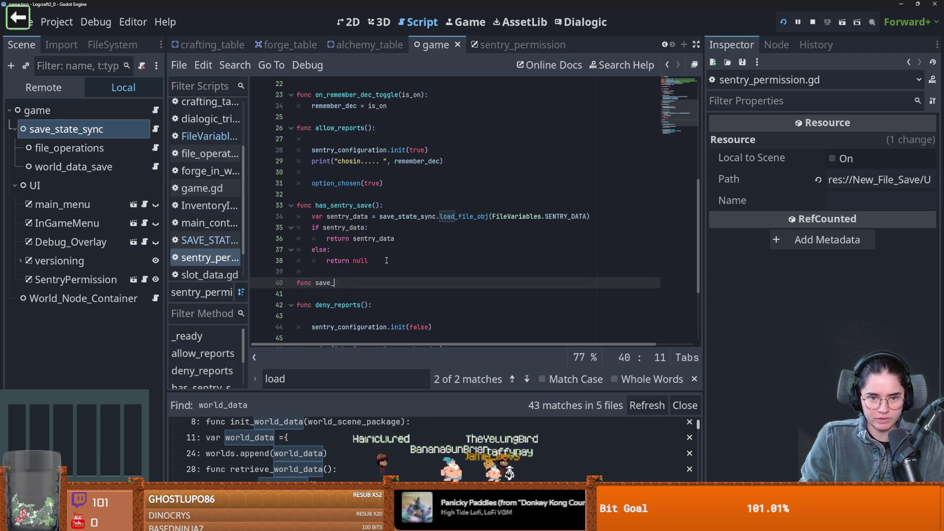
{"action": "type", "text": "sentry_datA"}
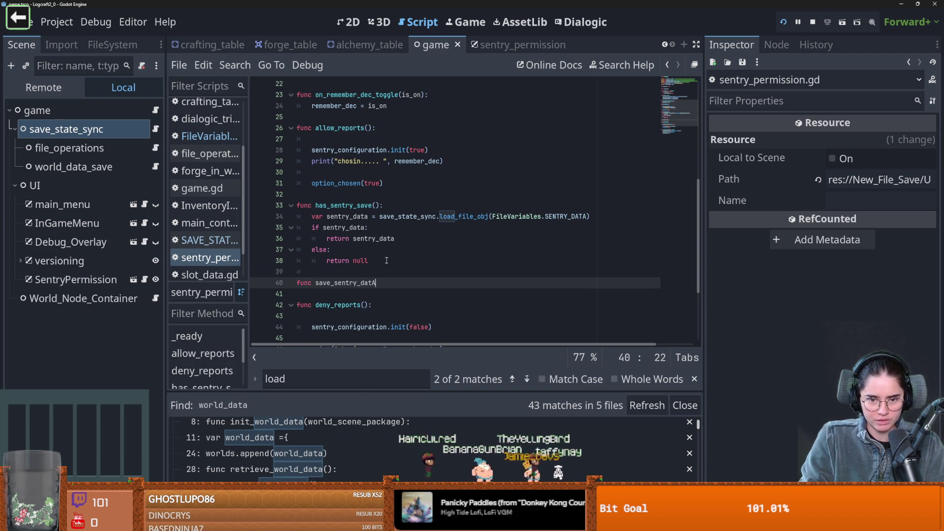
{"action": "key", "text": "BackSpace"}
{"action": "type", "text": "a():"}
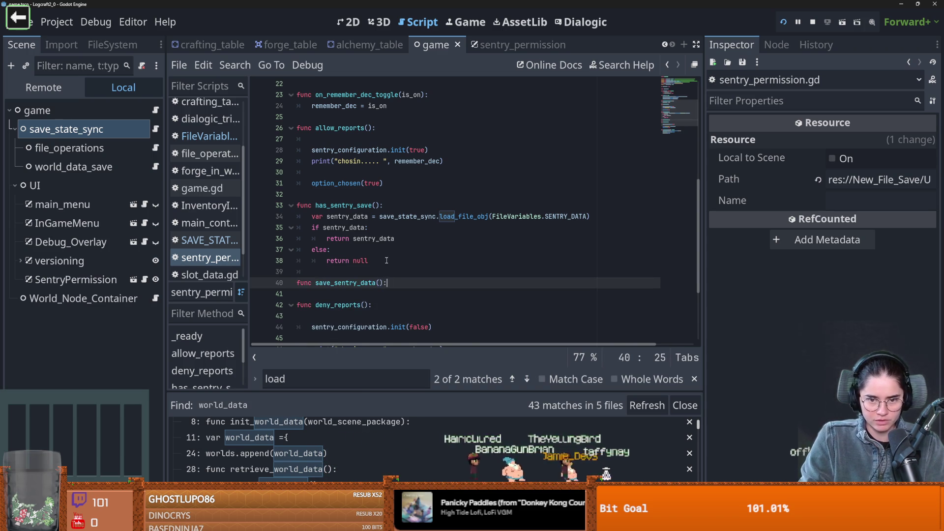
{"action": "key", "text": "Return"}
{"action": "type", "text": "pass"}
{"action": "key", "text": "ctrl+s"}
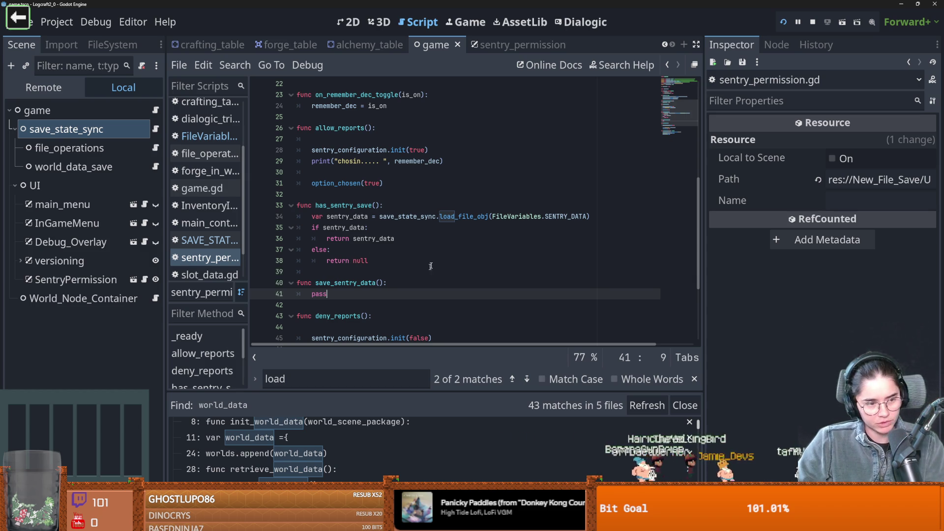
{"action": "left_click", "coordinate": [377, 281]}
{"action": "key", "text": "ctrl+s"}
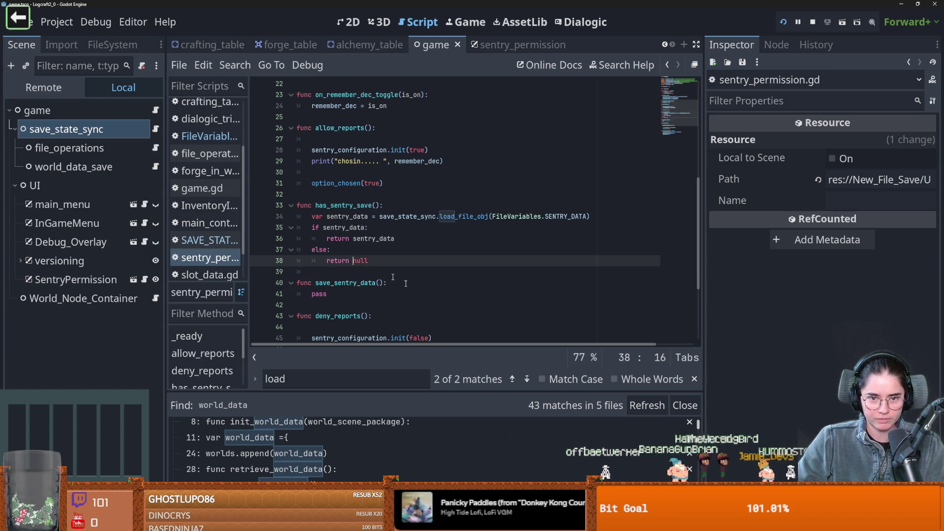
{"action": "scroll", "coordinate": [408, 284], "scroll_direction": "up", "scroll_amount": 3}
{"action": "scroll", "coordinate": [346, 246], "scroll_direction": "down", "scroll_amount": 1}
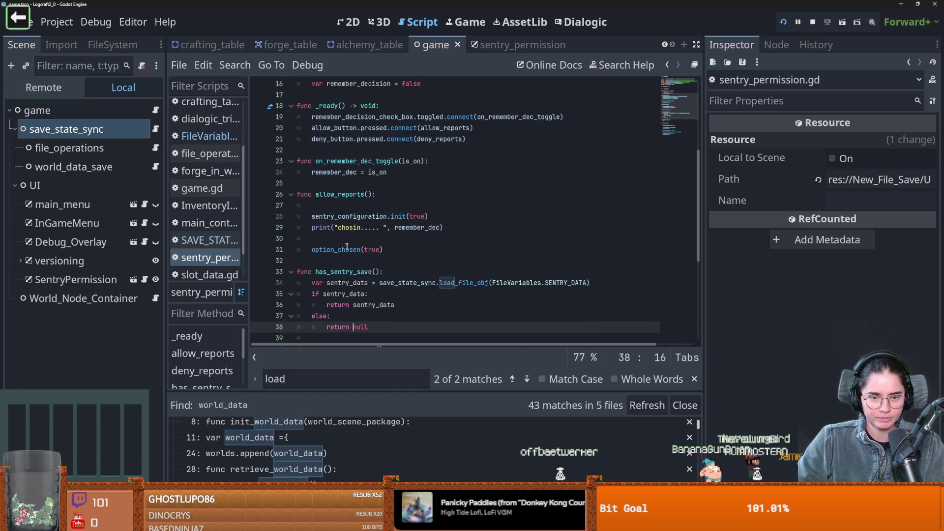
{"action": "left_click", "coordinate": [338, 207]}
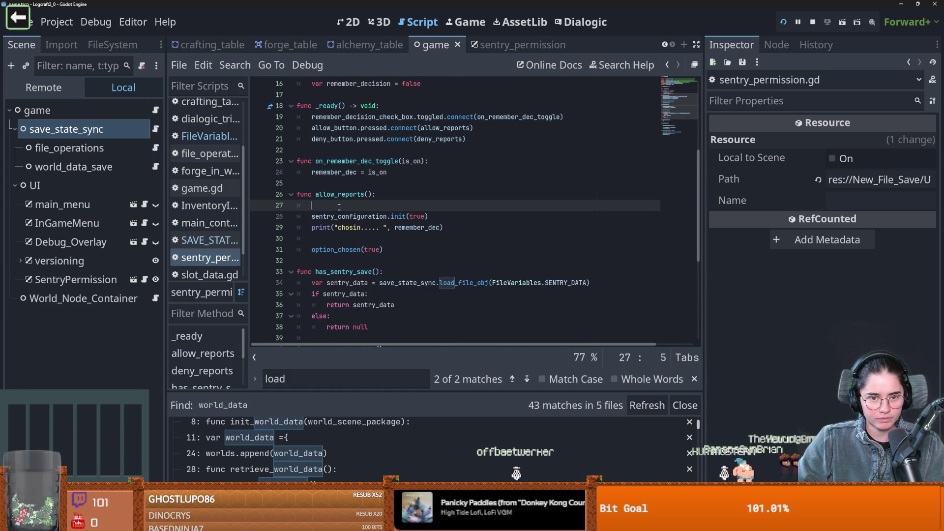
{"action": "scroll", "coordinate": [350, 234], "scroll_direction": "down", "scroll_amount": 1}
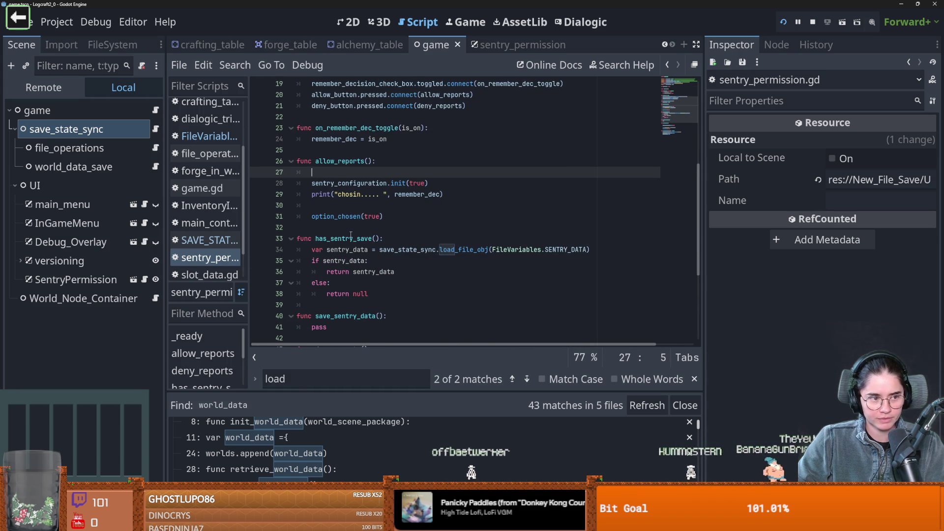
{"action": "scroll", "coordinate": [380, 287], "scroll_direction": "down", "scroll_amount": 1}
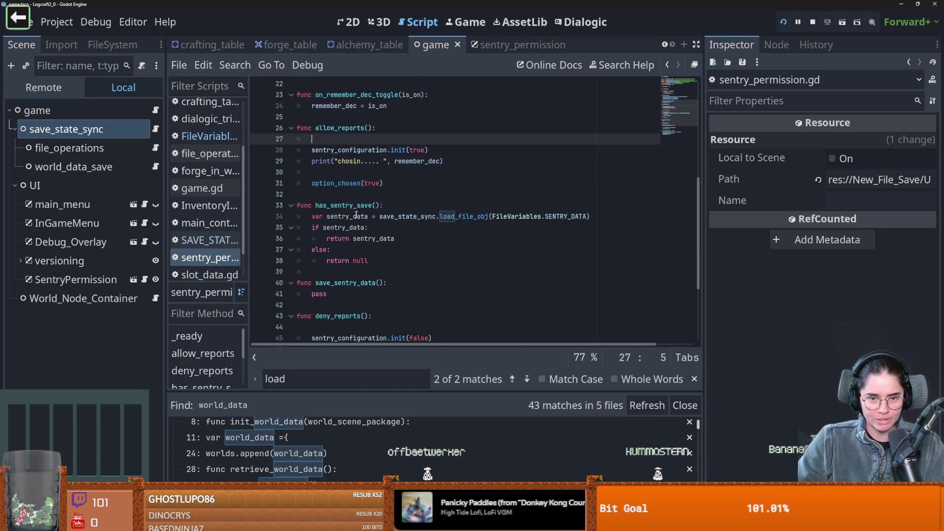
{"action": "double_click", "coordinate": [362, 206]}
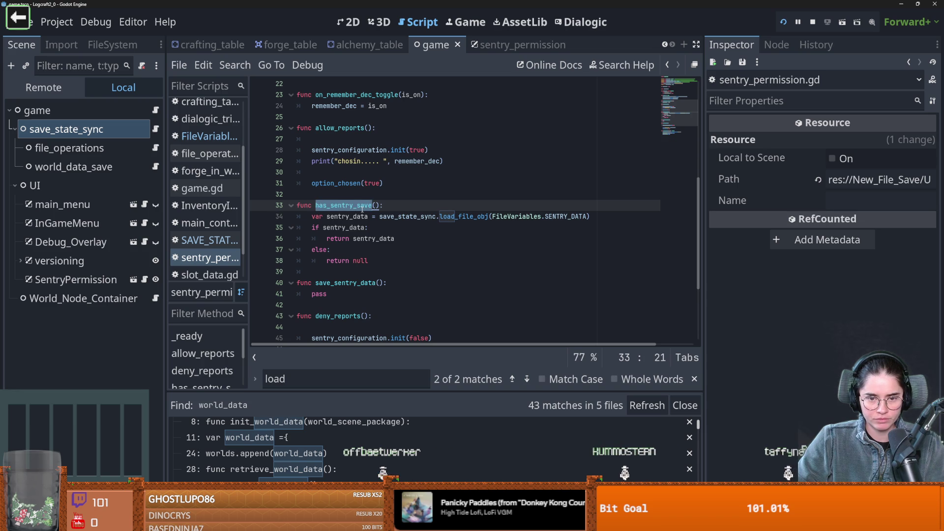
{"action": "scroll", "coordinate": [363, 209], "scroll_direction": "up", "scroll_amount": 3}
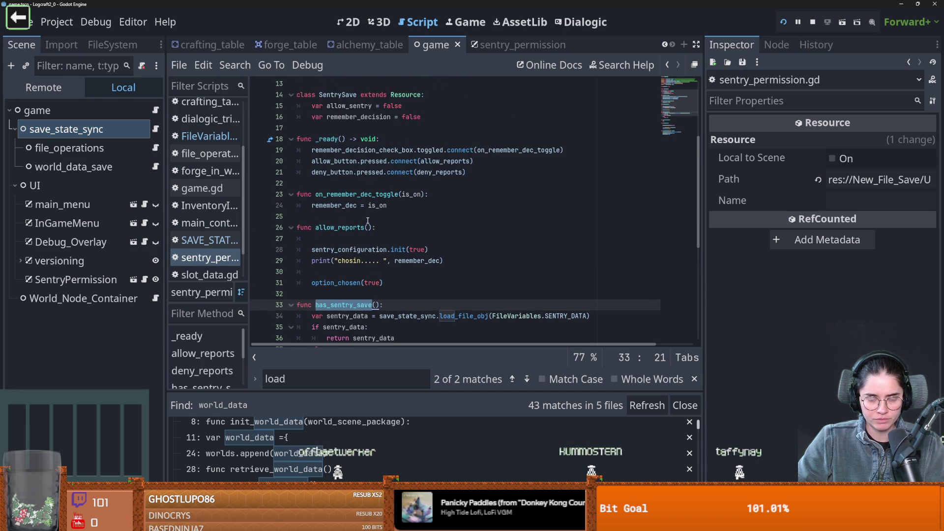
{"action": "scroll", "coordinate": [368, 220], "scroll_direction": "down", "scroll_amount": 2}
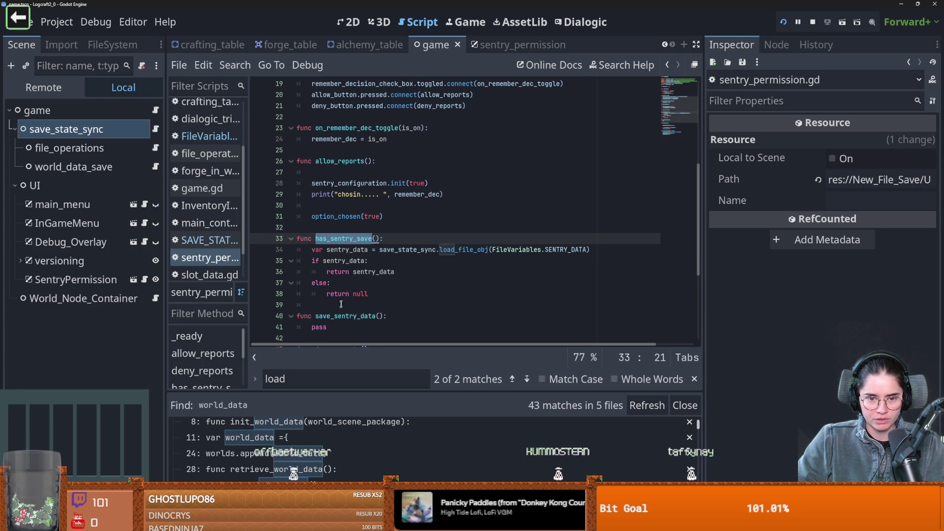
{"action": "scroll", "coordinate": [341, 304], "scroll_direction": "down", "scroll_amount": 1}
{"action": "double_click", "coordinate": [320, 294]}
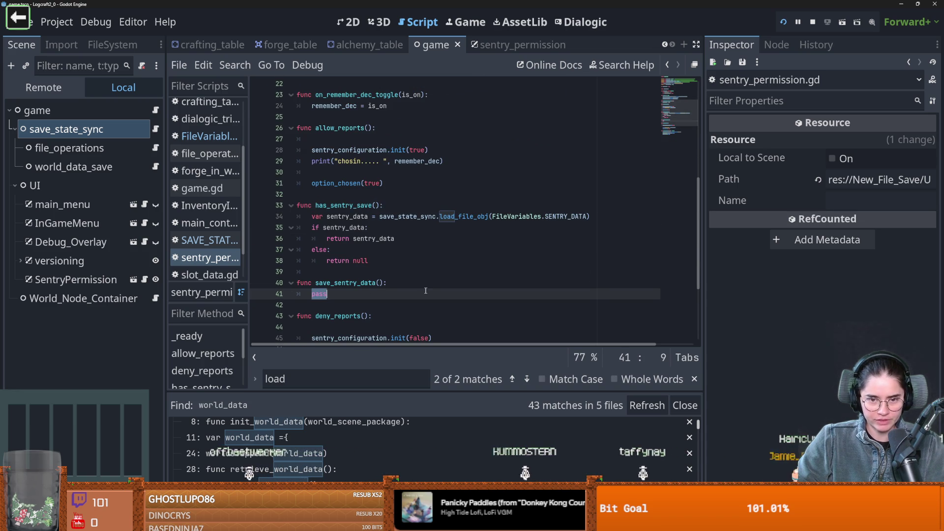
Step: Replace pass with save_state_sync.save_file_obj(obj, path), copied from SAVE_STATE_SYNC.gd
{"action": "type", "text": "sav"}
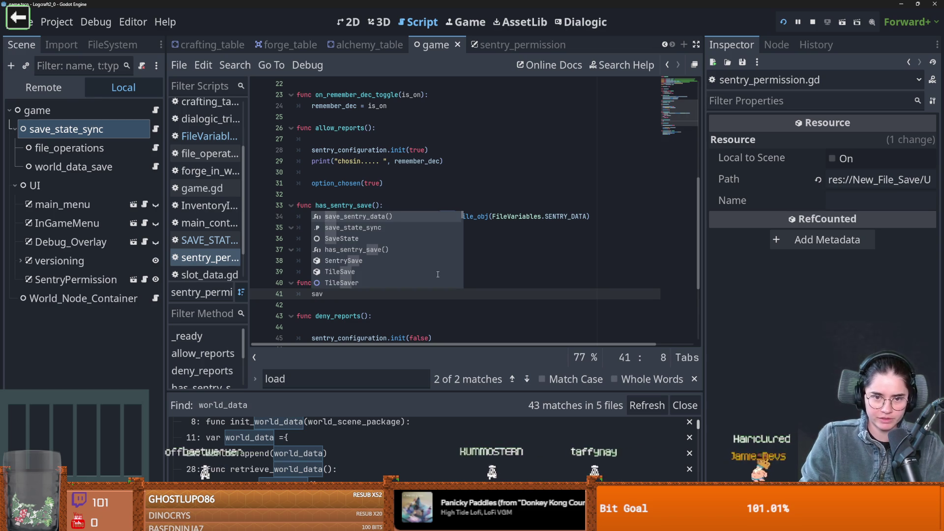
{"action": "type", "text": "e_state_sync.sav"}
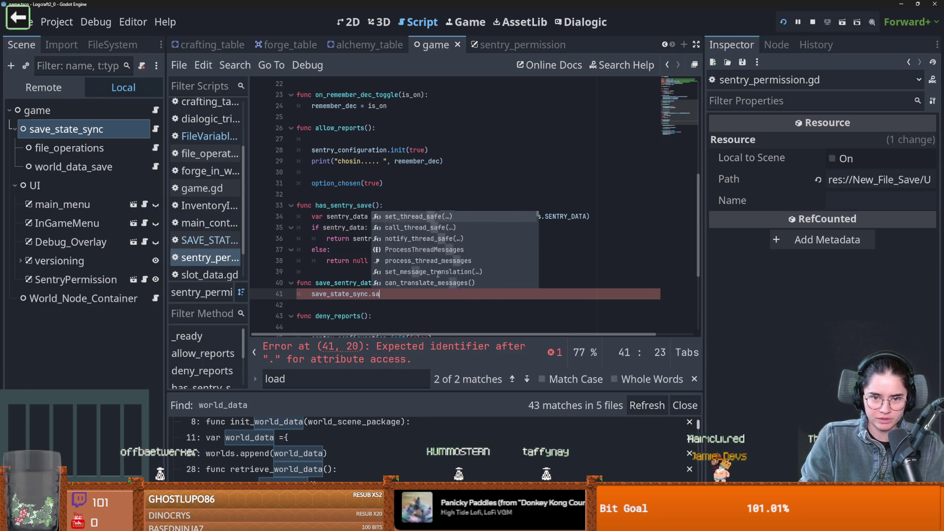
{"action": "key", "text": "BackSpace"}
{"action": "key", "text": "BackSpace"}
{"action": "key", "text": "BackSpace"}
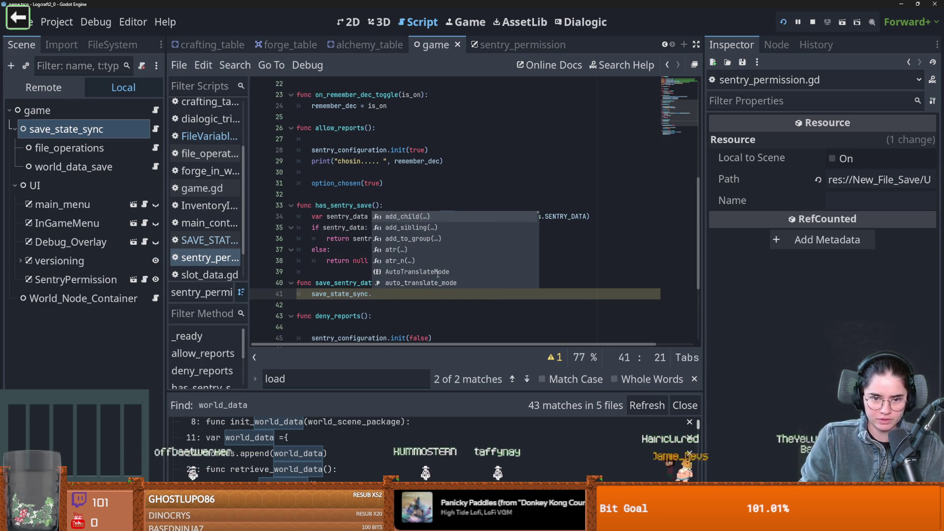
{"action": "left_click", "coordinate": [351, 181], "text": "ctrl"}
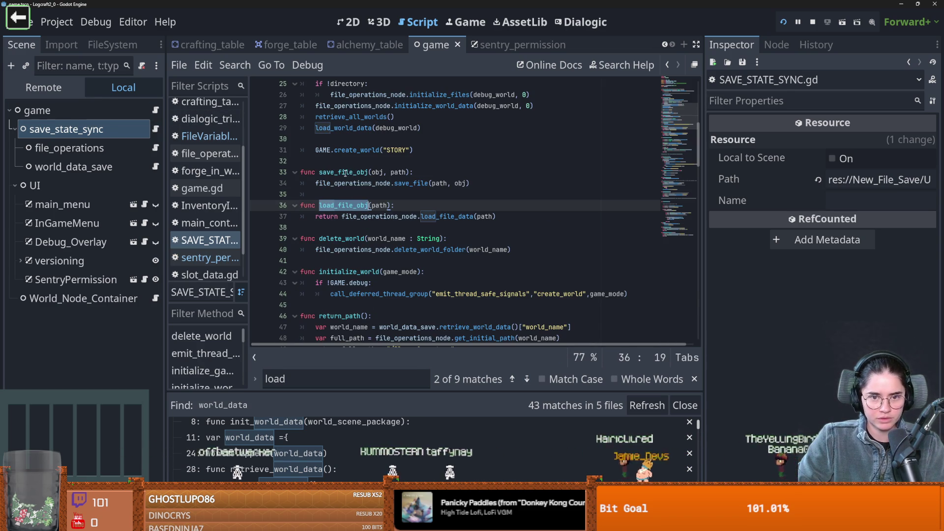
{"action": "left_click", "coordinate": [396, 172]}
{"action": "left_click_drag", "start_coordinate": [328, 170], "coordinate": [319, 172]}
{"action": "key", "text": "ctrl+c"}
{"action": "key", "text": "ctrl+s"}
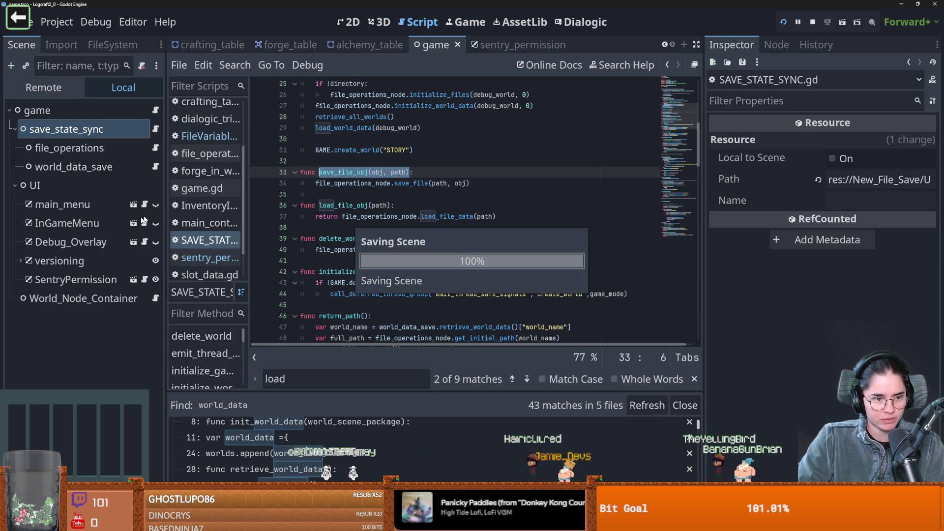
{"action": "left_click", "coordinate": [210, 258]}
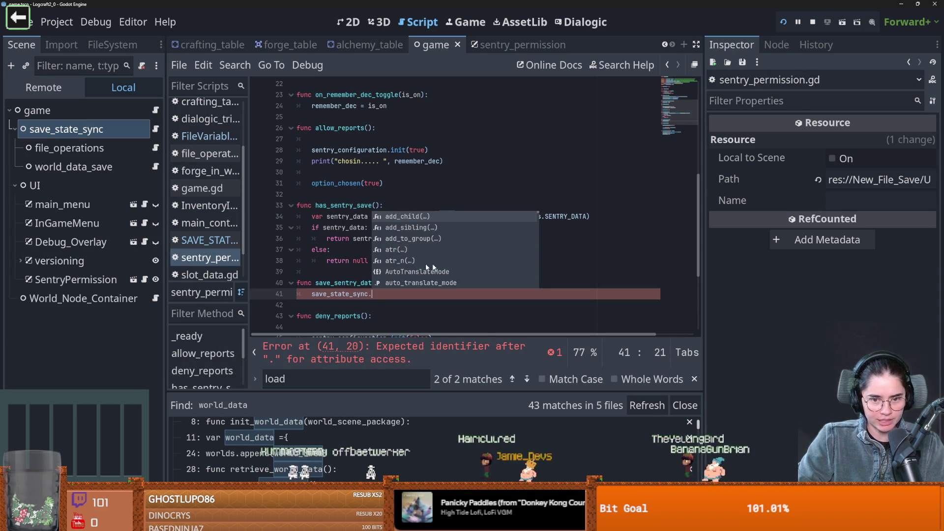
{"action": "key", "text": "ctrl+v"}
Step: Add 'var sentry_save_obj = SentrySave.new()' at the start of save_sentry_data
{"action": "left_click", "coordinate": [424, 284]}
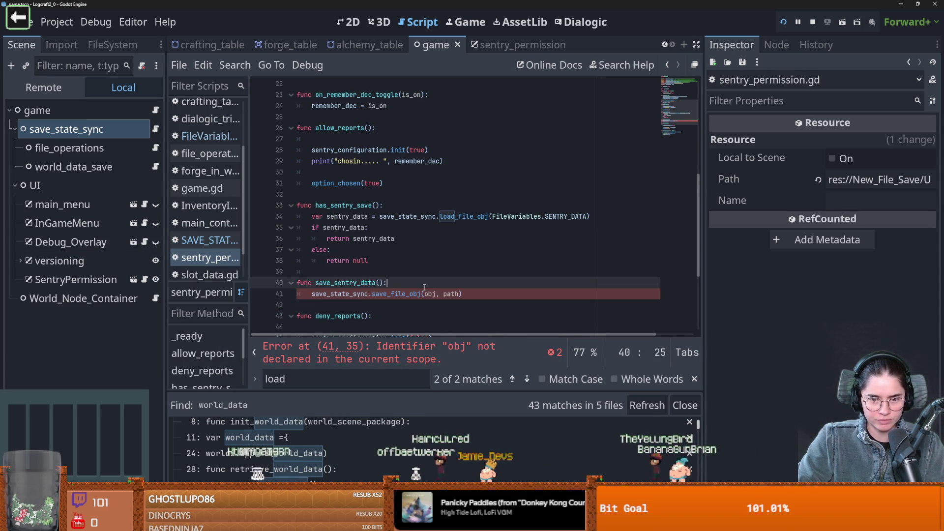
{"action": "key", "text": "Return"}
{"action": "type", "text": "var"}
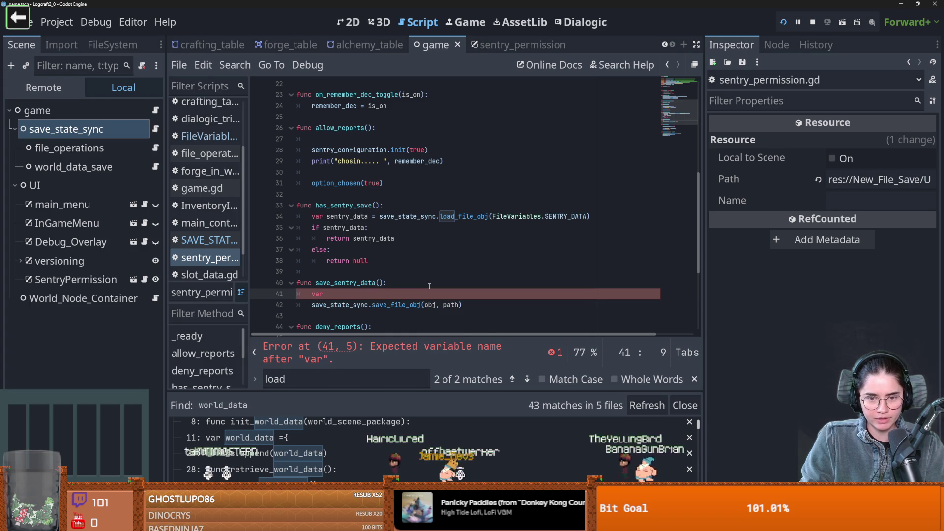
{"action": "type", "text": " sentry_"}
{"action": "type", "text": "da"}
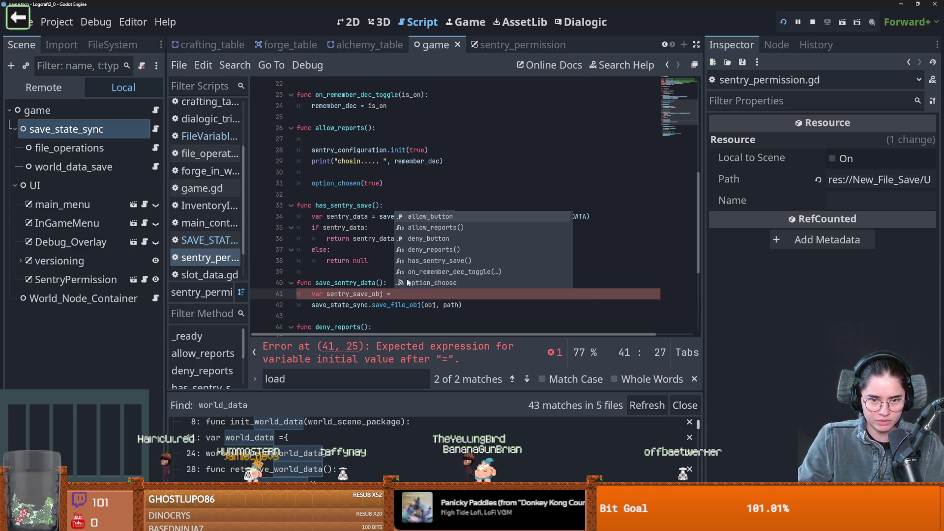
{"action": "scroll", "coordinate": [408, 283], "scroll_direction": "up", "scroll_amount": 6}
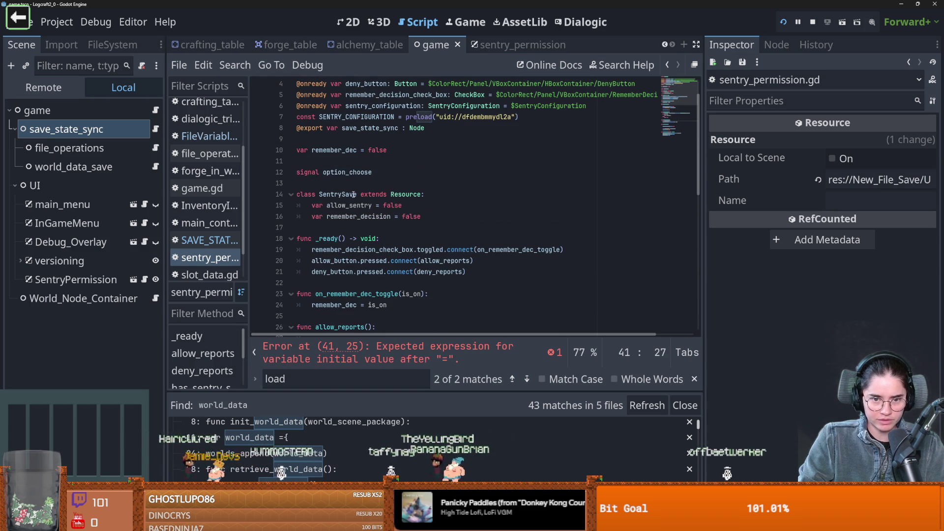
{"action": "scroll", "coordinate": [424, 233], "scroll_direction": "down", "scroll_amount": 7}
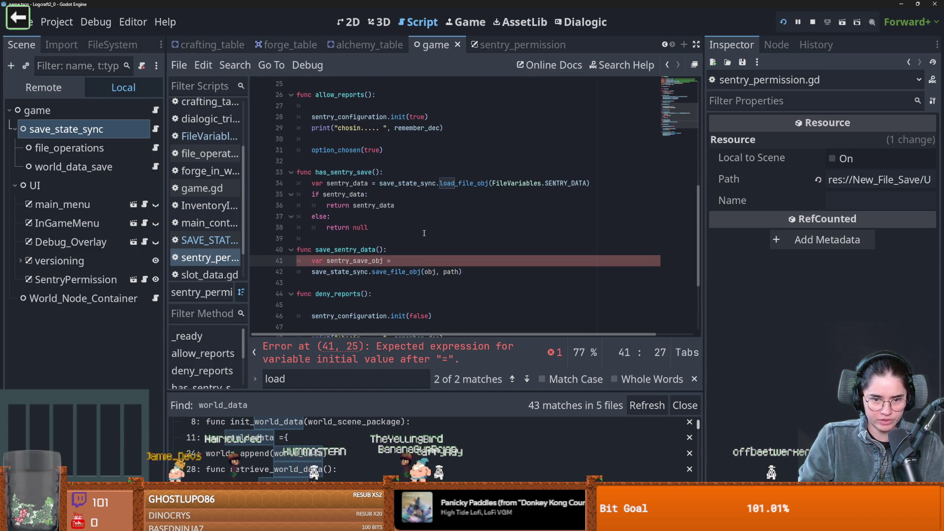
{"action": "type", "text": "Sen"}
{"action": "key", "text": "Return"}
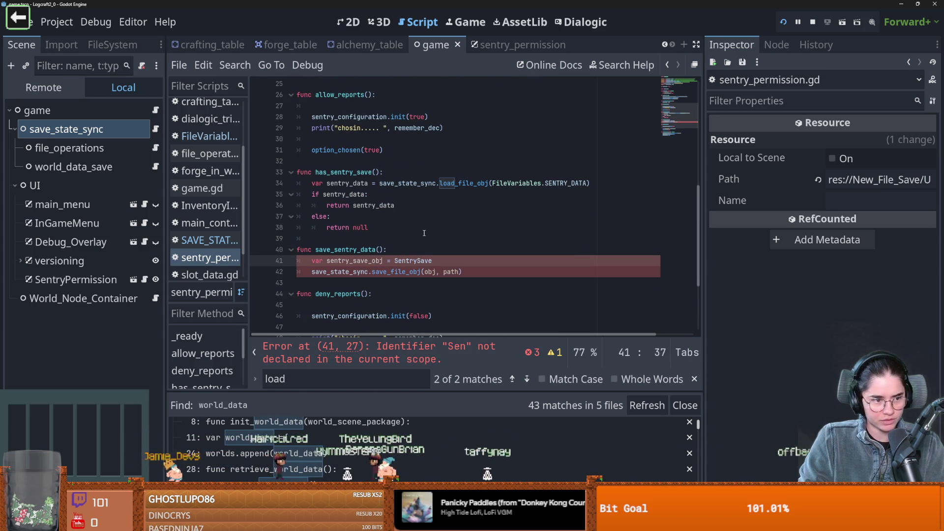
{"action": "type", "text": ".new"}
{"action": "key", "text": "Return"}
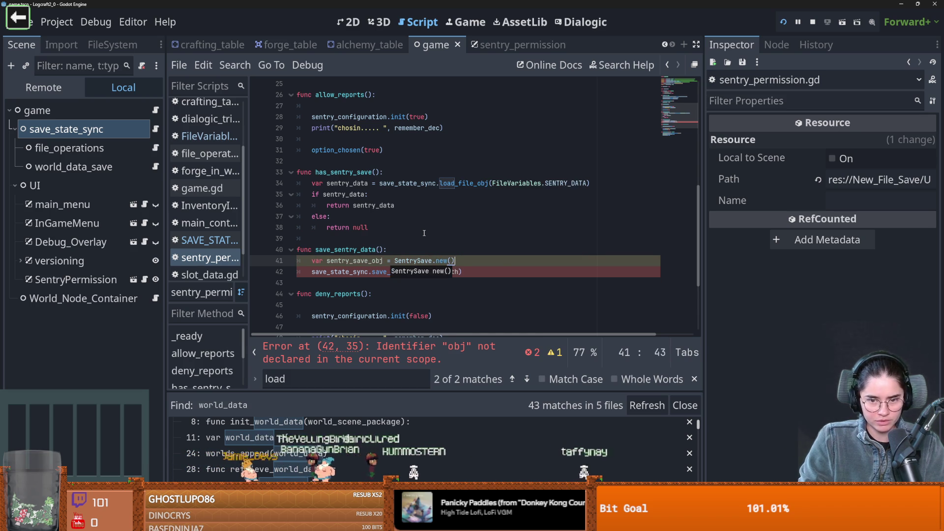
Step: Begin a sentry_save_obj.allow_sentry line below the SentrySave creation
{"action": "key", "text": "Return"}
{"action": "type", "text": "sen"}
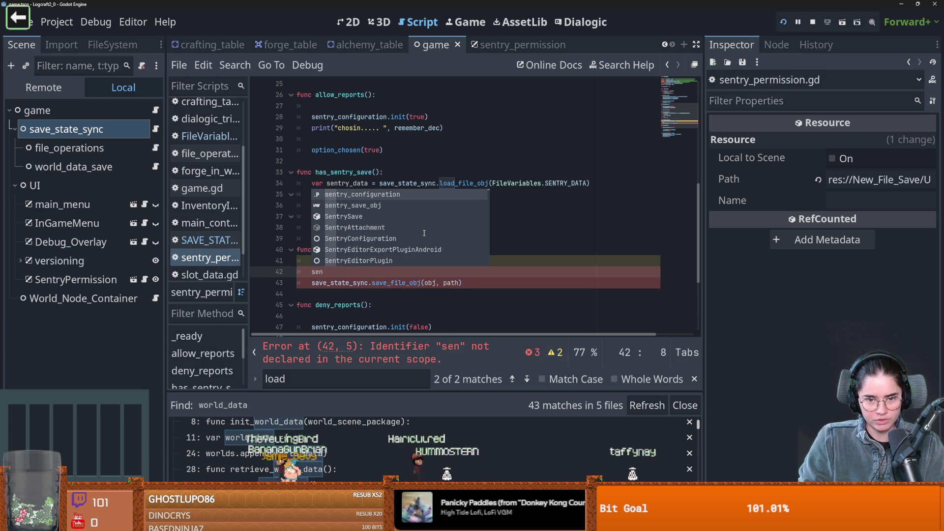
{"action": "key", "text": "Down"}
{"action": "key", "text": "Return"}
{"action": "type", "text": "."}
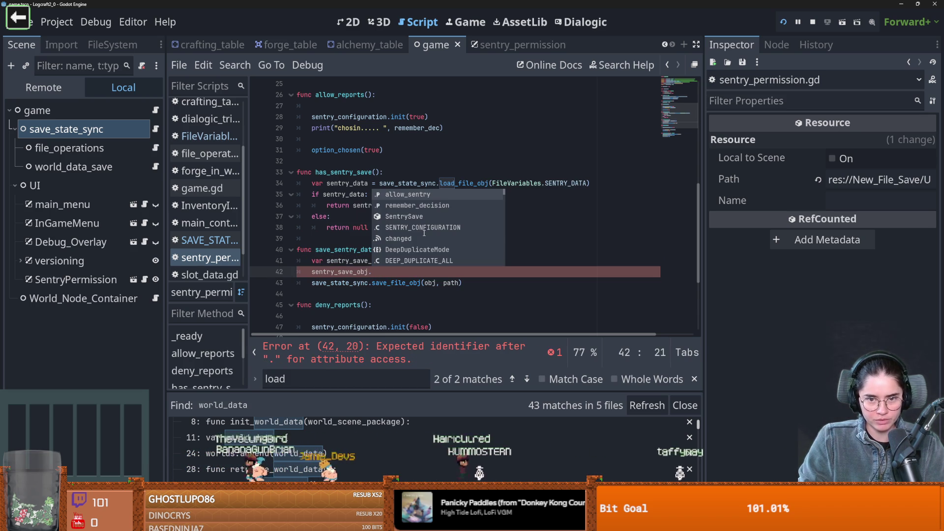
{"action": "key", "text": "Return"}
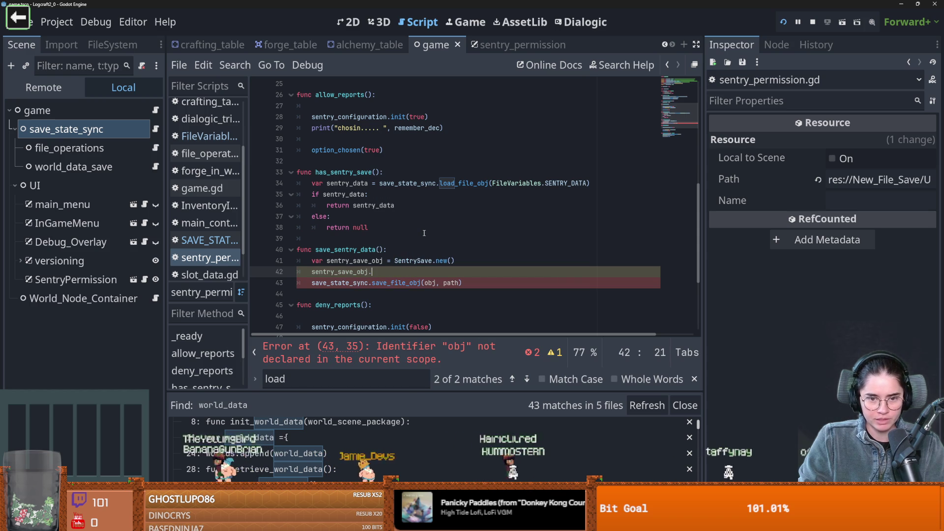
{"action": "left_click", "coordinate": [379, 250]}
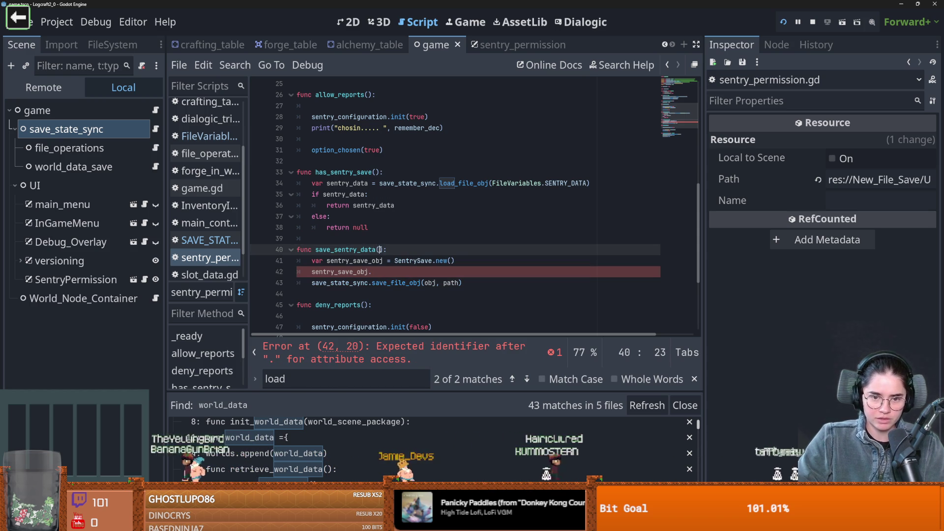
Step: Add allow_sentry and remember_decision parameters to save_sentry_data, deleting the stray dot on line 42
{"action": "type", "text": "allow_sentry,"}
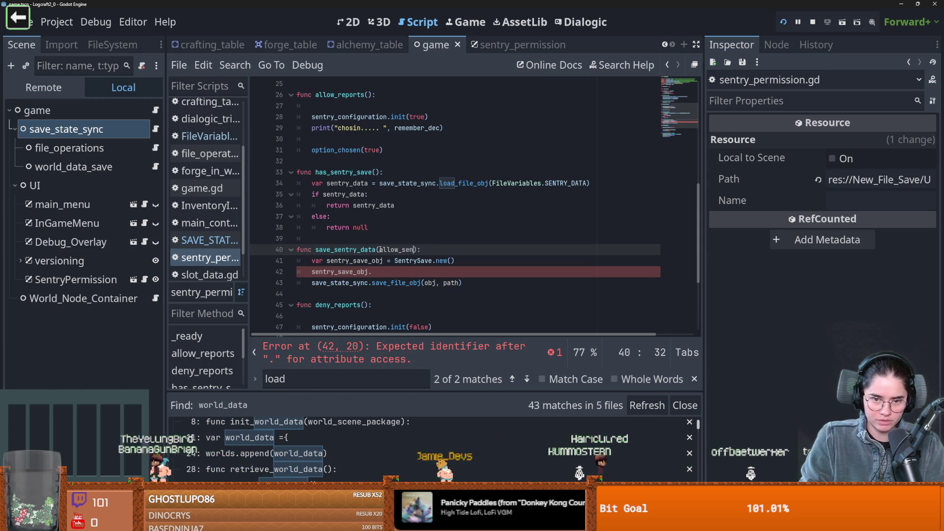
{"action": "key", "text": "Down"}
{"action": "key", "text": "Down"}
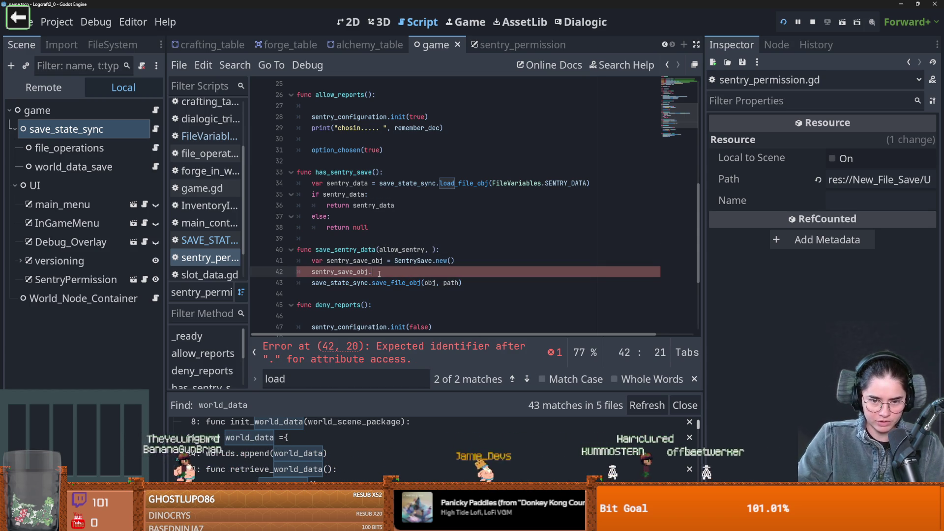
{"action": "key", "text": "BackSpace"}
{"action": "scroll", "coordinate": [371, 237], "scroll_direction": "up", "scroll_amount": 1}
{"action": "scroll", "coordinate": [371, 238], "scroll_direction": "up", "scroll_amount": 5}
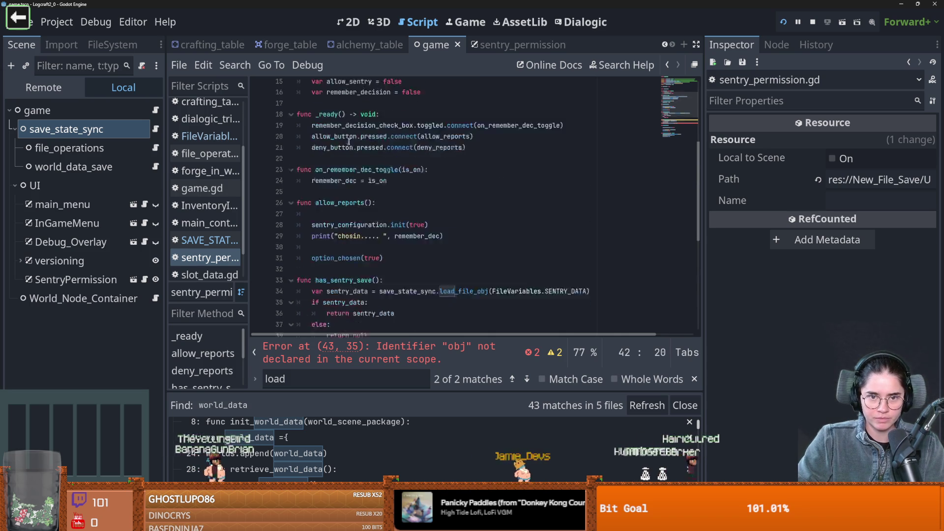
{"action": "scroll", "coordinate": [431, 250], "scroll_direction": "down", "scroll_amount": 6}
{"action": "left_click", "coordinate": [431, 249]}
{"action": "type", "text": "remember"}
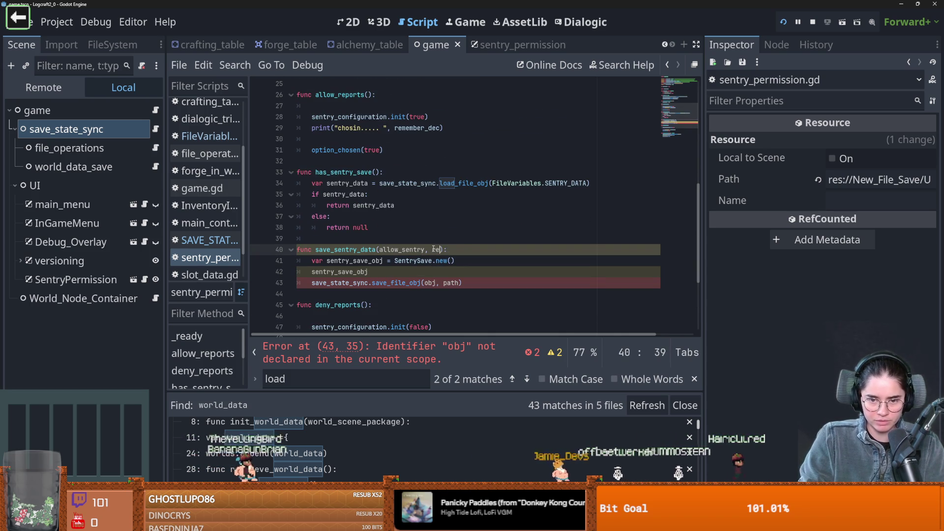
{"action": "type", "text": "_decisi"}
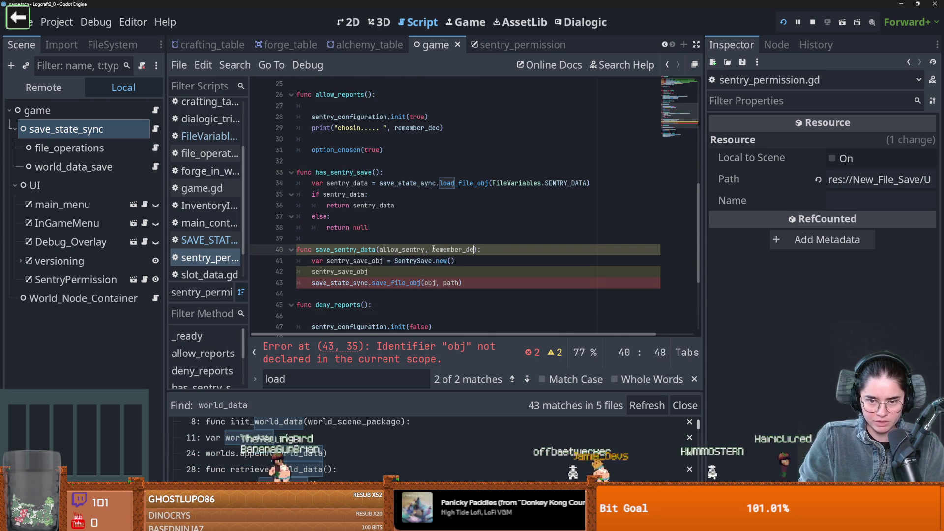
{"action": "type", "text": "on"}
Step: Retype the dot after sentry_save_obj and dismiss its member suggestions
{"action": "left_click", "coordinate": [379, 273]}
{"action": "type", "text": "."}
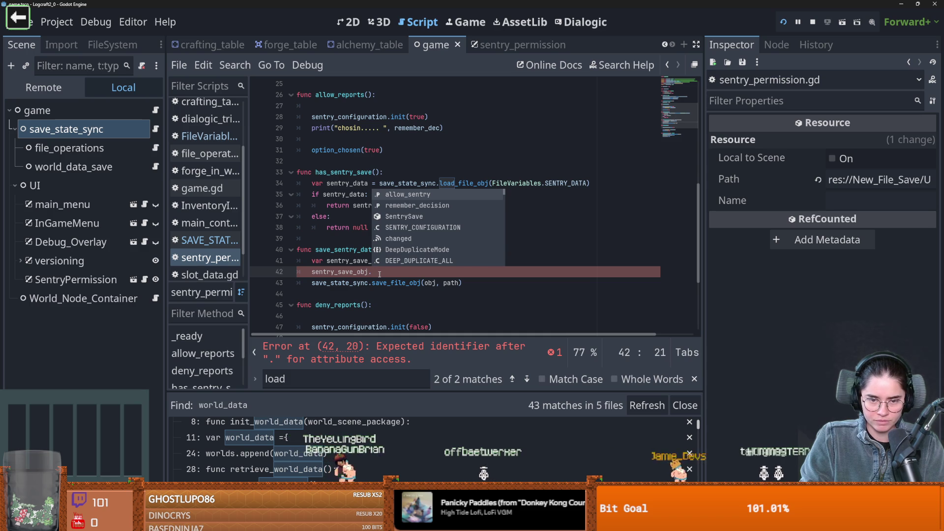
{"action": "key", "text": "Escape"}
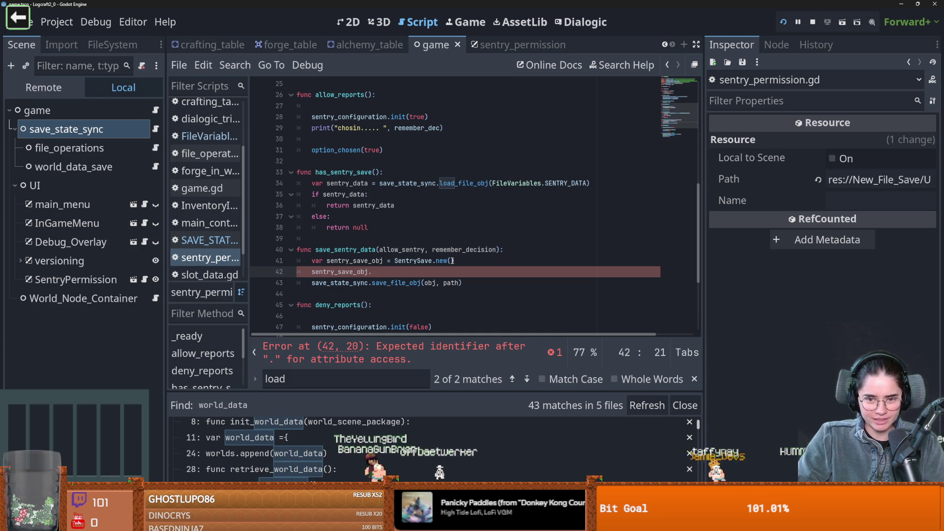
{"action": "left_click", "coordinate": [452, 260]}
{"action": "scroll", "coordinate": [432, 266], "scroll_direction": "up", "scroll_amount": 3}
{"action": "scroll", "coordinate": [431, 266], "scroll_direction": "up", "scroll_amount": 2}
Step: Add an _init(_allow_sentry, _remember_dec) -> void constructor to the SentrySave class
{"action": "left_click", "coordinate": [439, 150]}
{"action": "key", "text": "Return"}
{"action": "key", "text": "Return"}
{"action": "type", "text": "fu"}
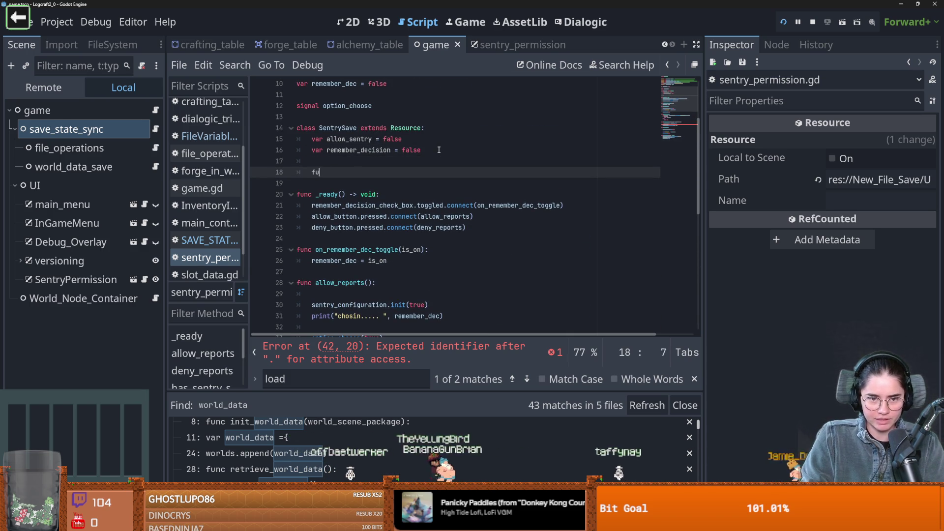
{"action": "type", "text": "nc _ini"}
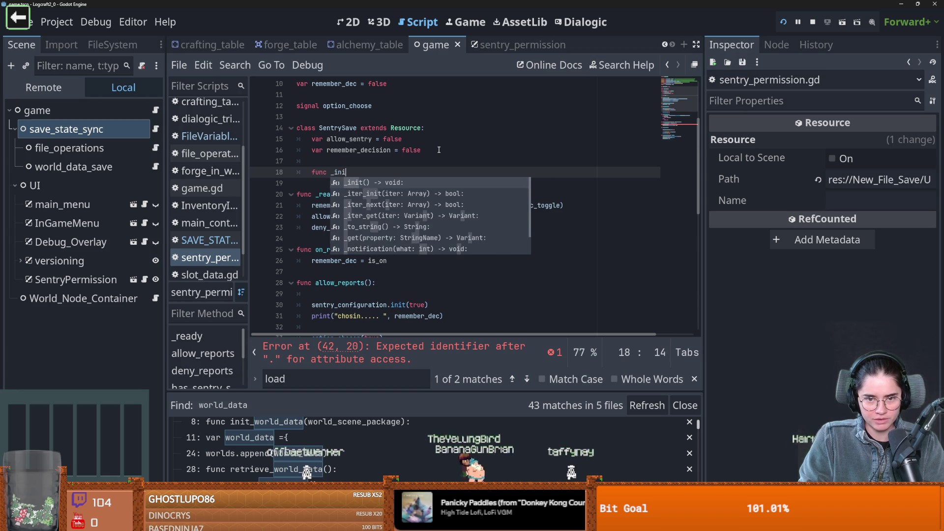
{"action": "key", "text": "Return"}
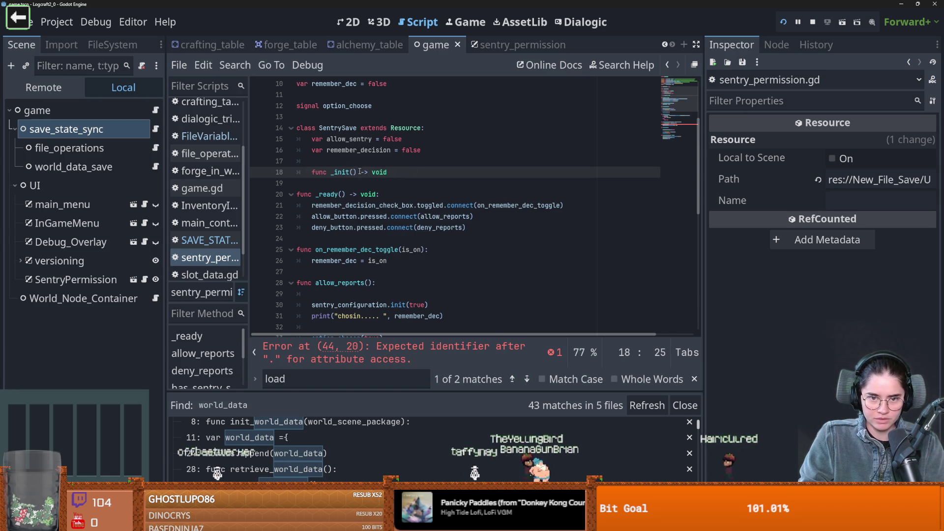
{"action": "type", "text": ":"}
{"action": "key", "text": "Return"}
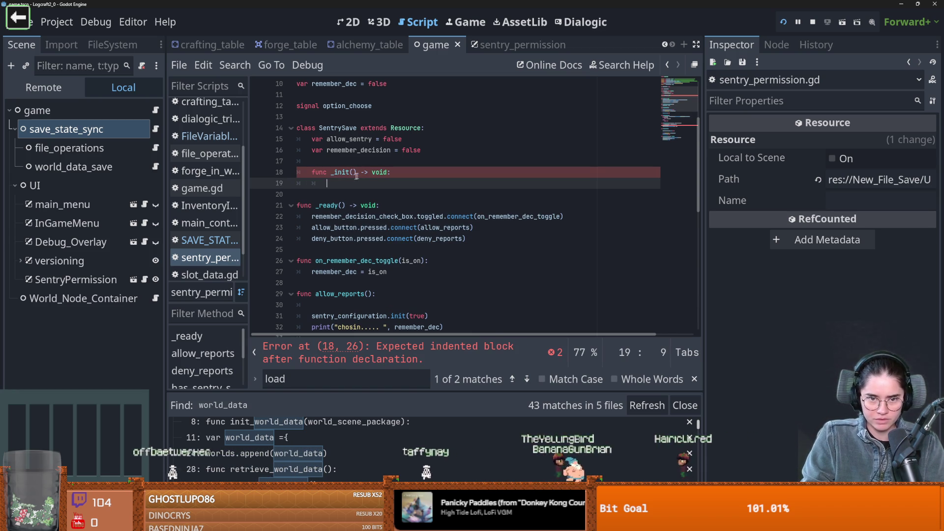
{"action": "left_click", "coordinate": [357, 172]}
{"action": "type", "text": "_"}
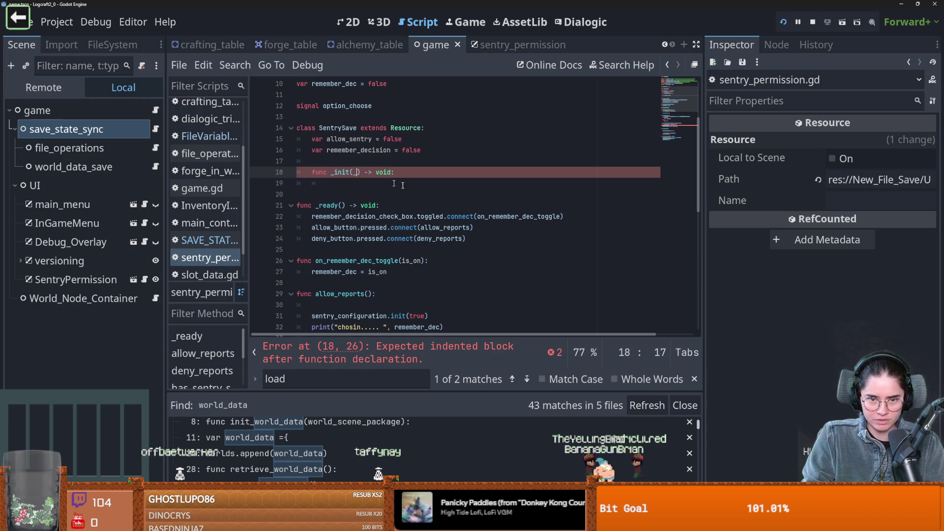
{"action": "left_click", "coordinate": [350, 139]}
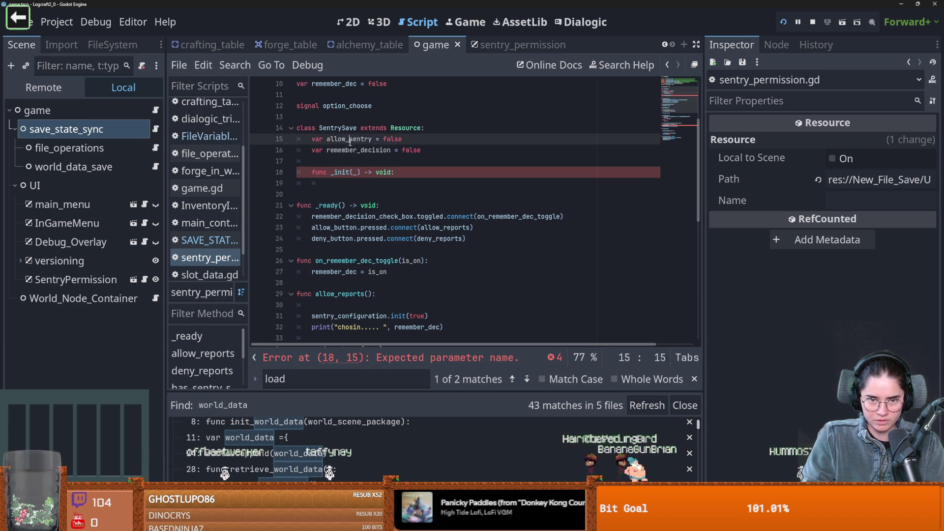
{"action": "left_click", "coordinate": [357, 172]}
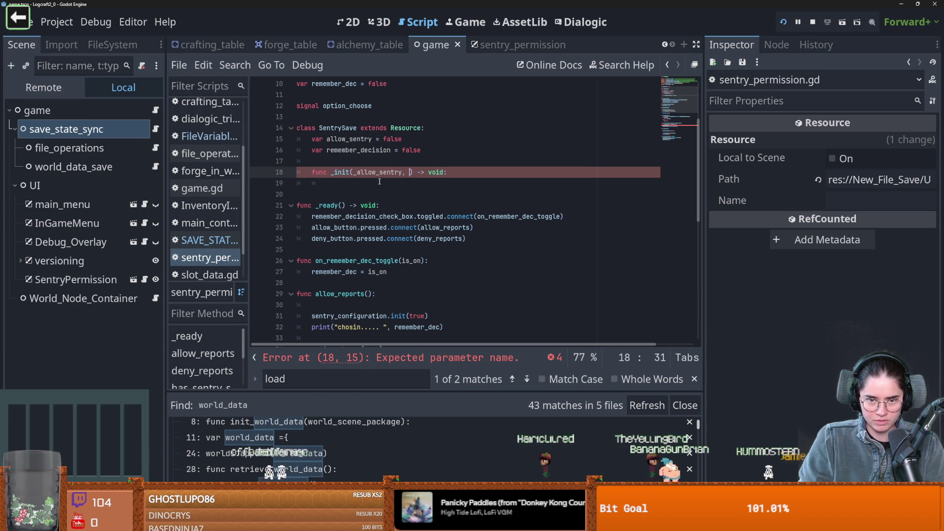
{"action": "type", "text": "_remember_dec"}
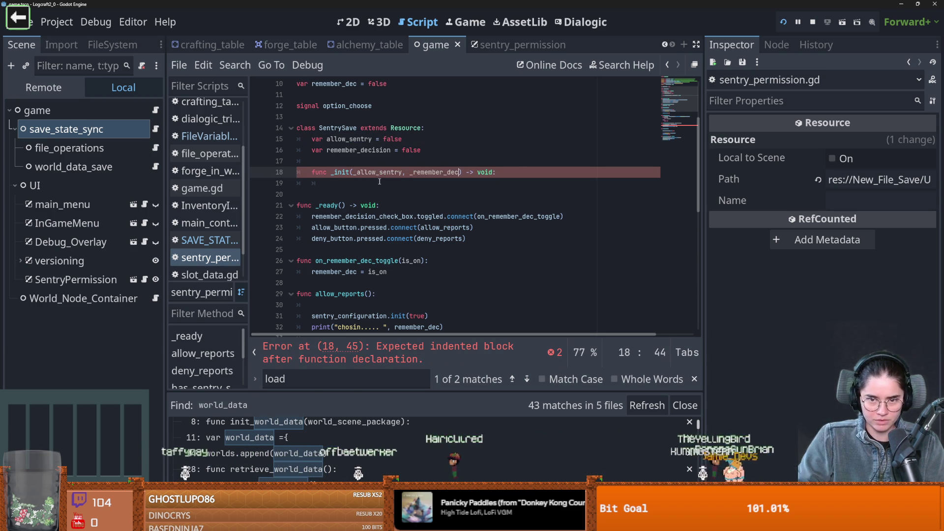
Step: In the _init body, assign allow_sentry from _allow_sentry and remember_decision from _remember_dec
{"action": "left_click", "coordinate": [520, 172]}
{"action": "key", "text": "Return"}
{"action": "type", "text": "al"}
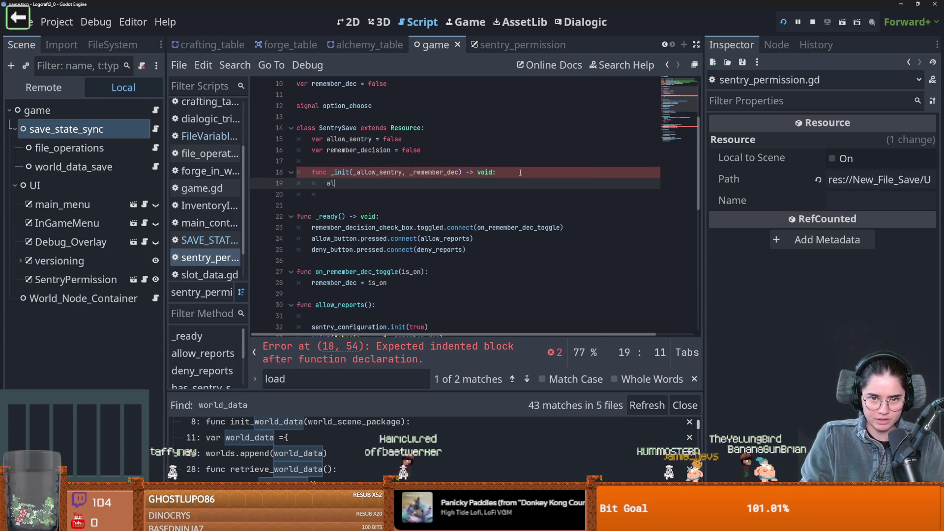
{"action": "type", "text": "low_sentry"}
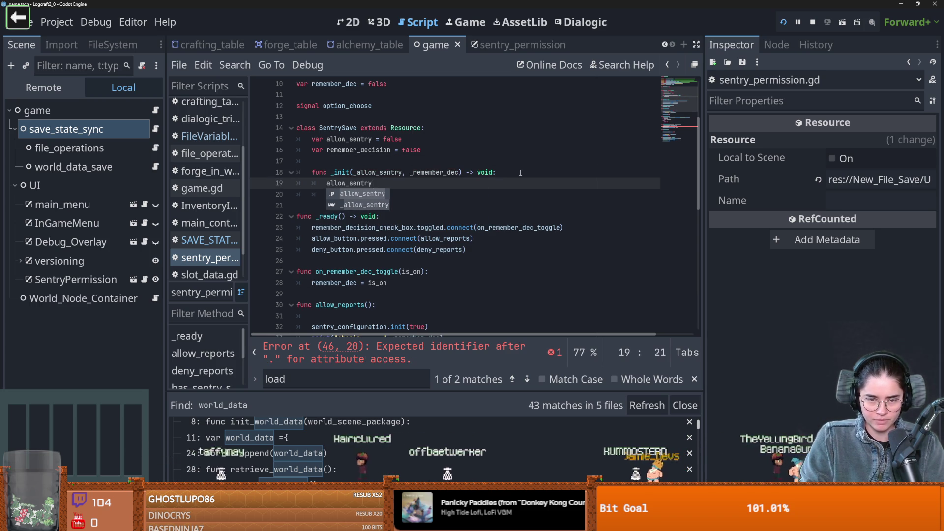
{"action": "type", "text": " = _al"}
{"action": "key", "text": "Return"}
{"action": "key", "text": "Return"}
{"action": "type", "text": "remember_decision = _"}
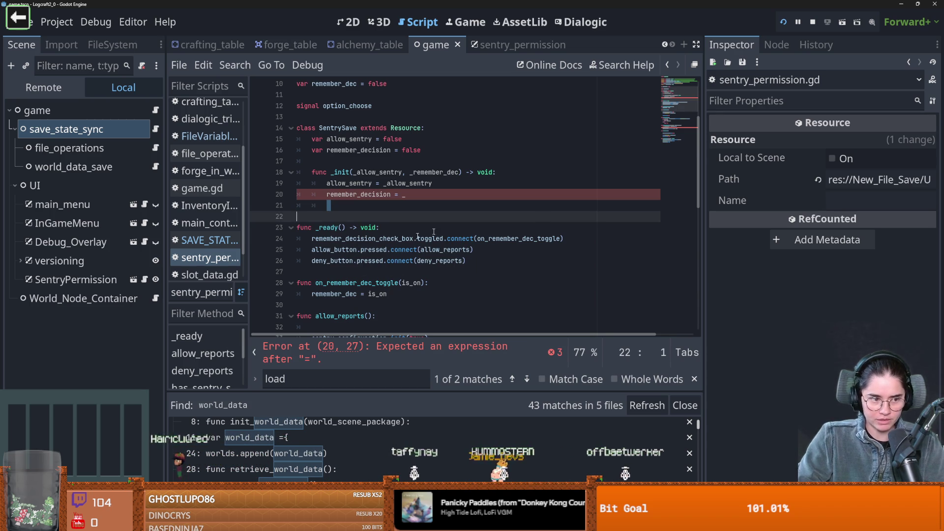
{"action": "left_click", "coordinate": [408, 196]}
{"action": "type", "text": "remember_dec"}
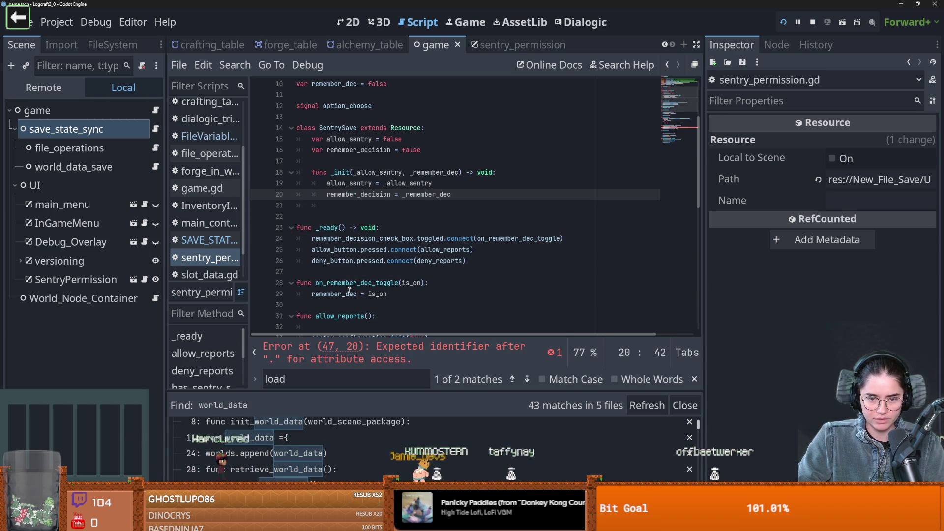
Step: Pass allow_sentry, remember_dec into the SentrySave.new() call on line 46
{"action": "scroll", "coordinate": [349, 291], "scroll_direction": "down", "scroll_amount": 6}
{"action": "left_click", "coordinate": [454, 283]}
{"action": "type", "text": "allow_sentry, remember_dec"}
Step: Delete the stray sentry_save_obj. line and make sentry_save_obj the first save_file_obj argument
{"action": "left_click_drag", "start_coordinate": [373, 294], "coordinate": [304, 296]}
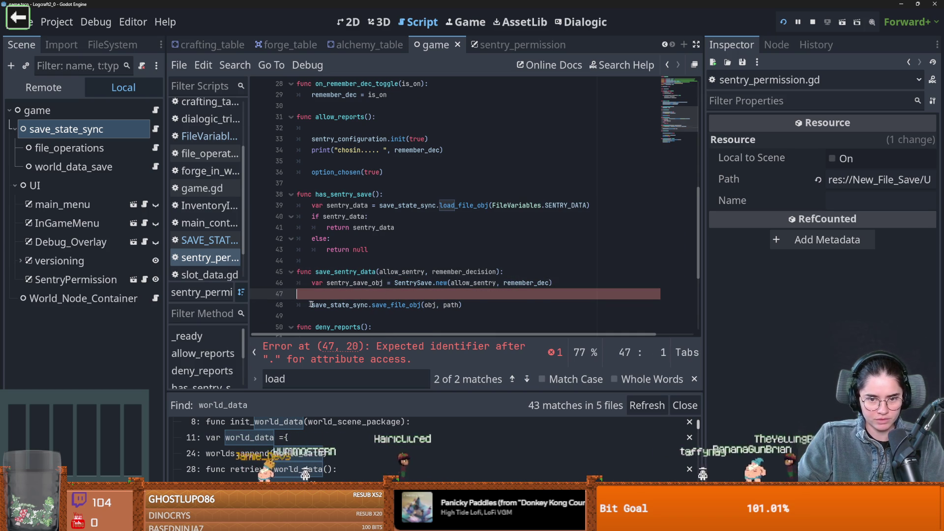
{"action": "key", "text": "BackSpace"}
{"action": "key", "text": "BackSpace"}
{"action": "double_click", "coordinate": [354, 283]}
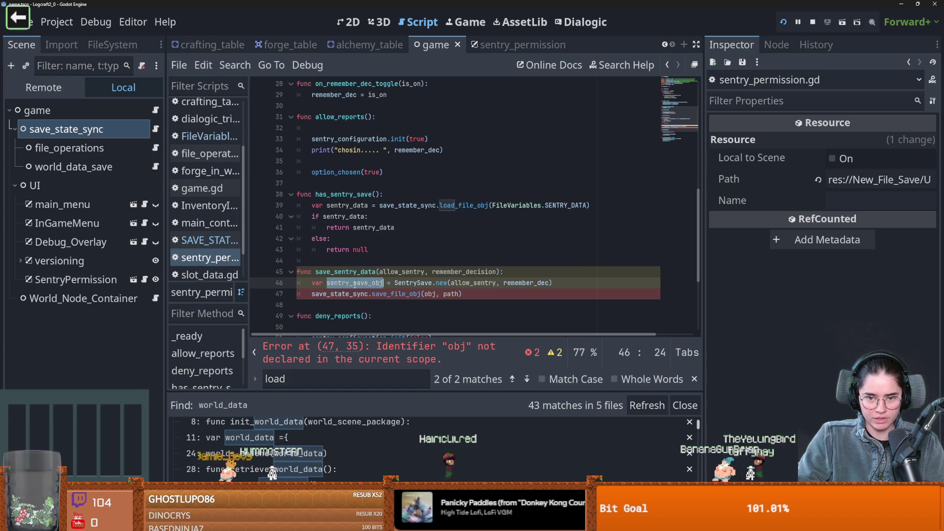
{"action": "scroll", "coordinate": [433, 246], "scroll_direction": "up", "scroll_amount": 8}
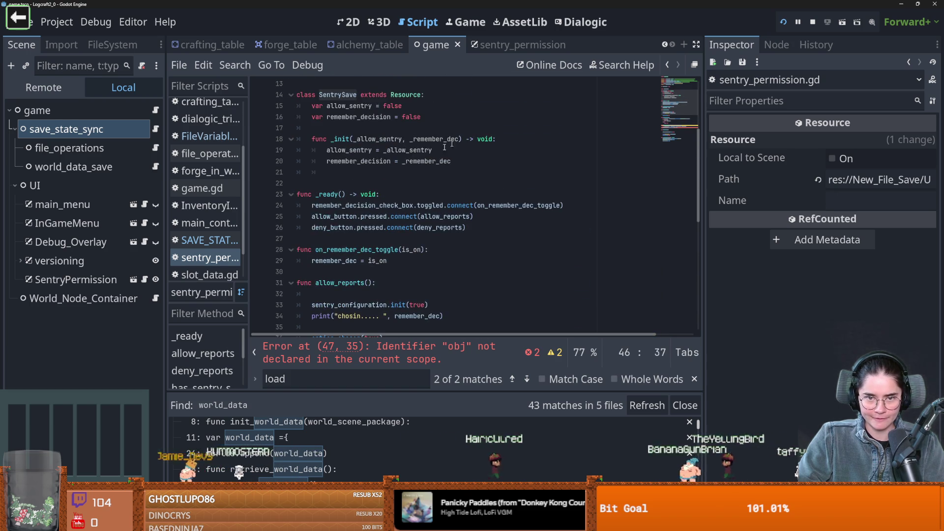
{"action": "left_click", "coordinate": [390, 195]}
{"action": "double_click", "coordinate": [338, 194]}
{"action": "scroll", "coordinate": [372, 271], "scroll_direction": "down", "scroll_amount": 9}
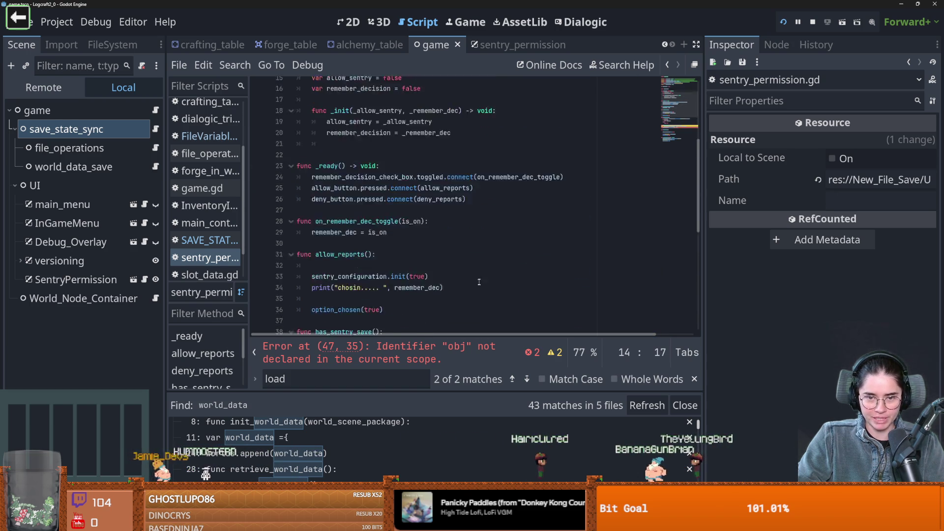
{"action": "double_click", "coordinate": [358, 249]}
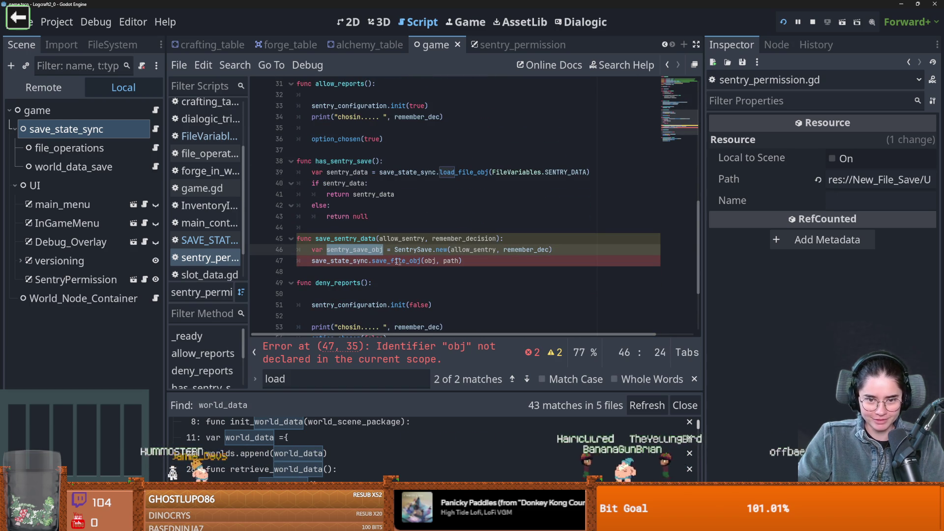
{"action": "left_click", "coordinate": [428, 262]}
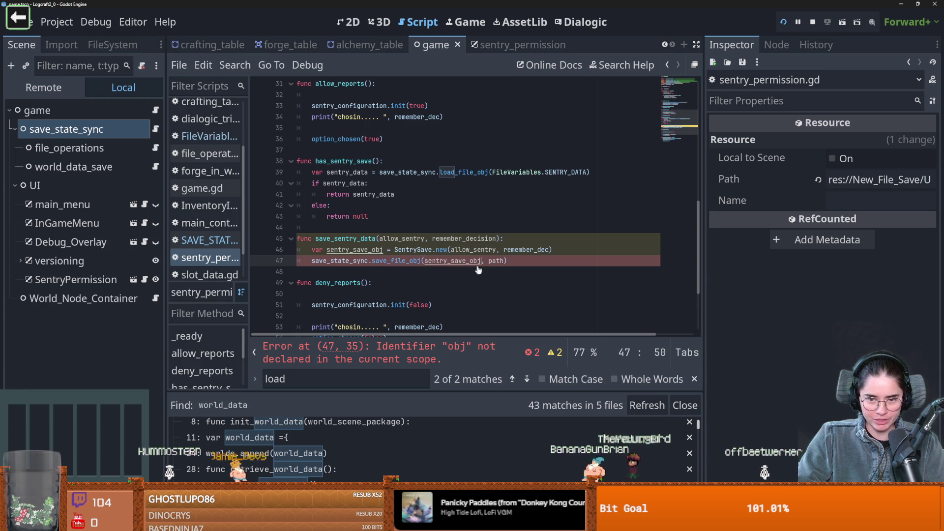
Step: Set the save path argument to FileVariables.SENTRY_DATA and save the script
{"action": "left_click", "coordinate": [496, 260]}
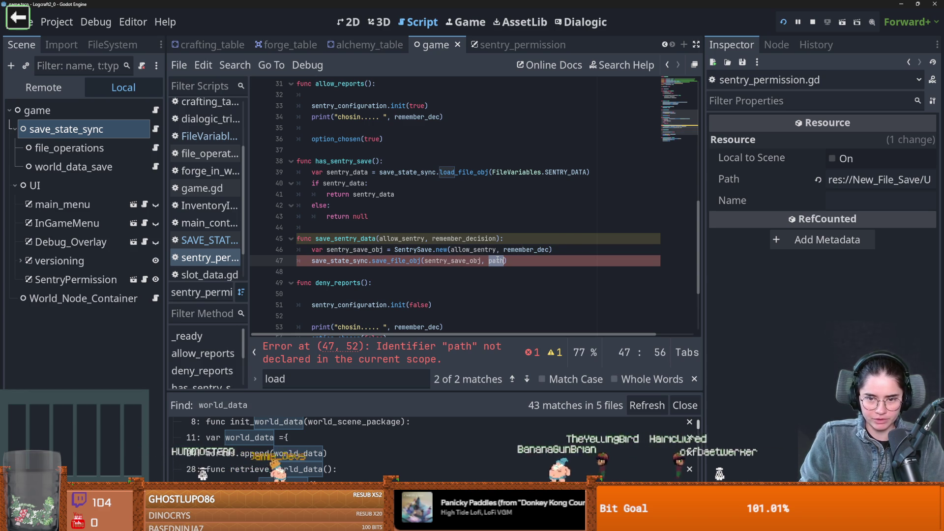
{"action": "type", "text": "File"}
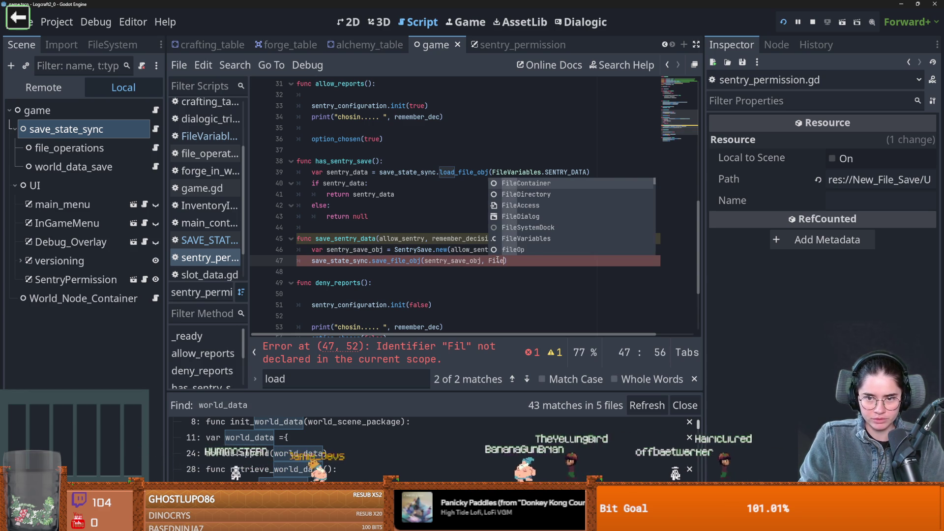
{"action": "type", "text": "V"}
{"action": "key", "text": "Return"}
{"action": "type", "text": "."}
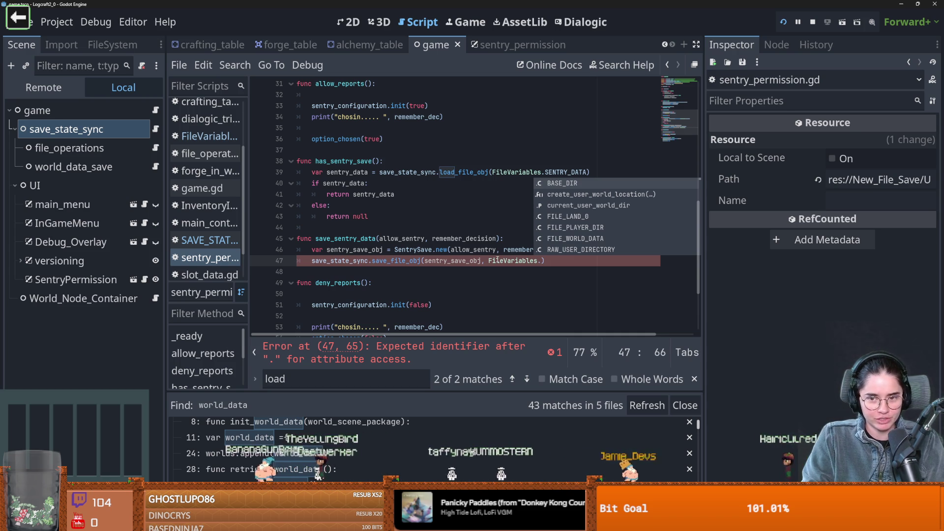
{"action": "type", "text": "D"}
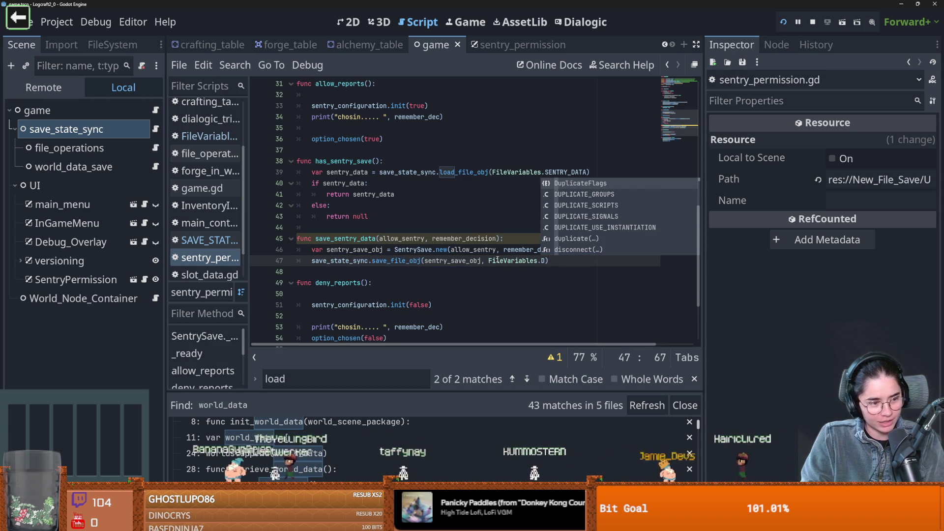
{"action": "key", "text": "BackSpace"}
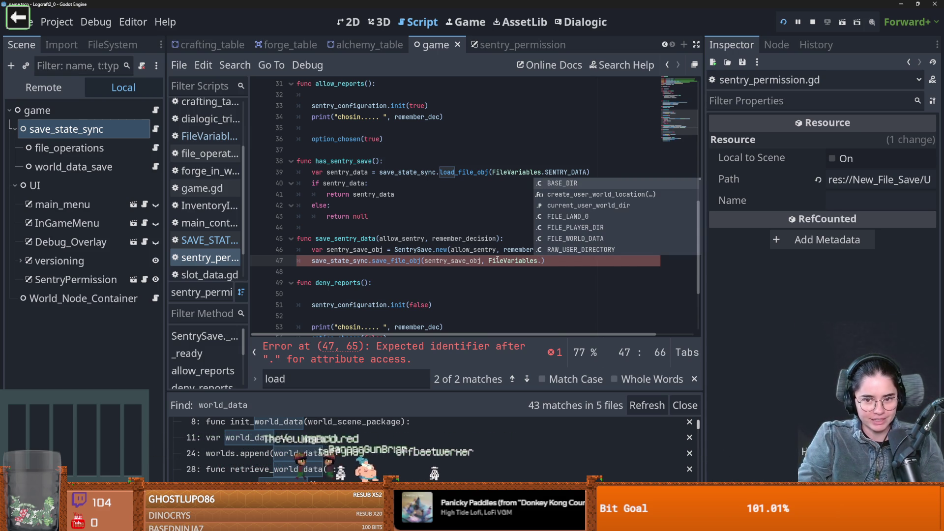
{"action": "type", "text": "SENTRY_DATA"}
{"action": "key", "text": "ctrl+s"}
{"action": "left_click", "coordinate": [451, 290]}
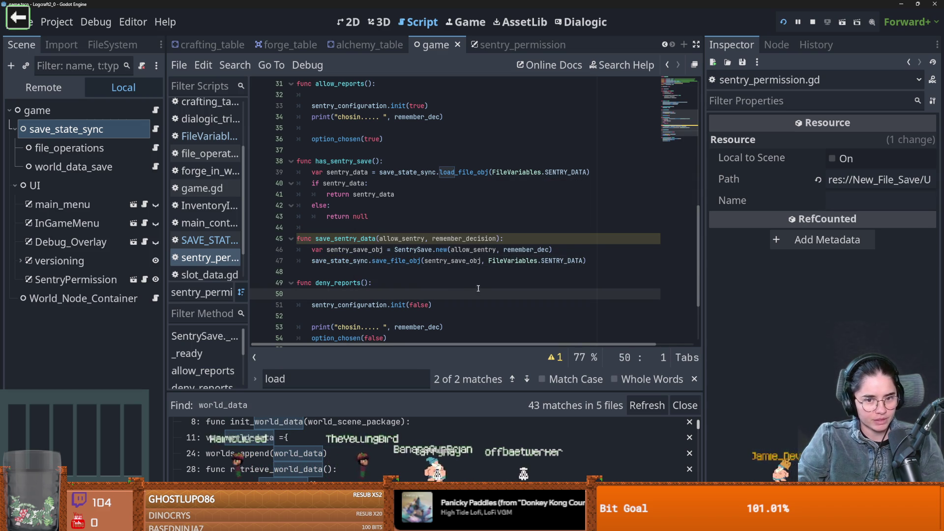
{"action": "left_click", "coordinate": [491, 265]}
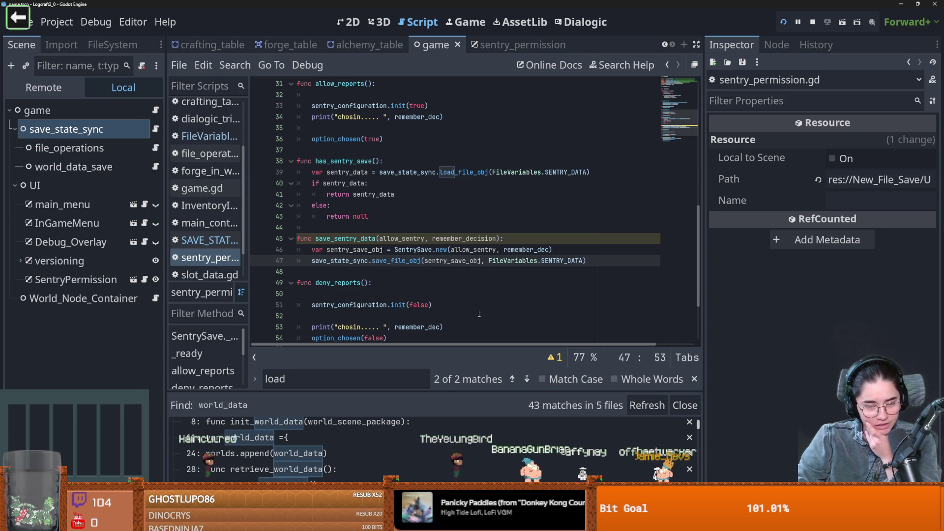
Step: Review save_sentry_data's arguments, save the project, then return from the browser to the script
{"action": "left_click", "coordinate": [465, 272]}
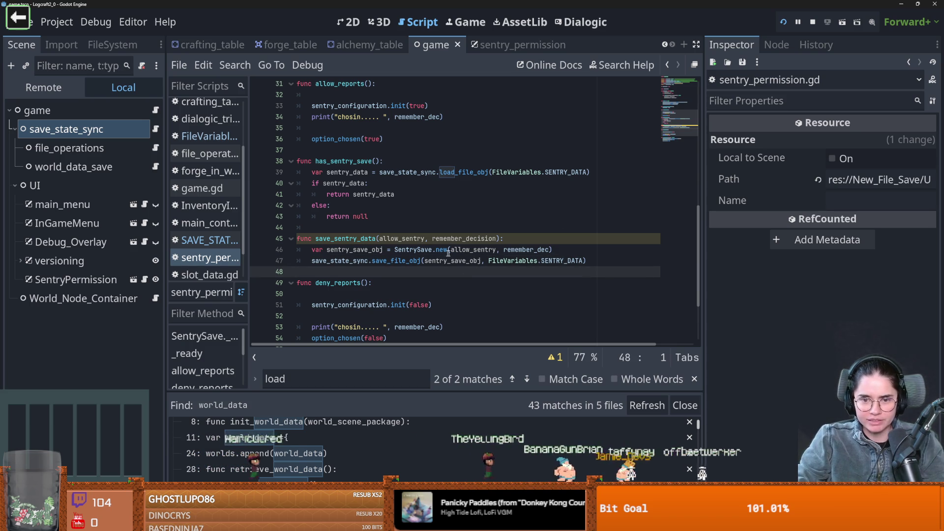
{"action": "double_click", "coordinate": [405, 238]}
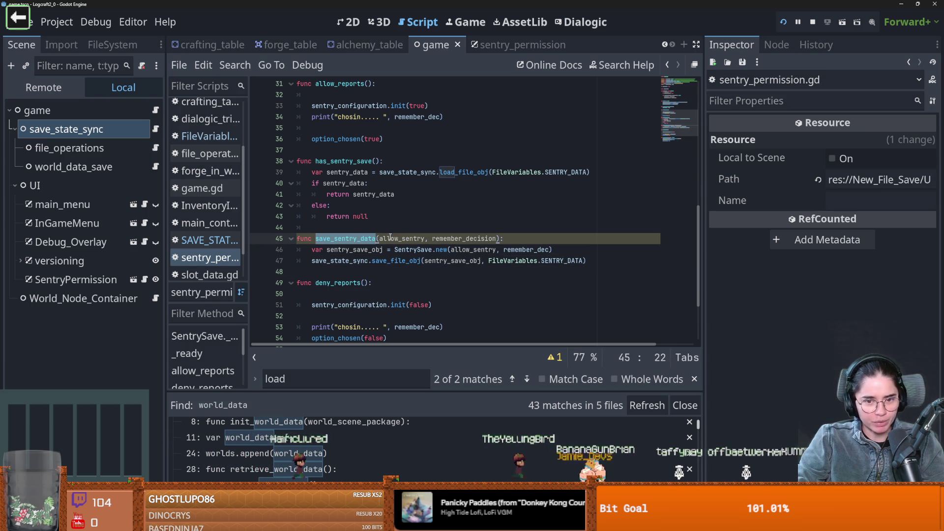
{"action": "scroll", "coordinate": [415, 267], "scroll_direction": "down", "scroll_amount": 1}
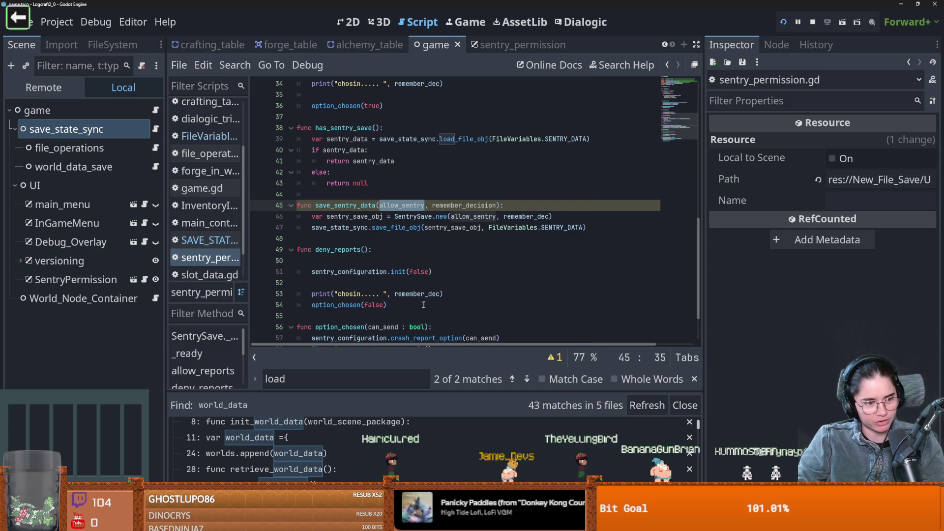
{"action": "left_click", "coordinate": [392, 239]}
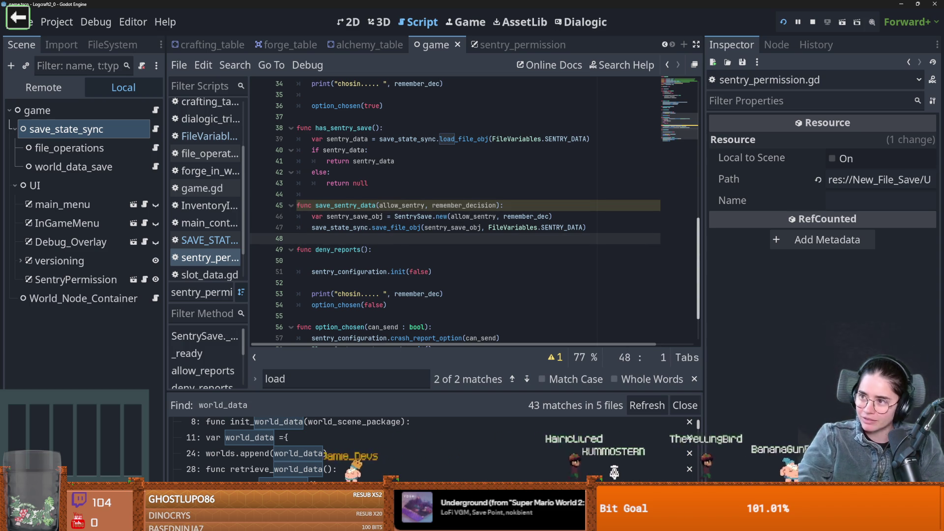
{"action": "key", "text": "ctrl+s"}
{"action": "left_click", "coordinate": [380, 230]}
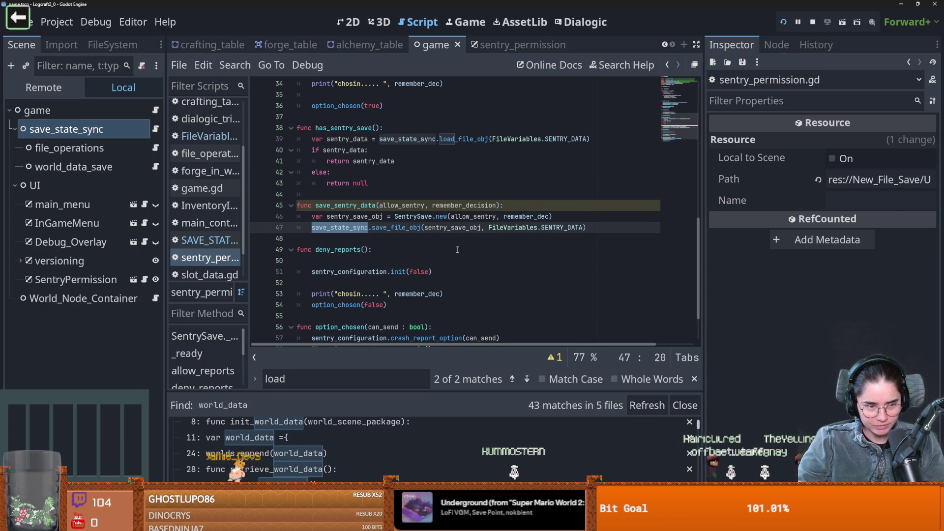
{"action": "double_click", "coordinate": [513, 227]}
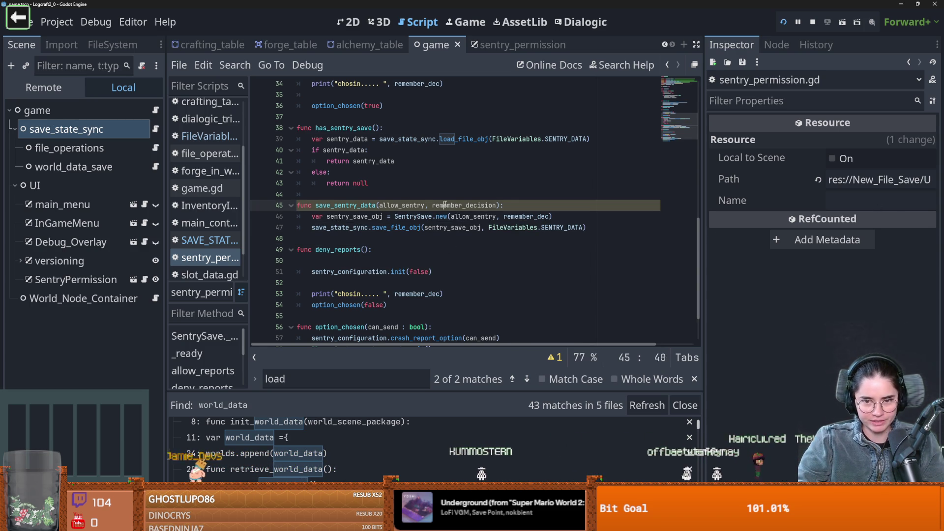
{"action": "double_click", "coordinate": [401, 205]}
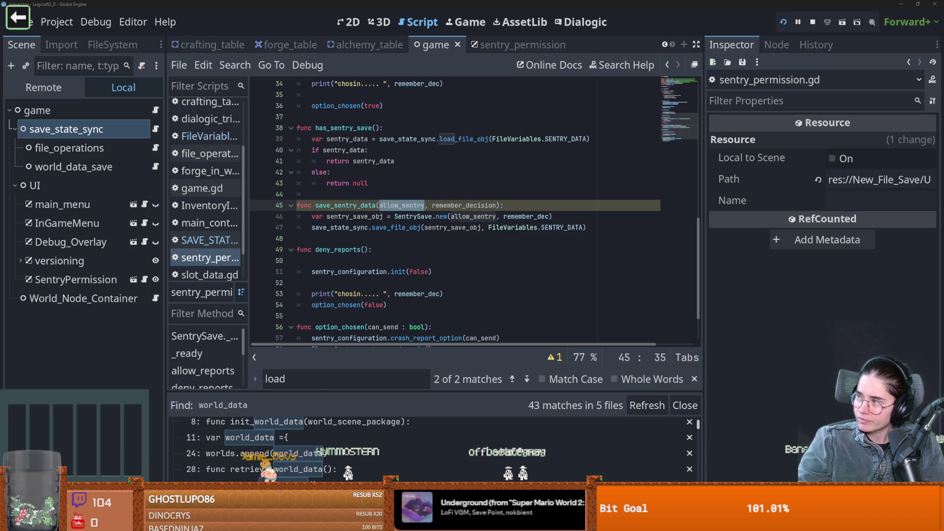
{"action": "key", "text": "alt+Tab"}
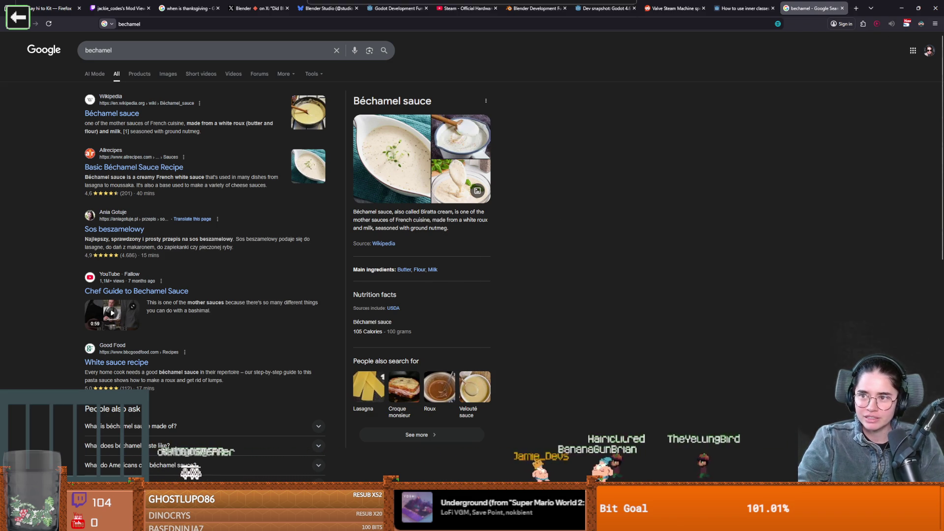
{"action": "left_click", "coordinate": [902, 8]}
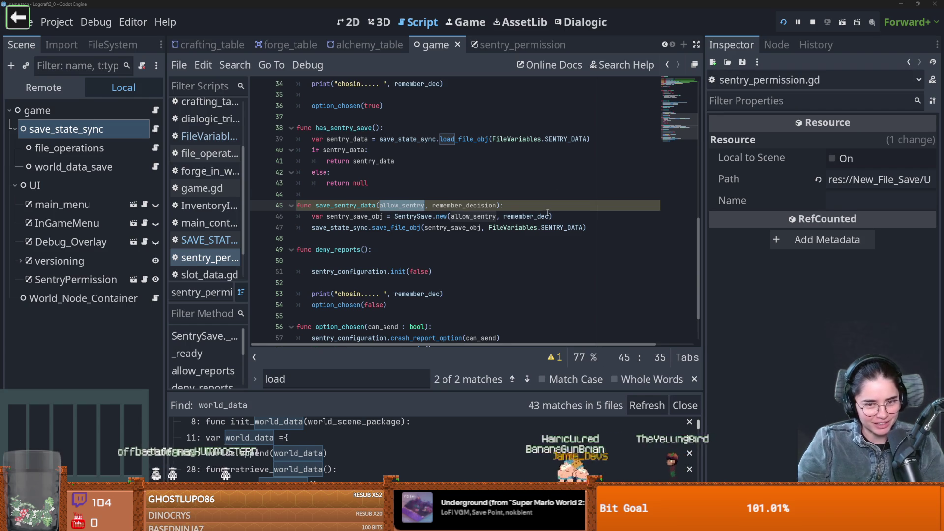
Step: Replace remember_dec with remember_decision in SentrySave.new(allow_sentry, ...) and save the script
{"action": "left_click", "coordinate": [550, 217]}
{"action": "double_click", "coordinate": [405, 206]}
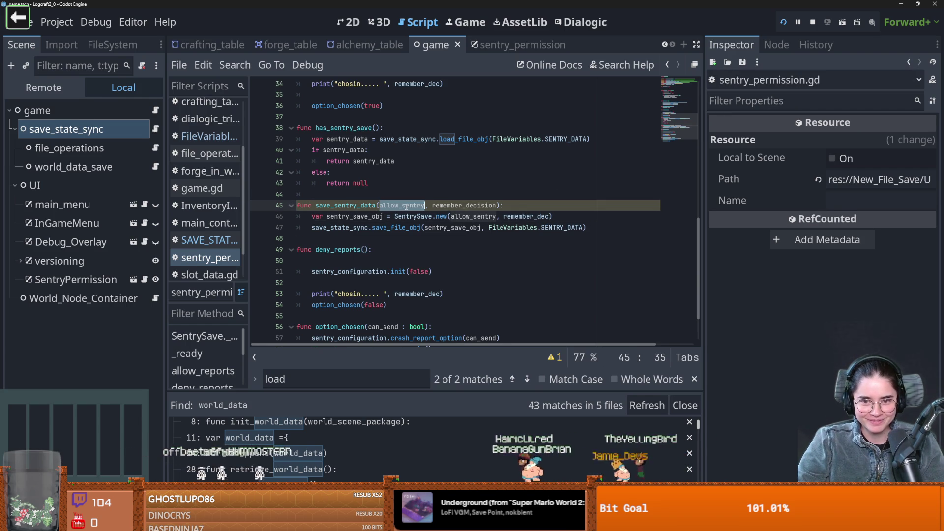
{"action": "double_click", "coordinate": [465, 205]}
{"action": "key", "text": "ctrl+c"}
{"action": "double_click", "coordinate": [526, 216]}
{"action": "key", "text": "ctrl+v"}
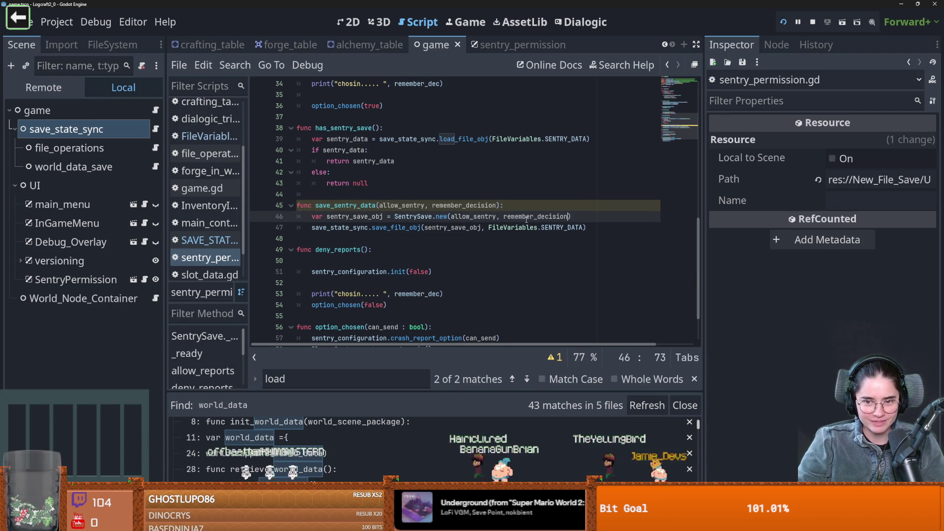
{"action": "left_click", "coordinate": [455, 239]}
{"action": "key", "text": "ctrl+s"}
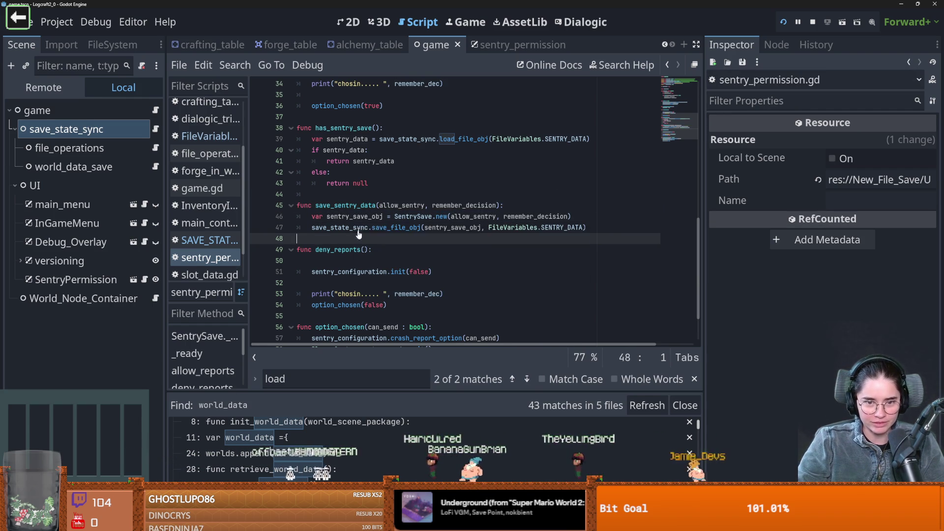
Step: Review the save_file_obj call and the save_sentry_data function
{"action": "double_click", "coordinate": [396, 227]}
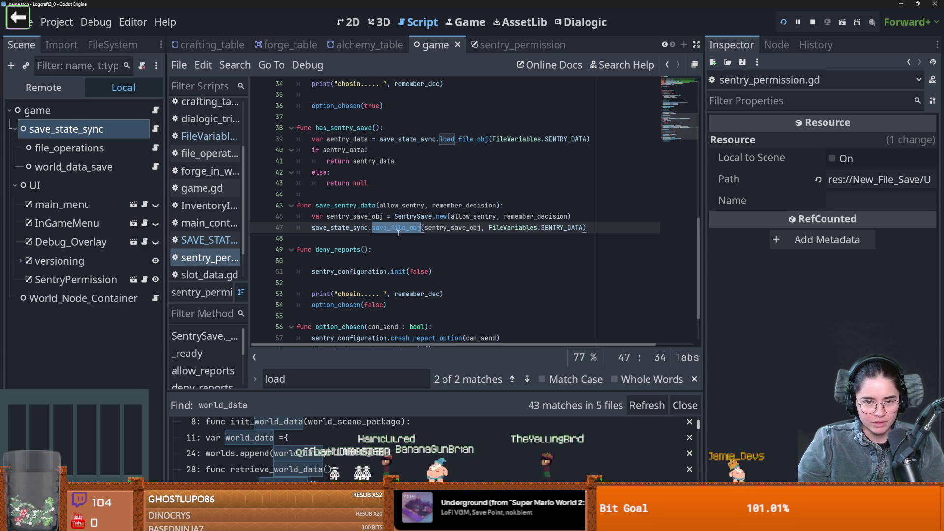
{"action": "scroll", "coordinate": [408, 234], "scroll_direction": "up", "scroll_amount": 1}
{"action": "scroll", "coordinate": [406, 232], "scroll_direction": "down", "scroll_amount": 1}
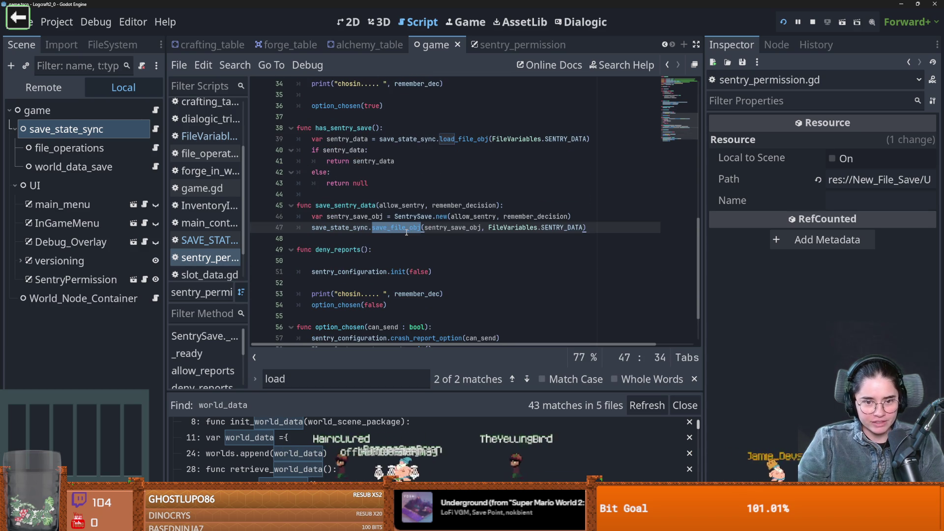
{"action": "double_click", "coordinate": [344, 205]}
{"action": "scroll", "coordinate": [430, 214], "scroll_direction": "up", "scroll_amount": 2}
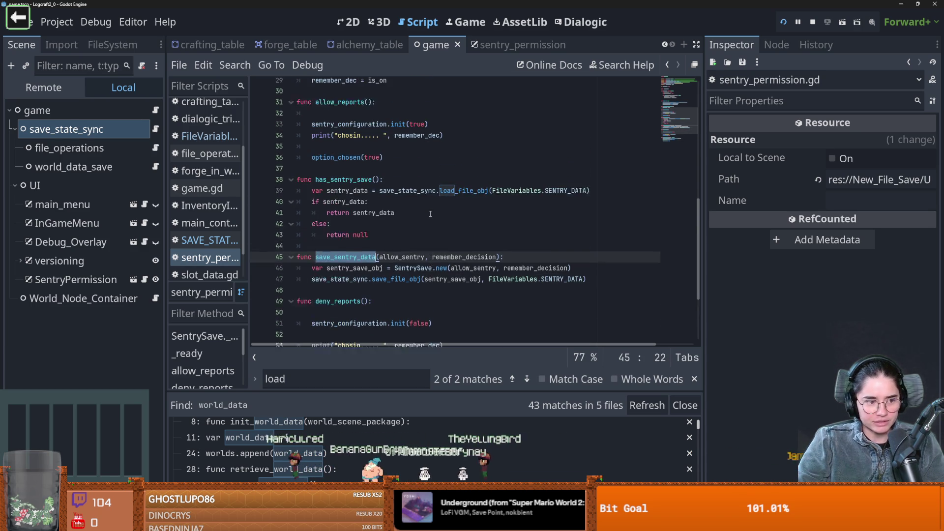
{"action": "scroll", "coordinate": [430, 214], "scroll_direction": "down", "scroll_amount": 1}
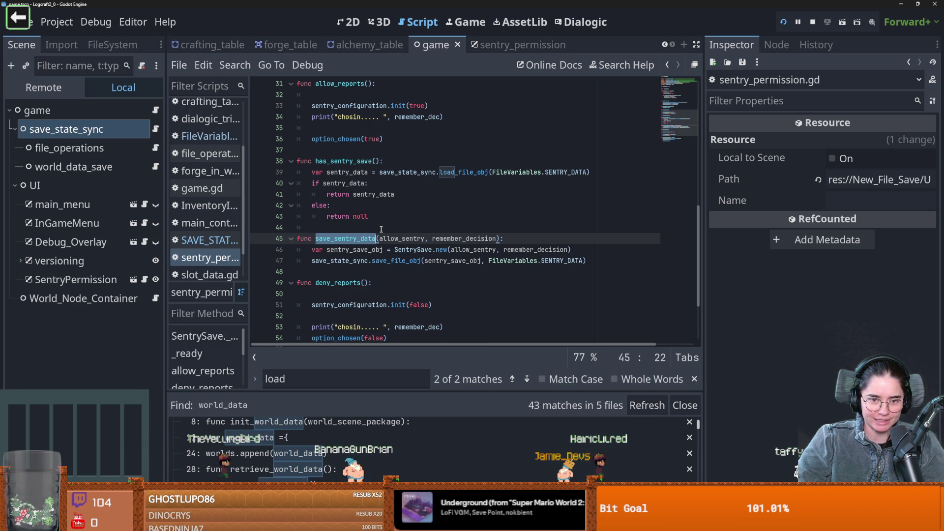
Step: Start an if has_sentry_save() check on an empty line in allow_reports, then undo it
{"action": "scroll", "coordinate": [415, 287], "scroll_direction": "up", "scroll_amount": 2}
{"action": "double_click", "coordinate": [344, 202]}
{"action": "scroll", "coordinate": [358, 213], "scroll_direction": "up", "scroll_amount": 5}
{"action": "left_click", "coordinate": [355, 195]}
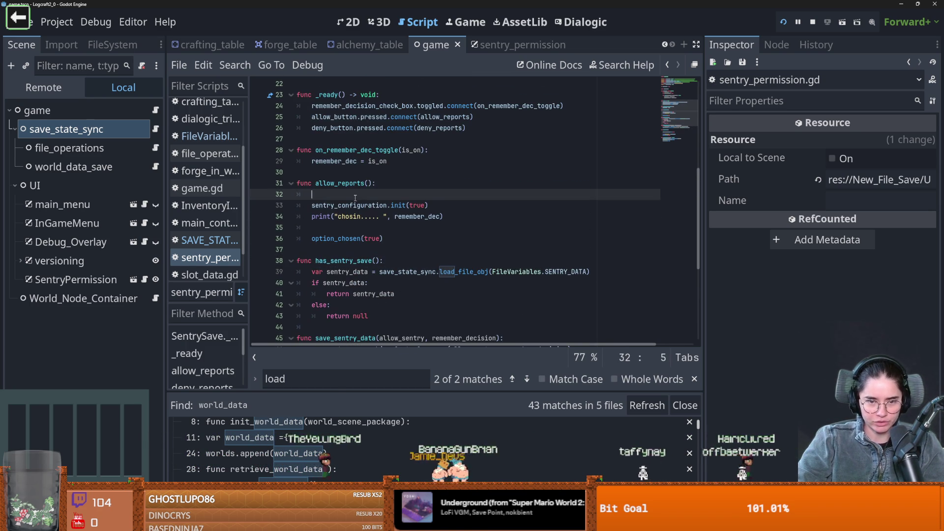
{"action": "type", "text": "if "}
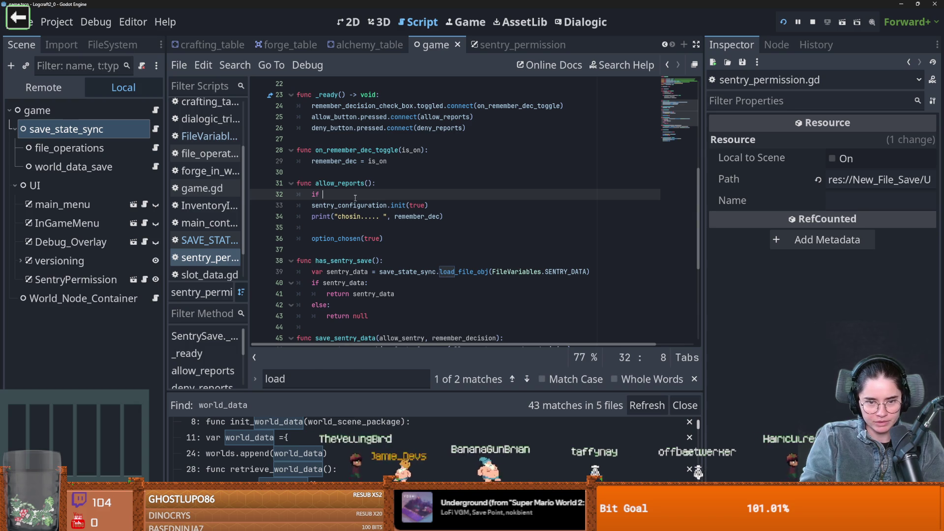
{"action": "type", "text": "has_sentry_save():"}
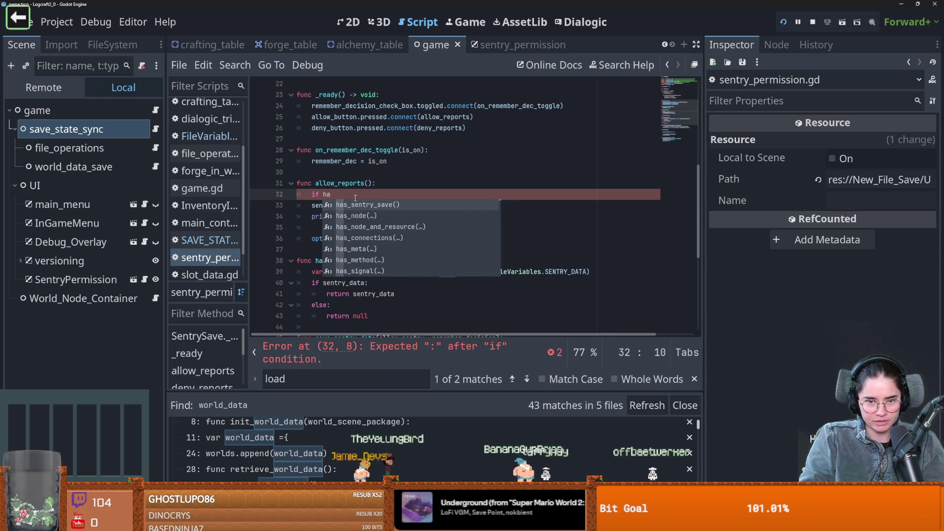
{"action": "key", "text": "Return"}
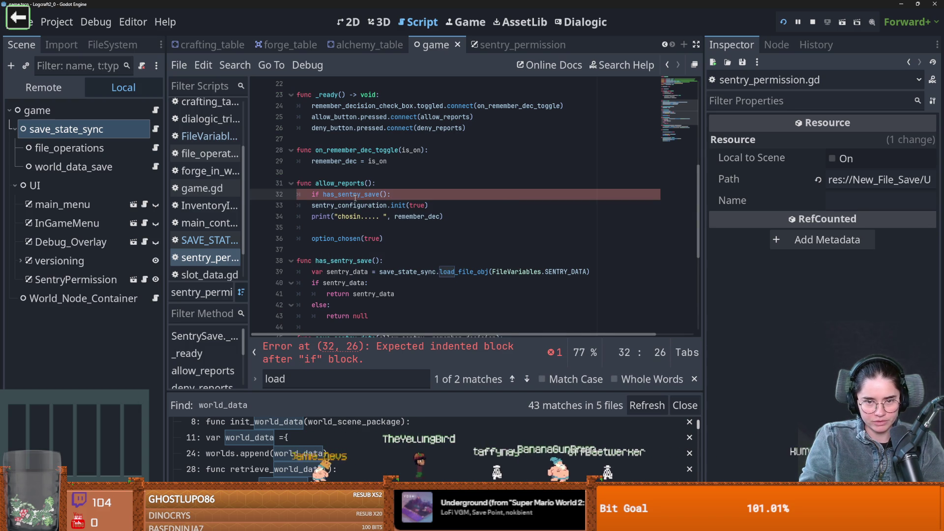
{"action": "key", "text": "Return"}
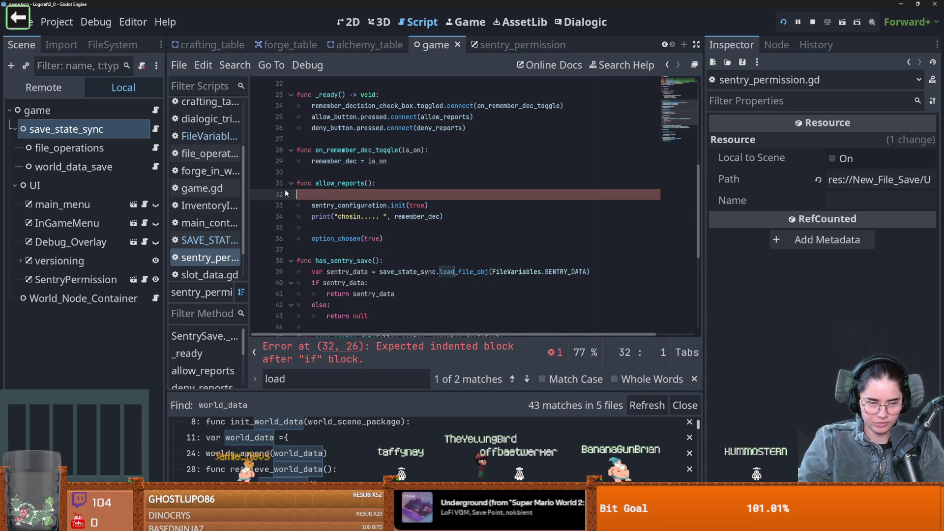
{"action": "key", "text": "ctrl+z"}
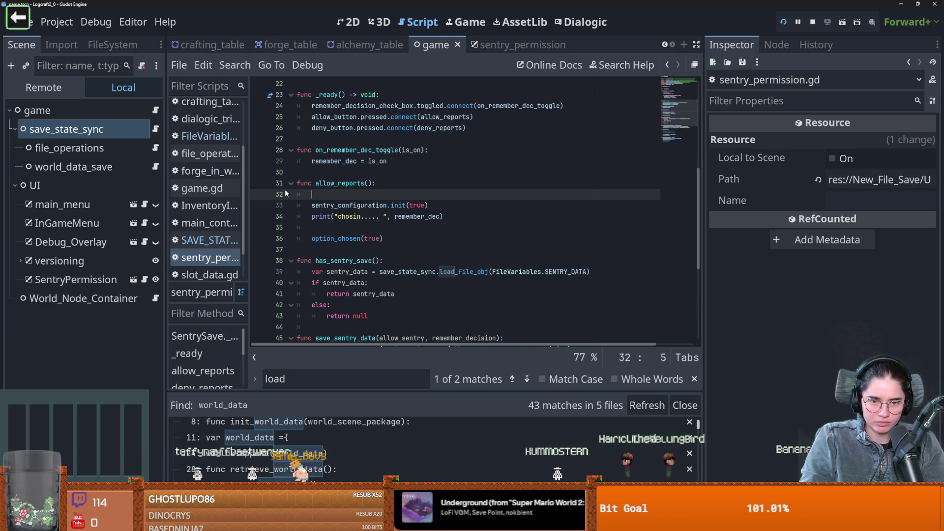
Step: Open a new line 37 below option_chosen(true) in allow_reports
{"action": "left_click", "coordinate": [405, 237]}
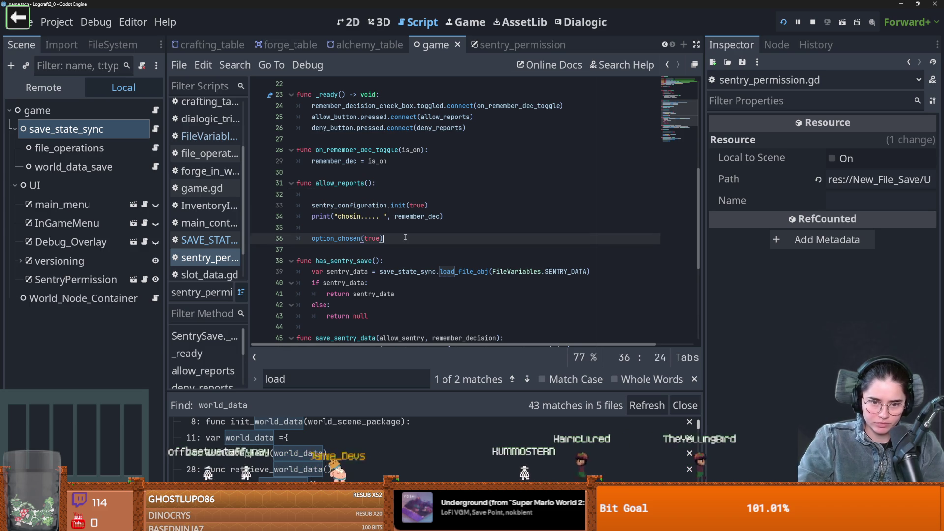
{"action": "key", "text": "Return"}
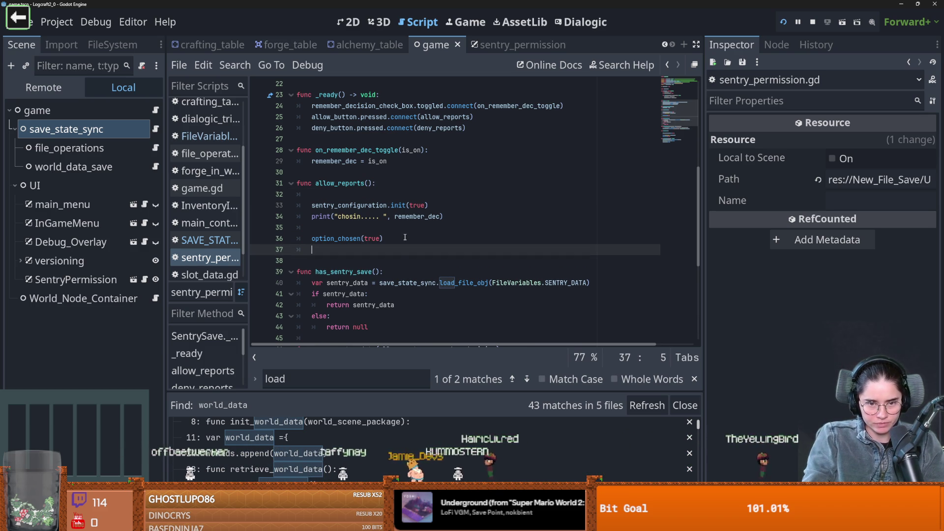
{"action": "scroll", "coordinate": [404, 240], "scroll_direction": "down", "scroll_amount": 2}
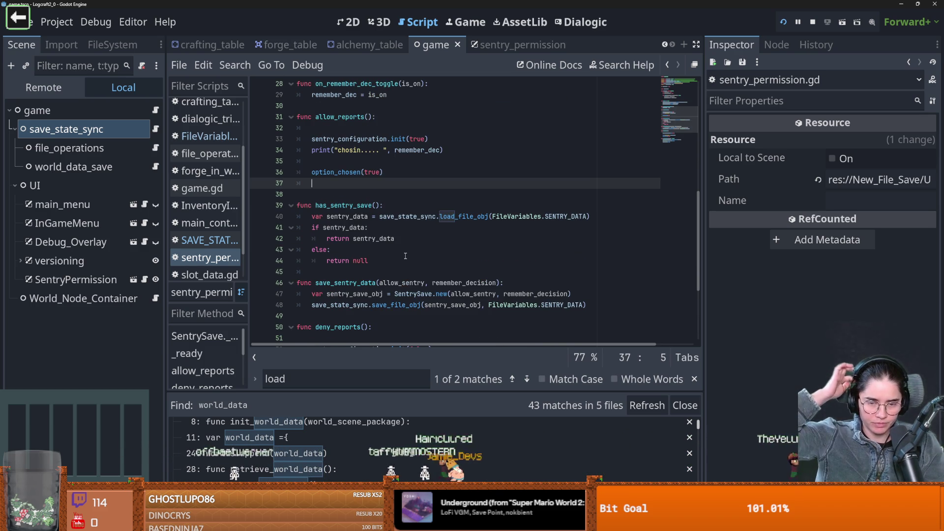
{"action": "type", "text": "s"}
{"action": "key", "text": "BackSpace"}
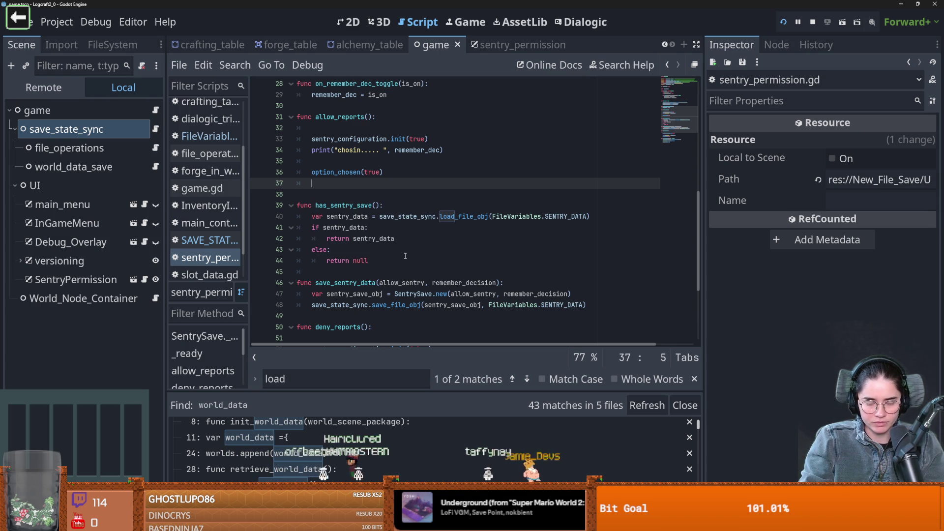
{"action": "double_click", "coordinate": [367, 283]}
{"action": "left_click", "coordinate": [343, 183]}
Step: Write 'if has_sentry_save() == null:' with an indented save_sentry_data(true, remember_dec) call
{"action": "type", "text": "if !has"}
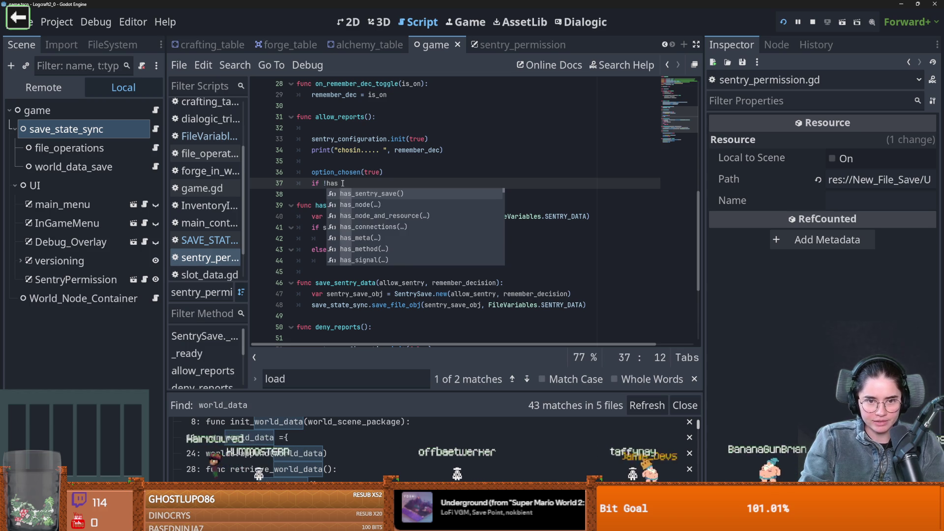
{"action": "key", "text": "BackSpace"}
{"action": "key", "text": "BackSpace"}
{"action": "key", "text": "BackSpace"}
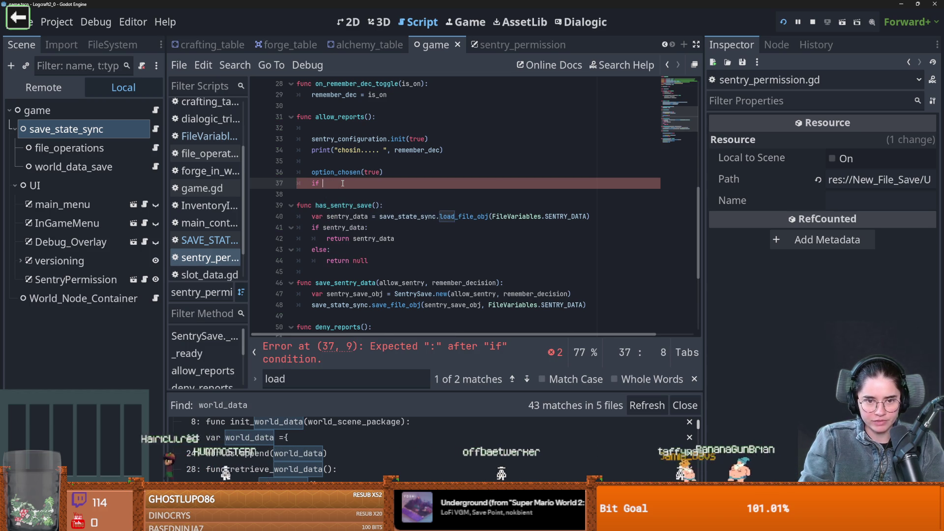
{"action": "type", "text": "ha"}
{"action": "key", "text": "Return"}
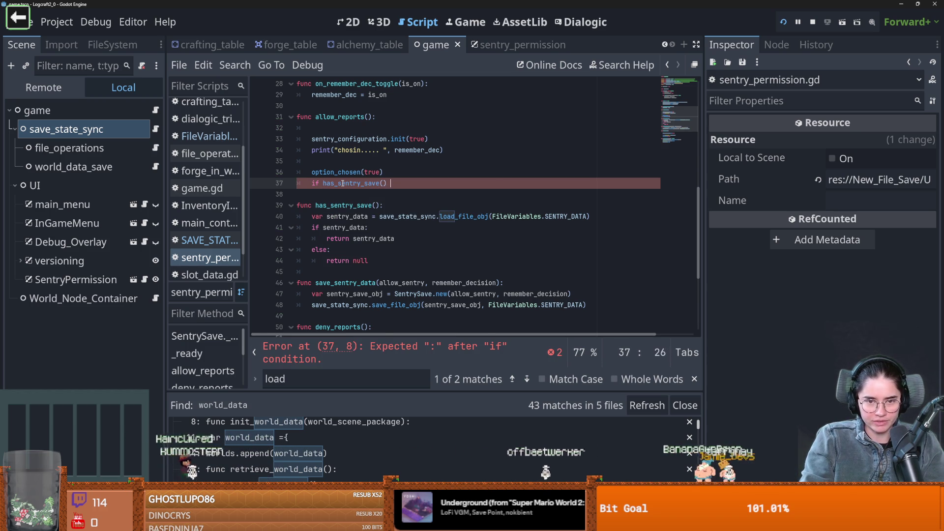
{"action": "type", "text": "== null:"}
{"action": "key", "text": "Return"}
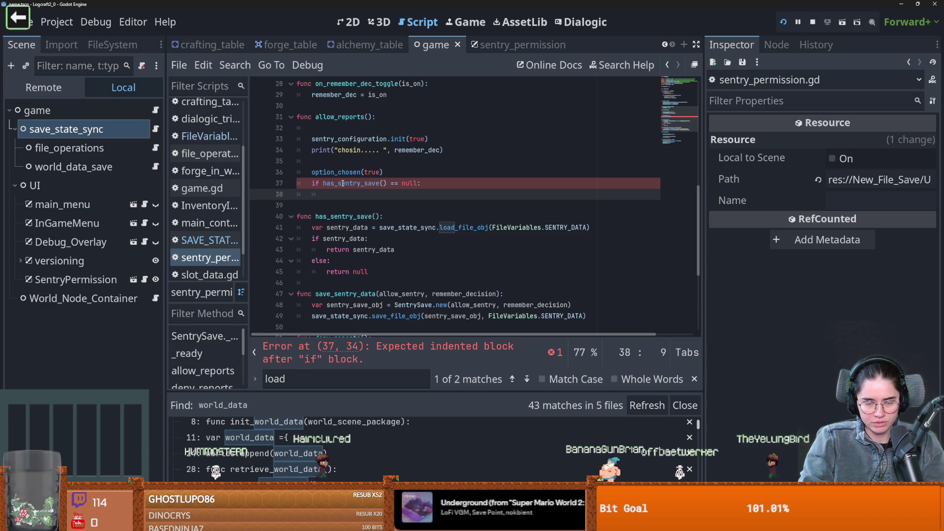
{"action": "type", "text": "sa"}
{"action": "key", "text": "Return"}
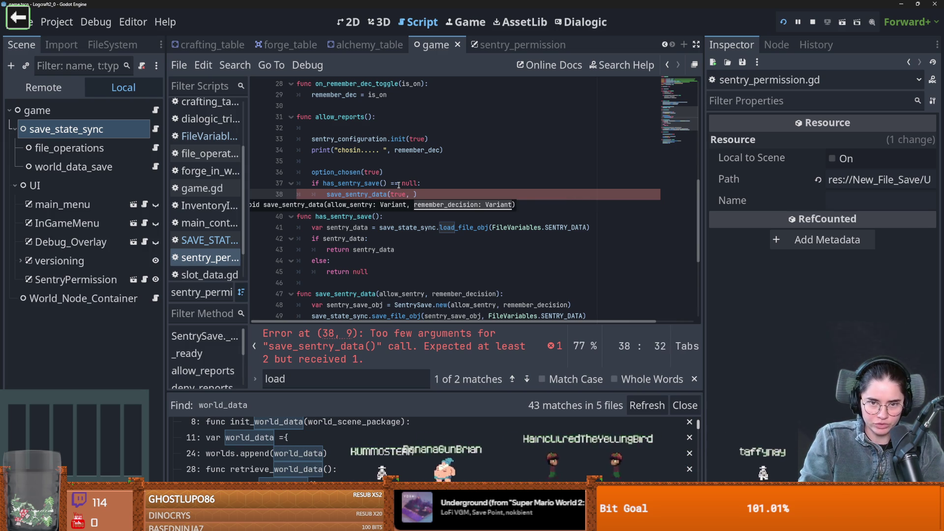
{"action": "double_click", "coordinate": [422, 149]}
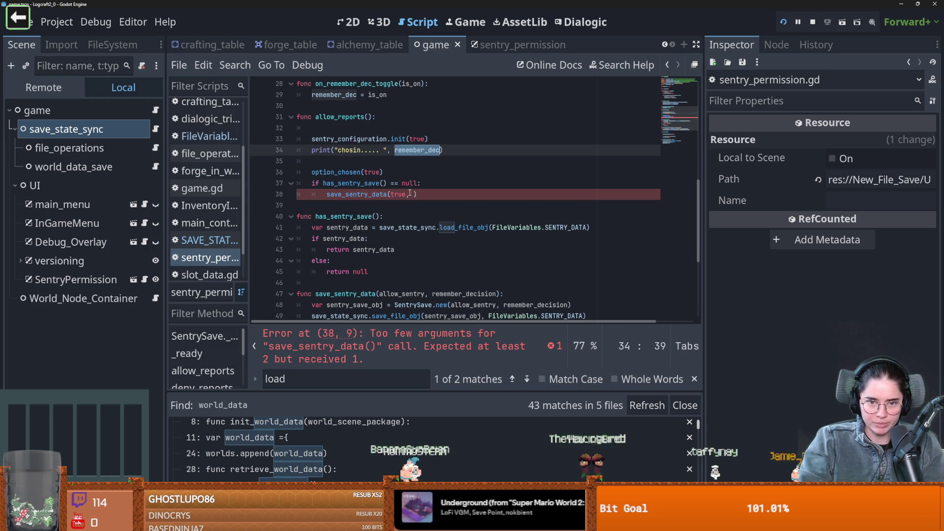
{"action": "left_click", "coordinate": [412, 194]}
{"action": "left_click_drag", "start_coordinate": [459, 194], "coordinate": [284, 182]}
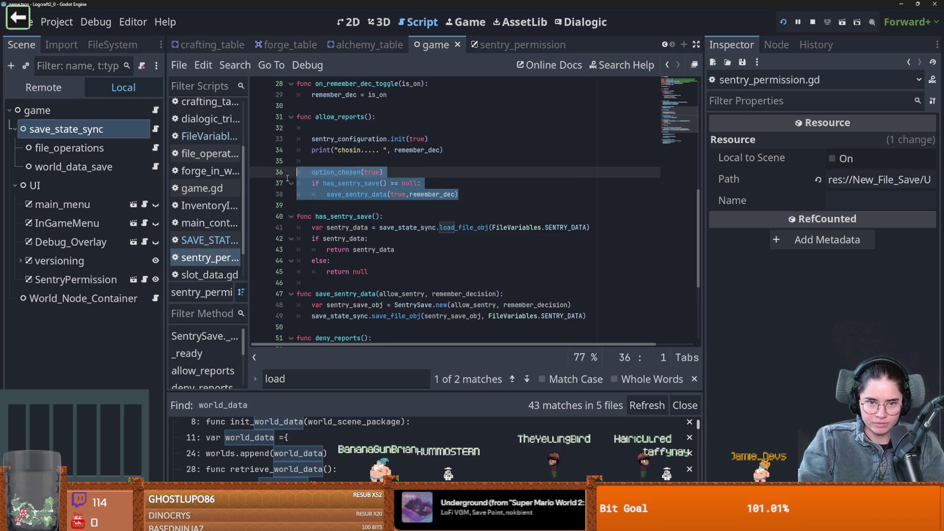
Step: Copy the if block into deny_reports below option_chosen(false), changing true to false, and save
{"action": "scroll", "coordinate": [340, 250], "scroll_direction": "down", "scroll_amount": 3}
{"action": "scroll", "coordinate": [340, 250], "scroll_direction": "down", "scroll_amount": 2}
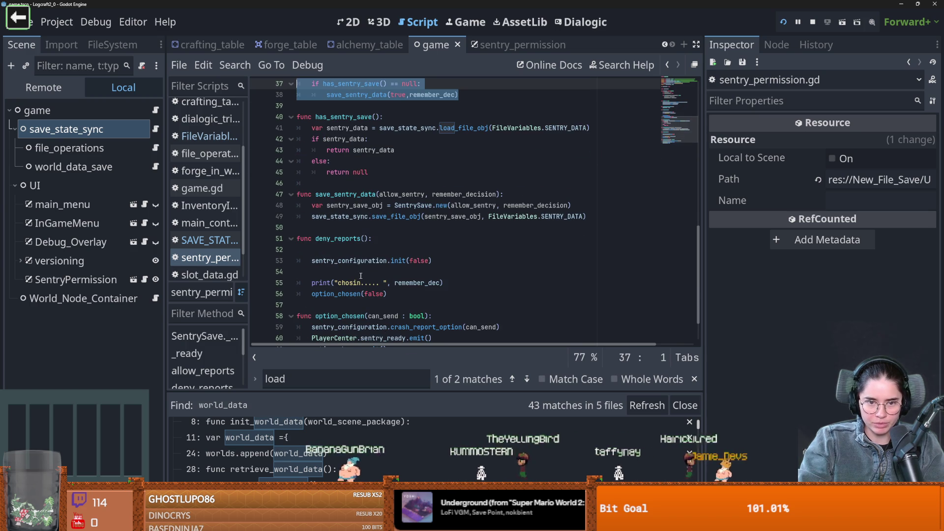
{"action": "key", "text": "ctrl+c"}
{"action": "scroll", "coordinate": [385, 278], "scroll_direction": "down", "scroll_amount": 1}
{"action": "left_click", "coordinate": [418, 260]}
{"action": "key", "text": "Return"}
{"action": "key", "text": "ctrl+v"}
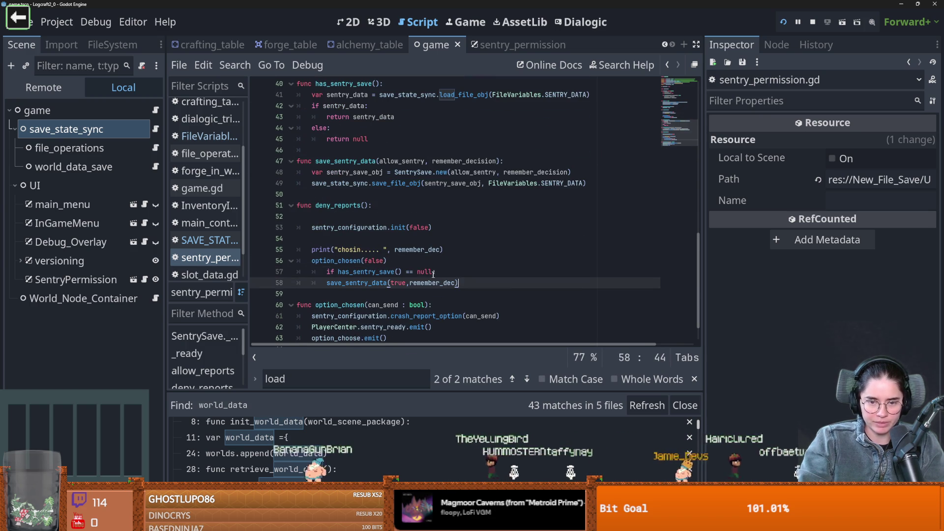
{"action": "left_click", "coordinate": [327, 271]}
{"action": "key", "text": "BackSpace"}
{"action": "double_click", "coordinate": [398, 282]}
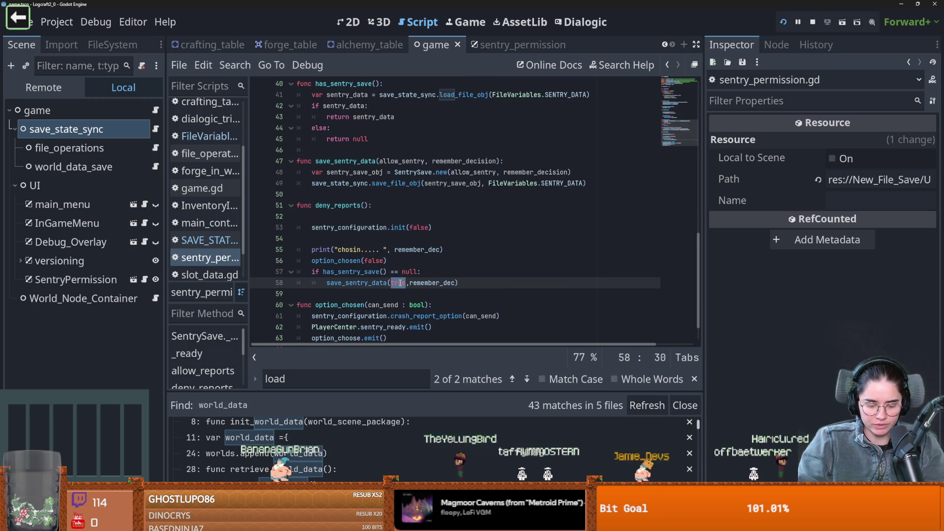
{"action": "type", "text": "false"}
{"action": "key", "text": "ctrl+s"}
Step: Delete the extra blank lines in deny_reports and save the script
{"action": "left_click_drag", "start_coordinate": [323, 272], "coordinate": [435, 275]}
{"action": "left_click", "coordinate": [434, 275]}
{"action": "scroll", "coordinate": [382, 322], "scroll_direction": "up", "scroll_amount": 1}
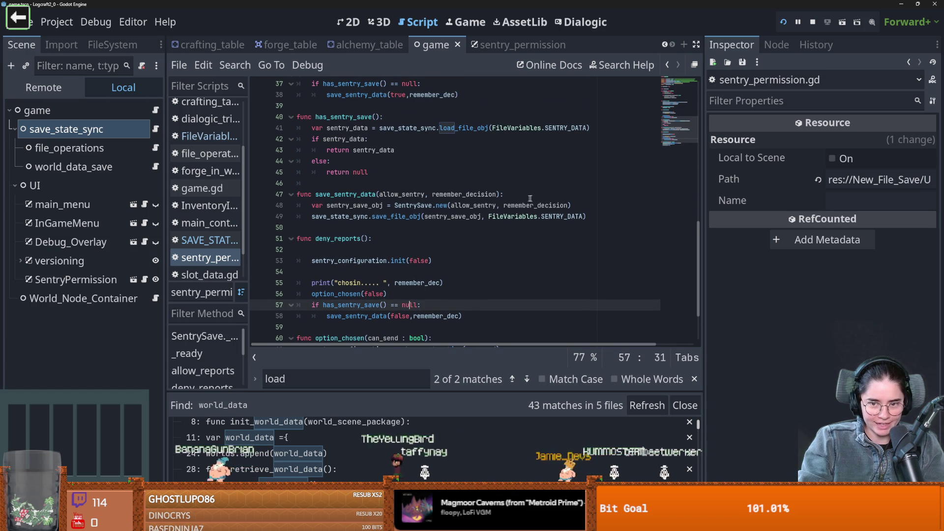
{"action": "left_click_drag", "start_coordinate": [566, 206], "coordinate": [344, 194]}
{"action": "key", "text": "Up"}
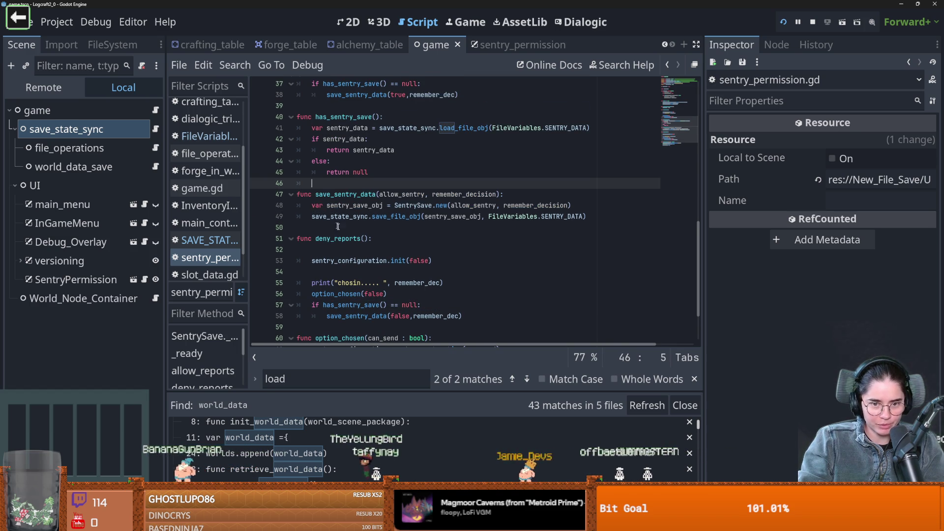
{"action": "left_click", "coordinate": [346, 250]}
{"action": "key", "text": "BackSpace"}
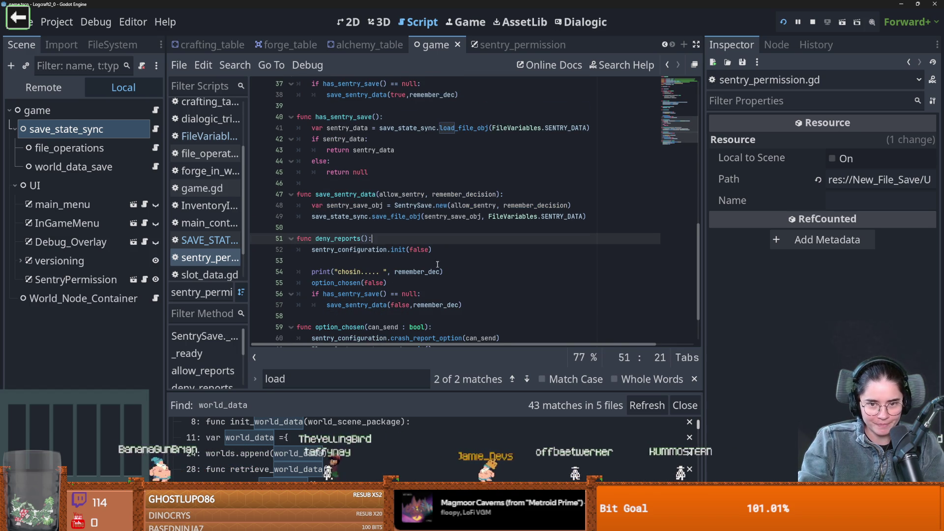
{"action": "left_click", "coordinate": [363, 260]}
{"action": "key", "text": "BackSpace"}
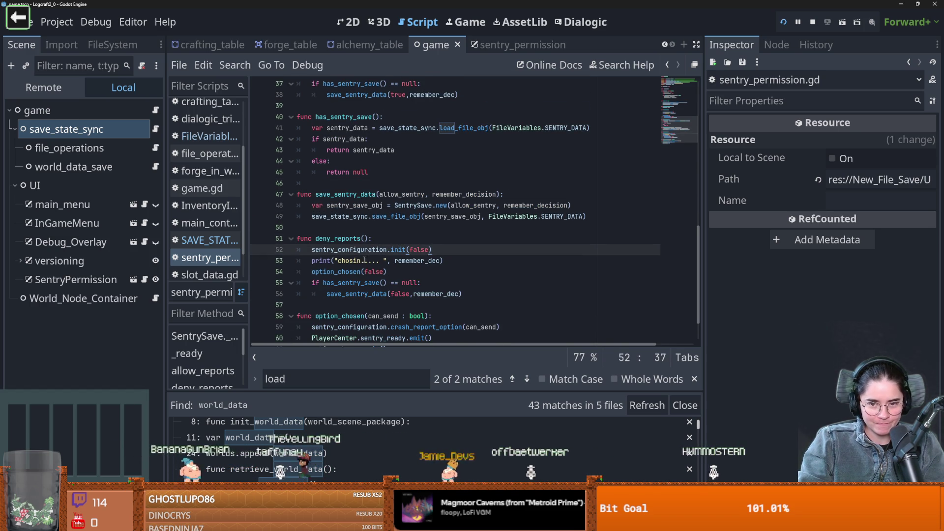
{"action": "key", "text": "ctrl+s"}
Step: Delete the empty line before _ready and save the script
{"action": "scroll", "coordinate": [369, 242], "scroll_direction": "up", "scroll_amount": 2}
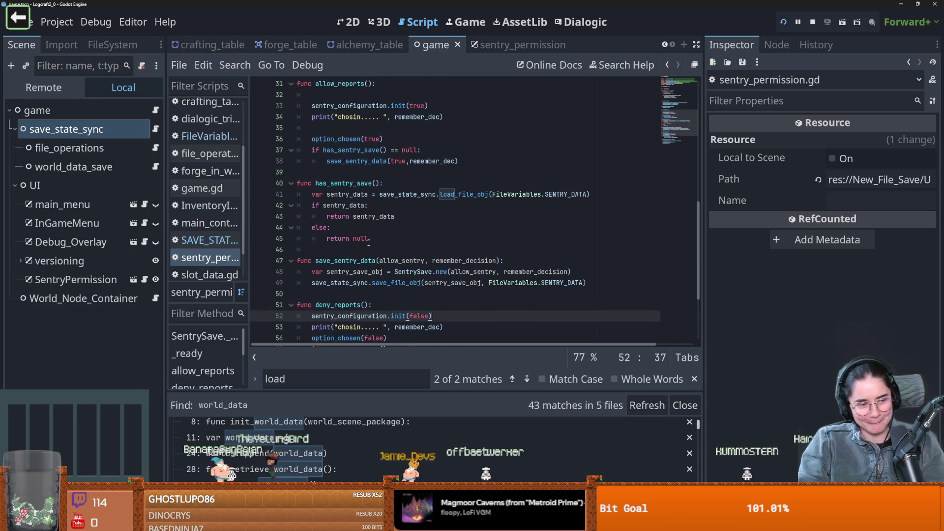
{"action": "scroll", "coordinate": [358, 271], "scroll_direction": "up", "scroll_amount": 4}
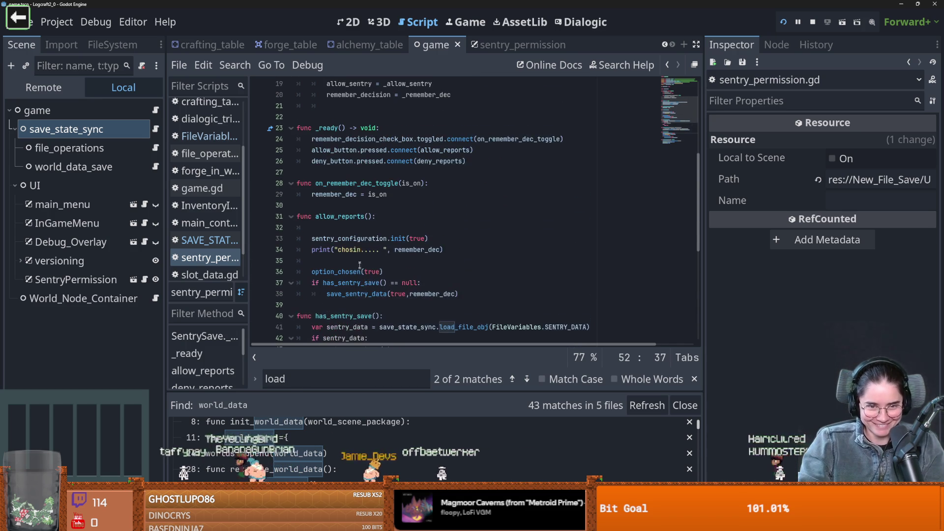
{"action": "scroll", "coordinate": [359, 261], "scroll_direction": "up", "scroll_amount": 1}
{"action": "left_click", "coordinate": [364, 150]}
{"action": "key", "text": "BackSpace"}
{"action": "key", "text": "ctrl+s"}
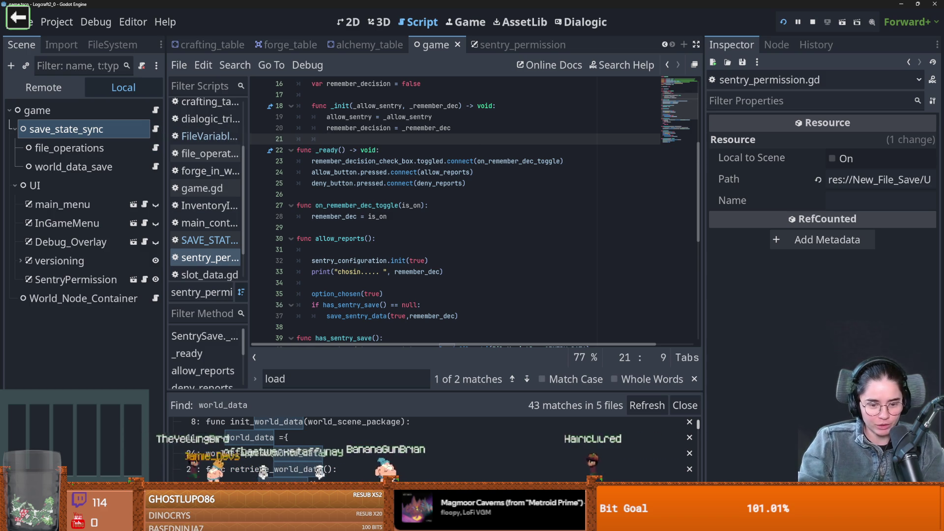
{"action": "left_click", "coordinate": [57, 21]}
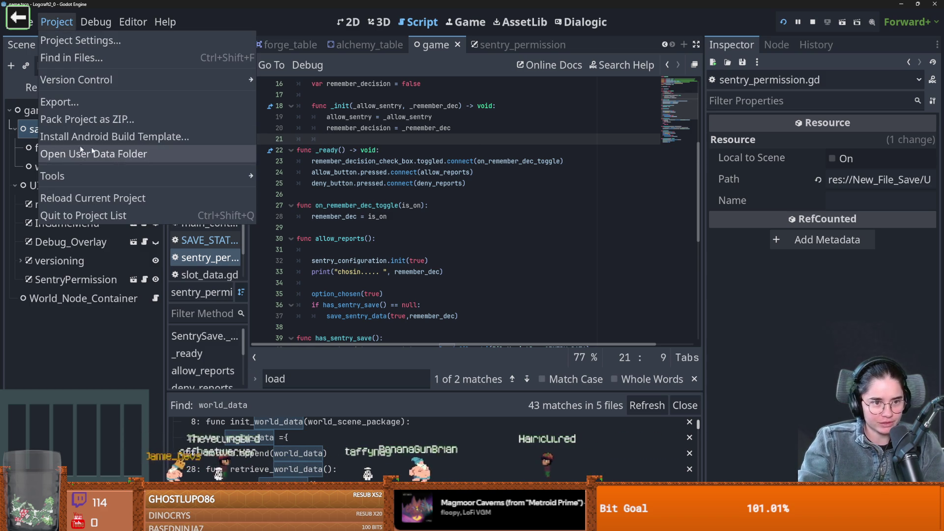
Step: Open the project's user data folder and move its window up and to the left
{"action": "left_click", "coordinate": [108, 156]}
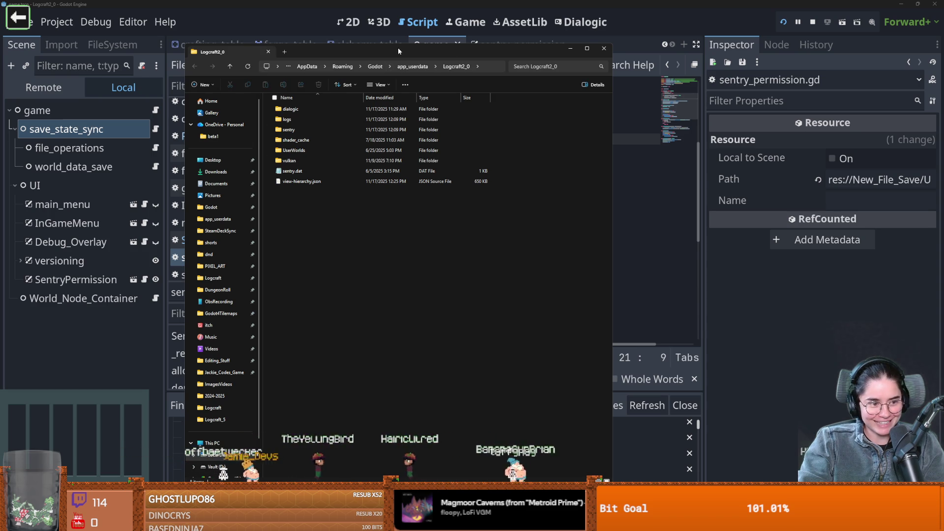
{"action": "key", "text": "alt+Tab"}
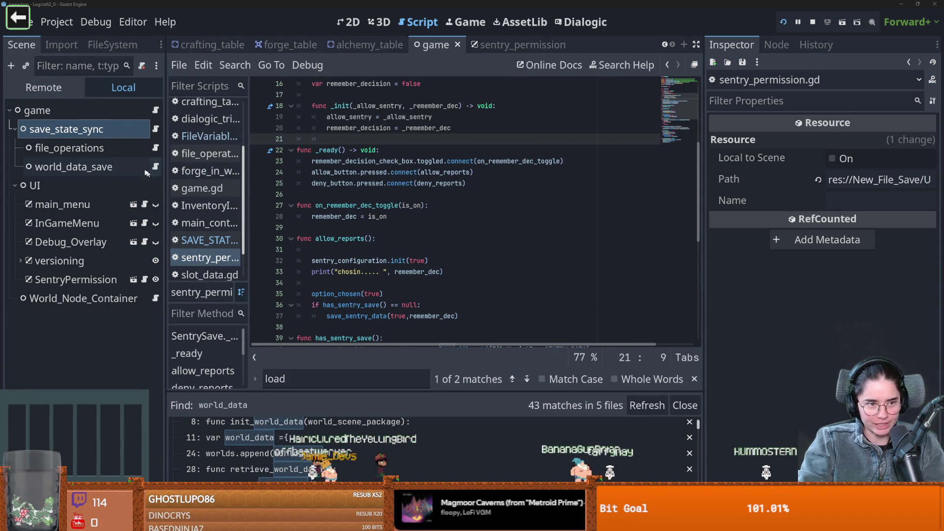
{"action": "key", "text": "alt+Tab"}
{"action": "mouse_move", "coordinate": [465, 76]}
{"action": "left_mouse_down"}
{"action": "mouse_move", "coordinate": [424, 50]}
{"action": "mouse_move", "coordinate": [358, 47]}
{"action": "left_mouse_up"}
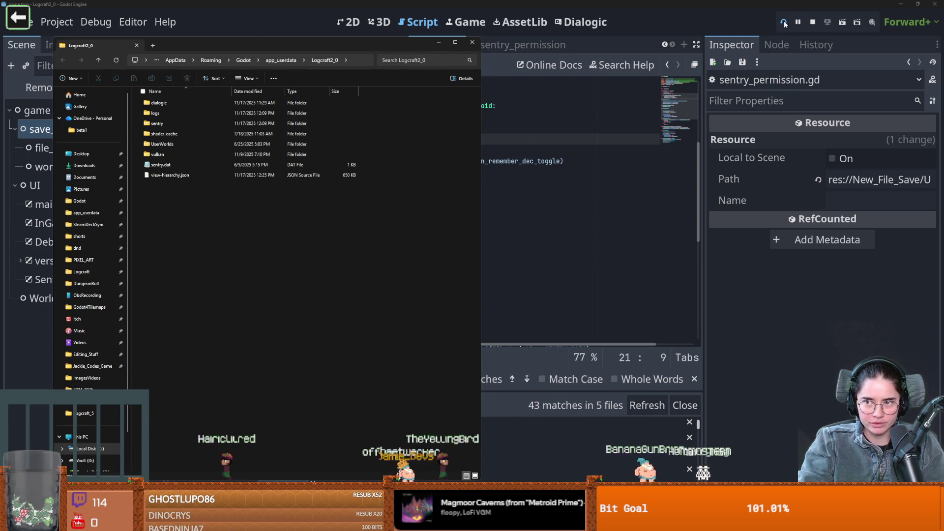
{"action": "key", "text": "alt+Tab"}
Step: Run the game with F5, tick remember my decision, and deny crash reports
{"action": "key", "text": "F5"}
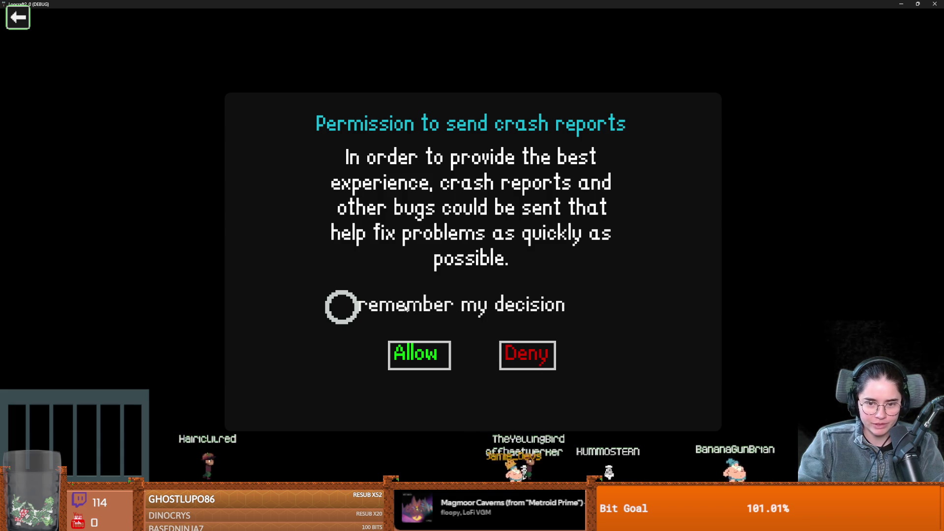
{"action": "mouse_move", "coordinate": [491, 4]}
{"action": "left_mouse_down"}
{"action": "mouse_move", "coordinate": [492, 46]}
{"action": "mouse_move", "coordinate": [550, 78]}
{"action": "left_mouse_up"}
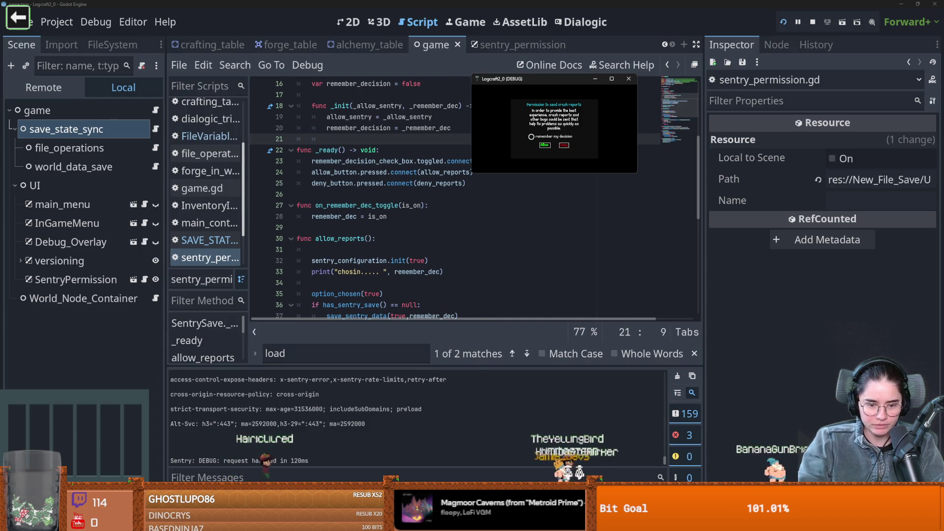
{"action": "key", "text": "alt+Tab"}
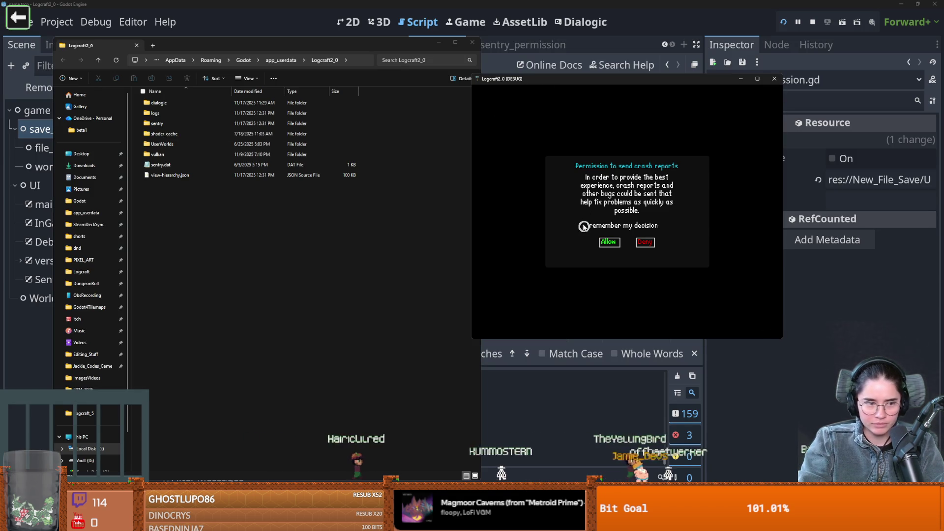
{"action": "left_click", "coordinate": [585, 227]}
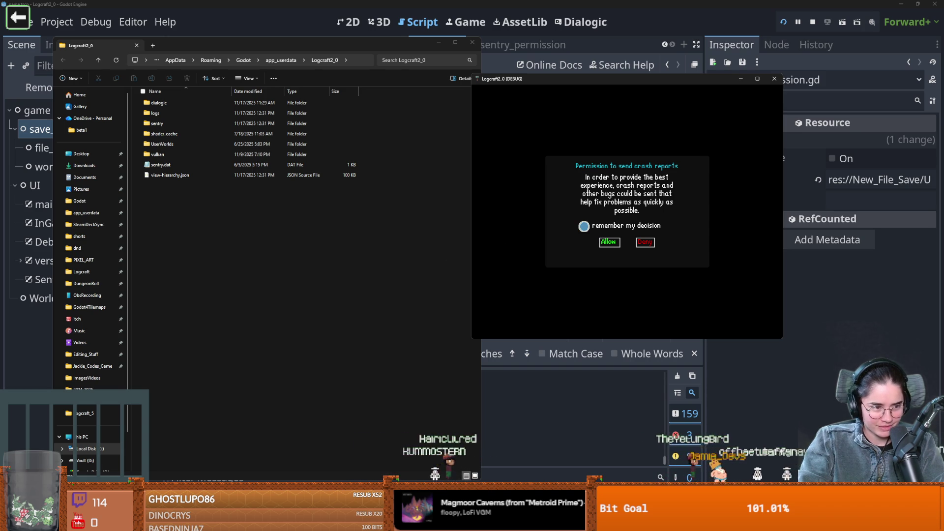
{"action": "left_click", "coordinate": [645, 242]}
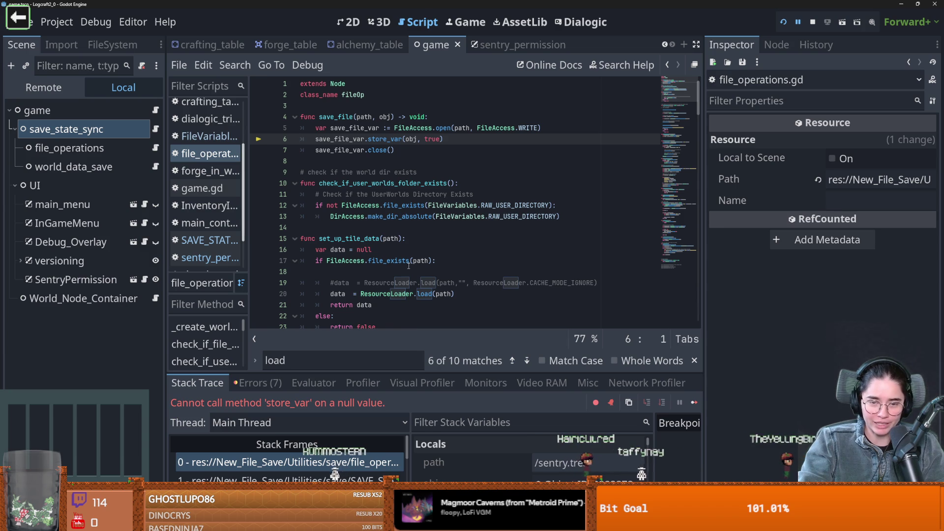
Step: Walk the call stack from save_file to the sentry_permission frame and select sentry_save_obj
{"action": "left_click", "coordinate": [386, 117]}
{"action": "double_click", "coordinate": [386, 117]}
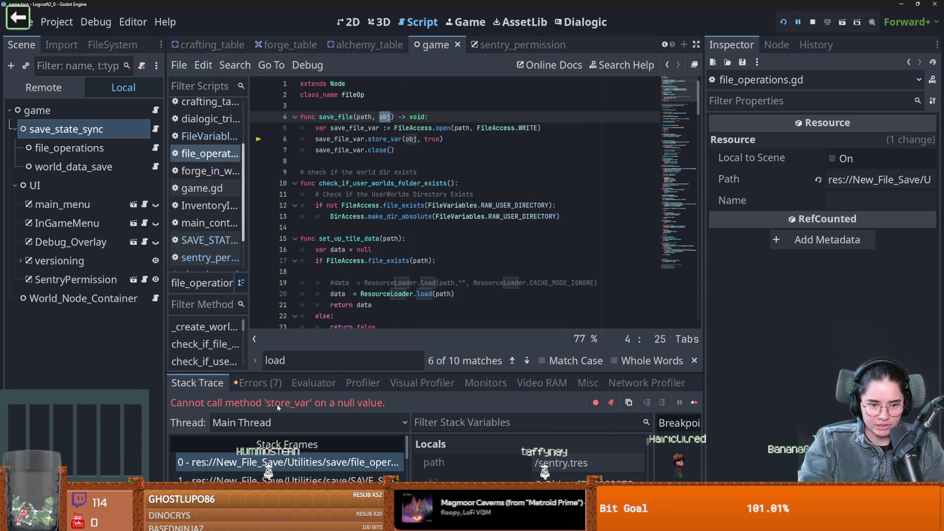
{"action": "left_click", "coordinate": [335, 478]}
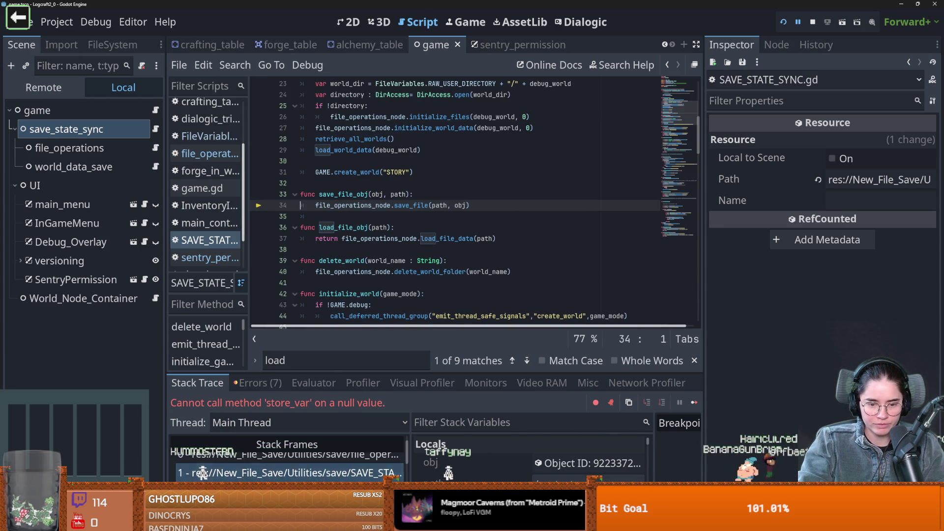
{"action": "key", "text": "Down"}
{"action": "double_click", "coordinate": [354, 183]}
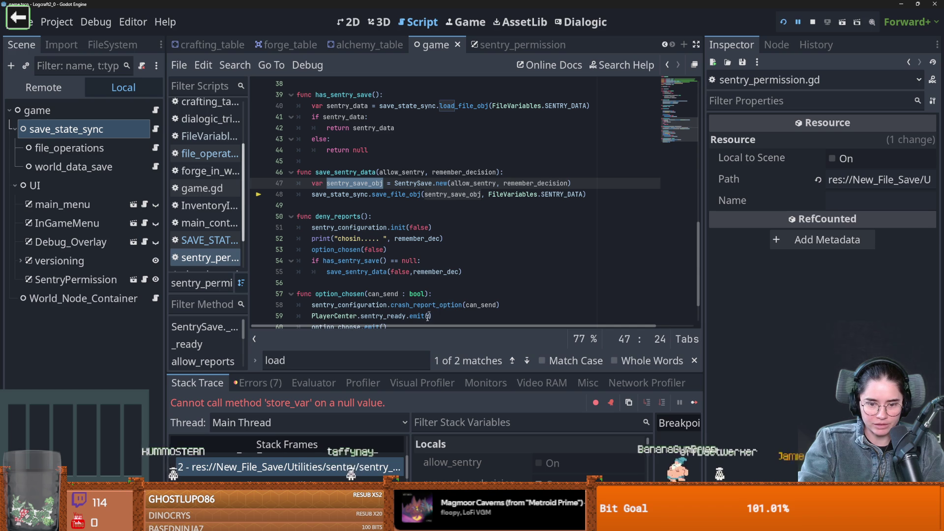
{"action": "scroll", "coordinate": [378, 462], "scroll_direction": "down", "scroll_amount": 1}
Step: Enlarge the debugger and load sentry_save_obj in the Inspector to check its values
{"action": "left_click_drag", "start_coordinate": [492, 368], "coordinate": [481, 272]}
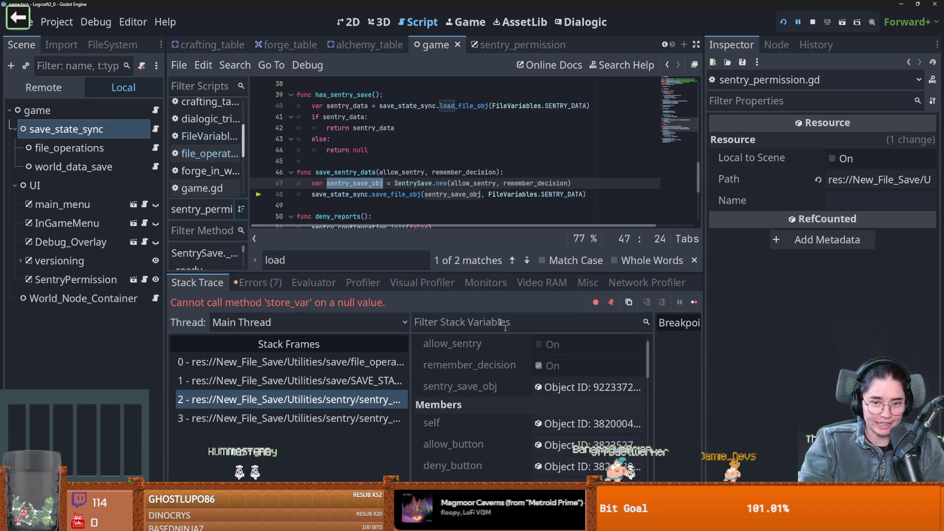
{"action": "scroll", "coordinate": [559, 389], "scroll_direction": "down", "scroll_amount": 1}
{"action": "left_click", "coordinate": [560, 388]}
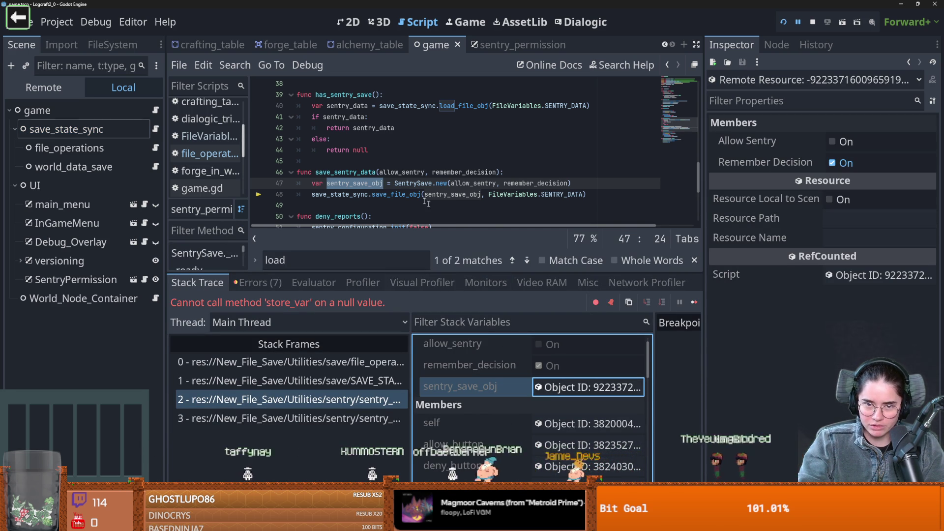
{"action": "mouse_move", "coordinate": [367, 184]}
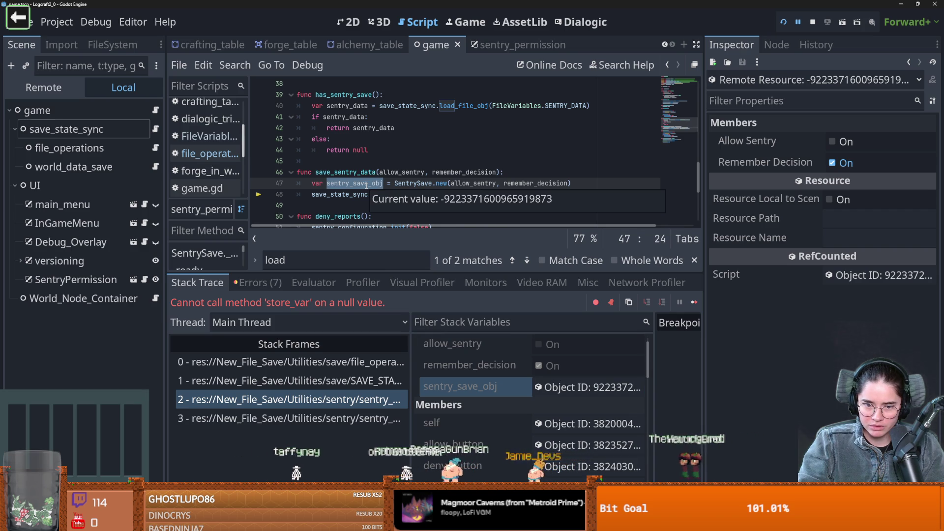
{"action": "mouse_move", "coordinate": [741, 241]}
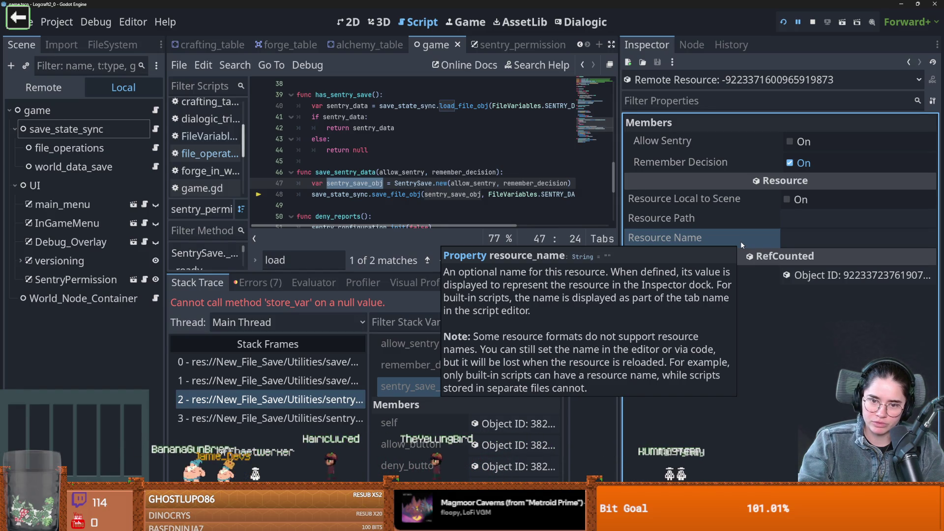
Step: Add try_save_obj.resource_name = "uwunation" after line 47 in save_sentry_data and save the script
{"action": "left_click", "coordinate": [429, 172]}
{"action": "scroll", "coordinate": [440, 194], "scroll_direction": "up", "scroll_amount": 2}
{"action": "scroll", "coordinate": [440, 195], "scroll_direction": "down", "scroll_amount": 2}
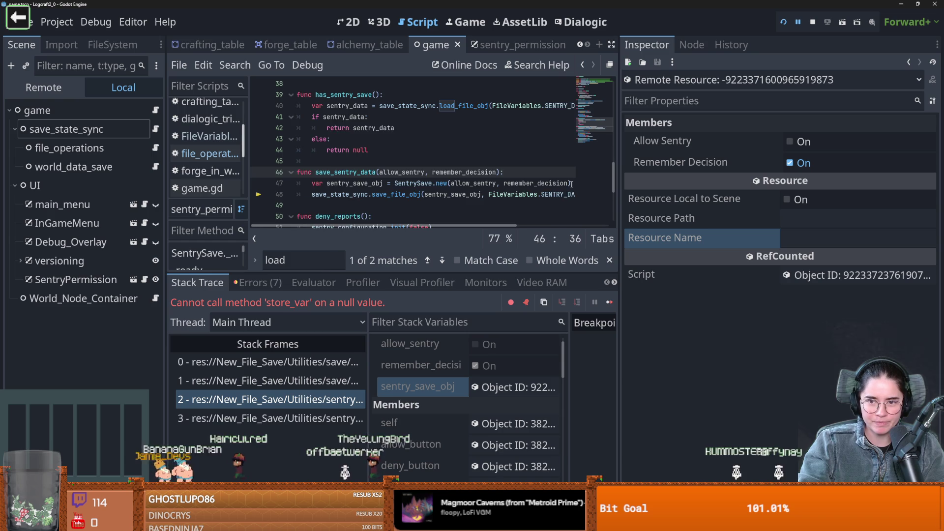
{"action": "left_click", "coordinate": [572, 184]}
{"action": "key", "text": "Return"}
{"action": "type", "text": "sen"}
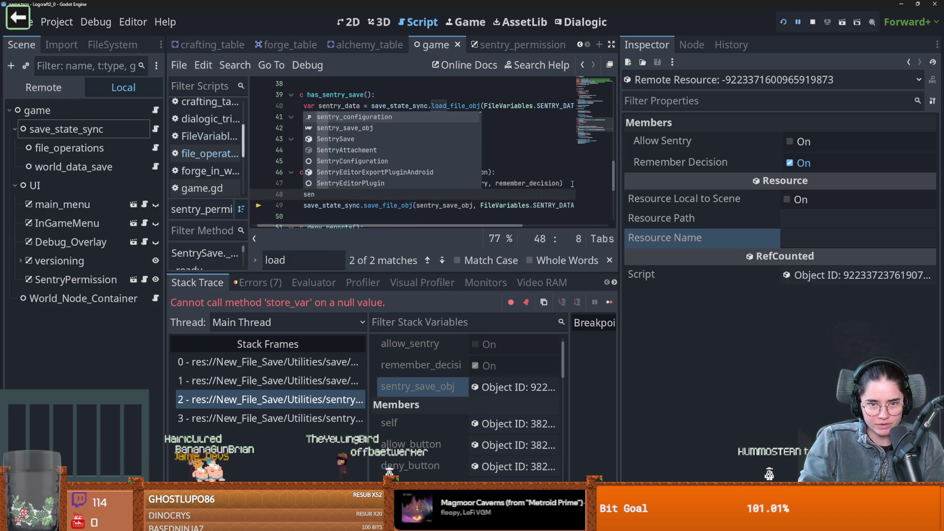
{"action": "type", "text": "try_save_obj."}
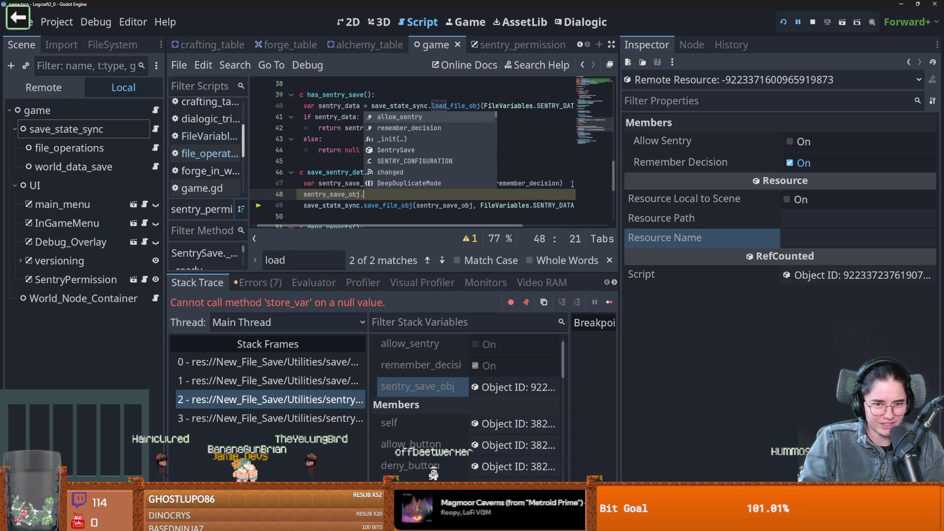
{"action": "type", "text": "resource_name"}
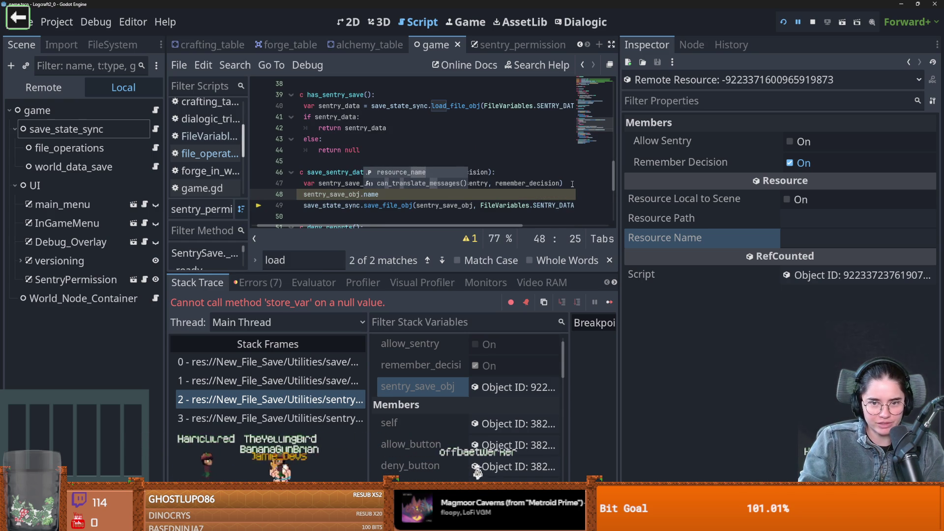
{"action": "type", "text": " = \"uwu"}
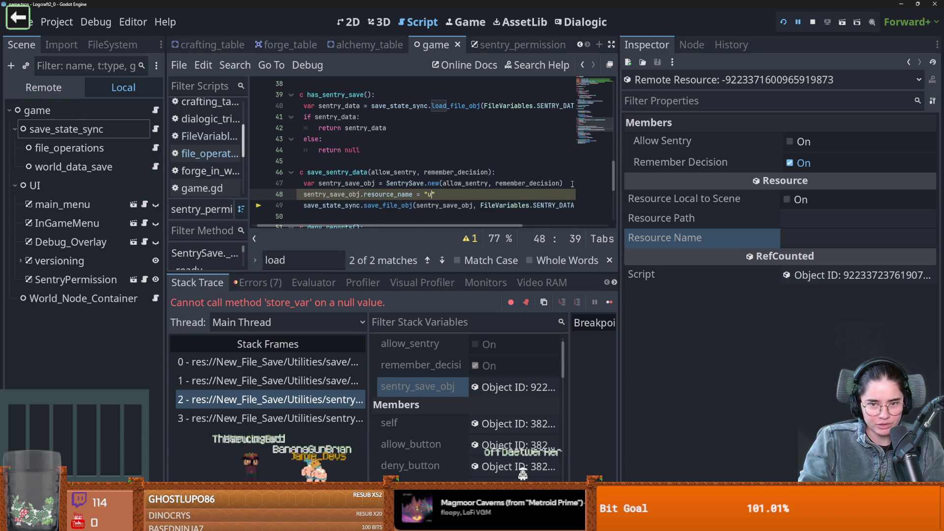
{"action": "type", "text": "nation"}
{"action": "key", "text": "ctrl+s"}
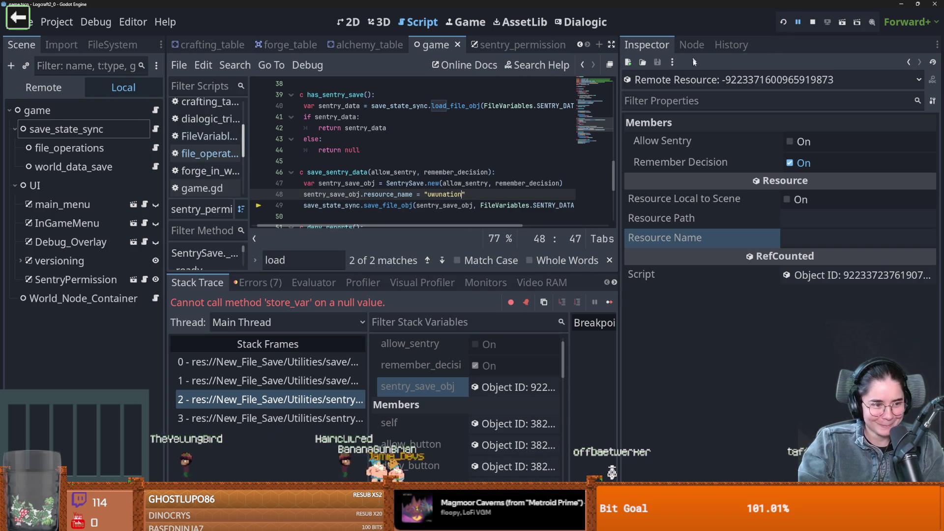
Step: Restart the game and answer the crash-report permission dialog
{"action": "key", "text": "F8"}
{"action": "key", "text": "F5"}
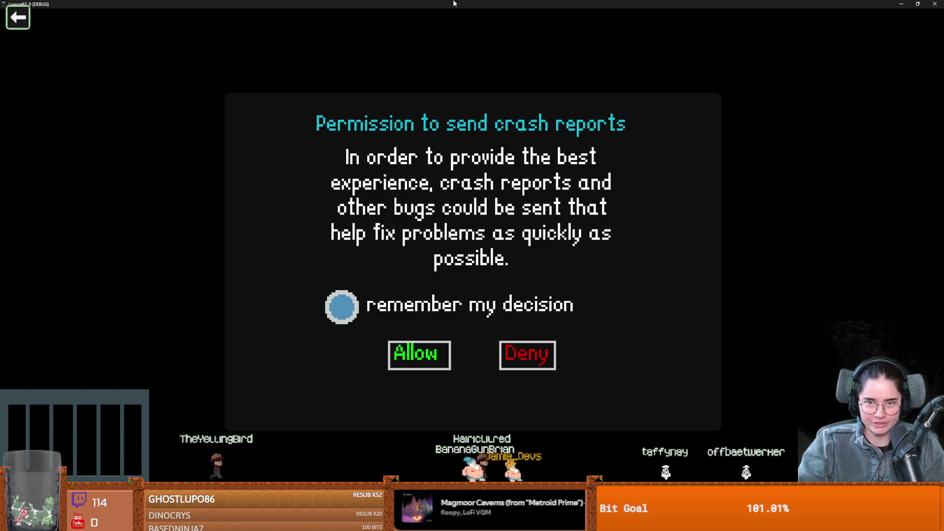
{"action": "double_click", "coordinate": [453, 4]}
{"action": "left_click", "coordinate": [541, 182]}
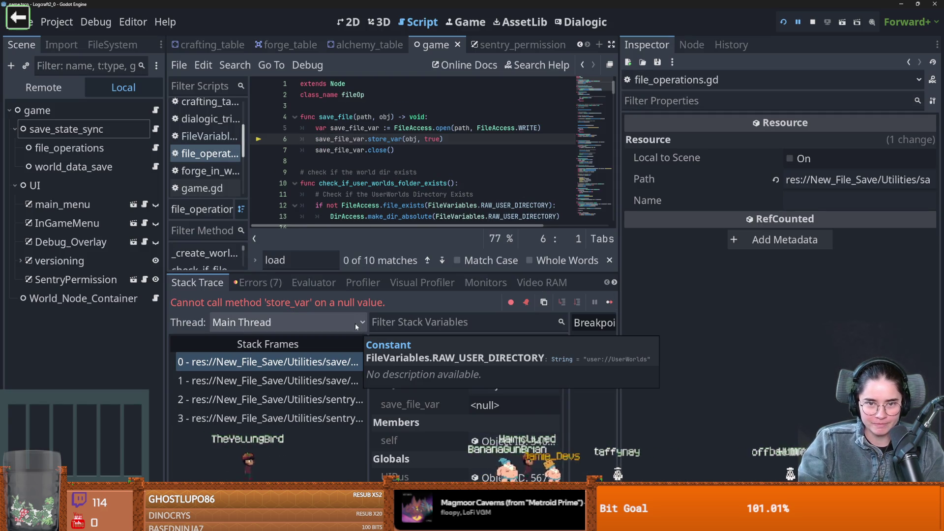
Step: Step through the SAVE_STATE_SYNC and sentry_permission stack frames and inspect the sentry resource being saved
{"action": "left_click", "coordinate": [308, 383]}
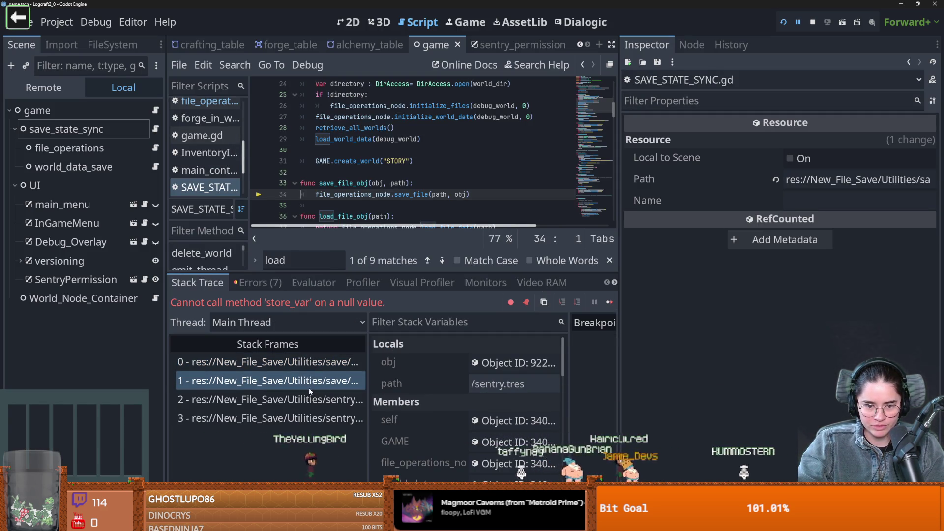
{"action": "left_click", "coordinate": [310, 398]}
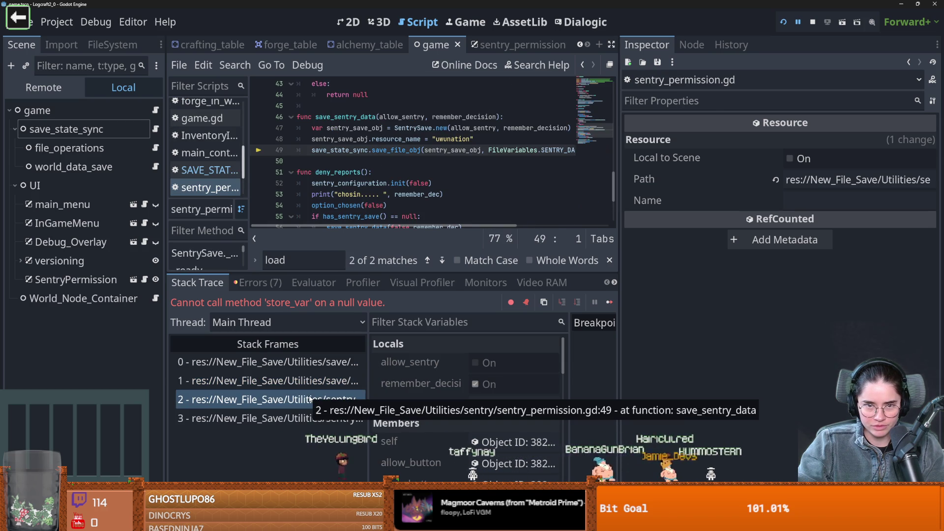
{"action": "left_click", "coordinate": [320, 382]}
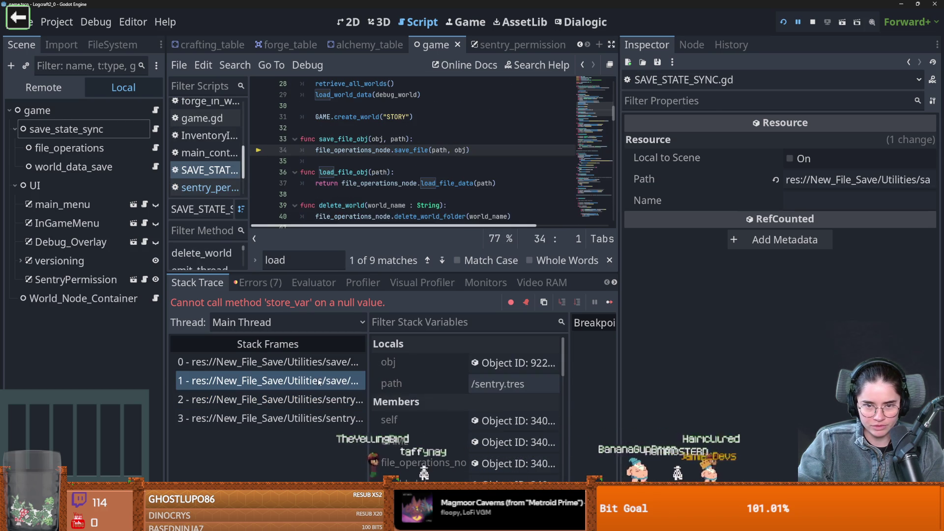
{"action": "left_click", "coordinate": [506, 363]}
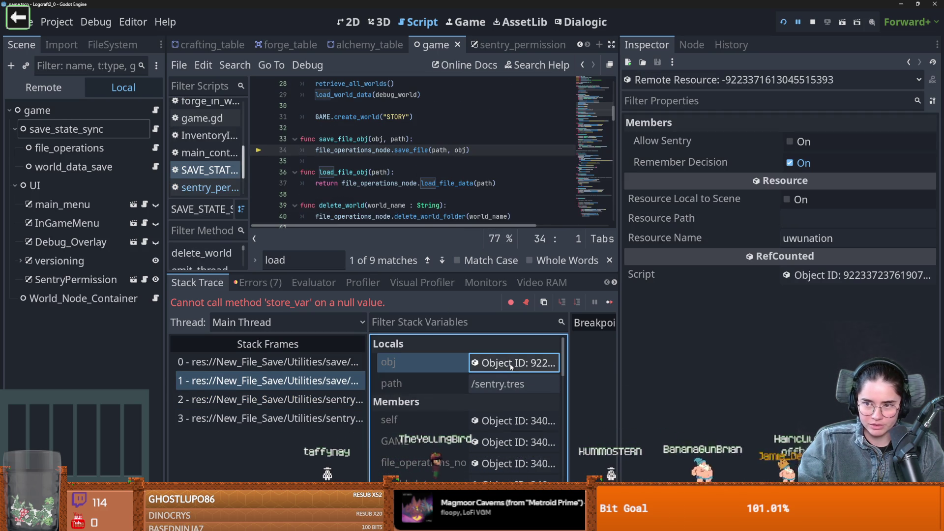
{"action": "left_click", "coordinate": [310, 362]}
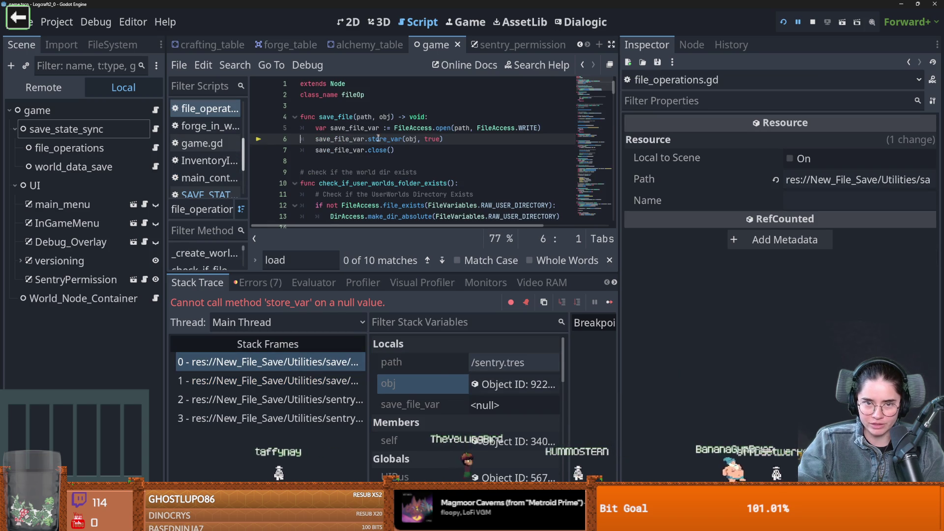
{"action": "left_click", "coordinate": [506, 385]}
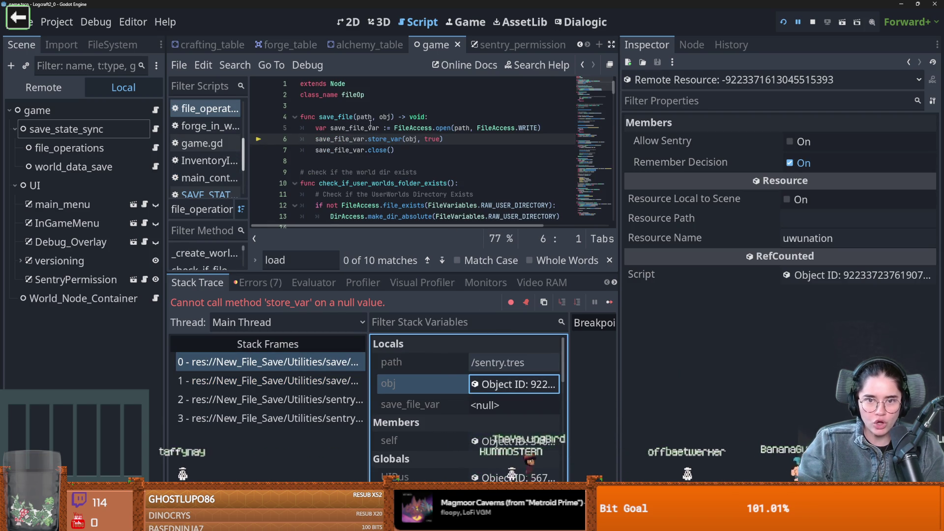
Step: Check save_file_var on save_file's file-opening line, which shows <null>
{"action": "mouse_move", "coordinate": [370, 127]}
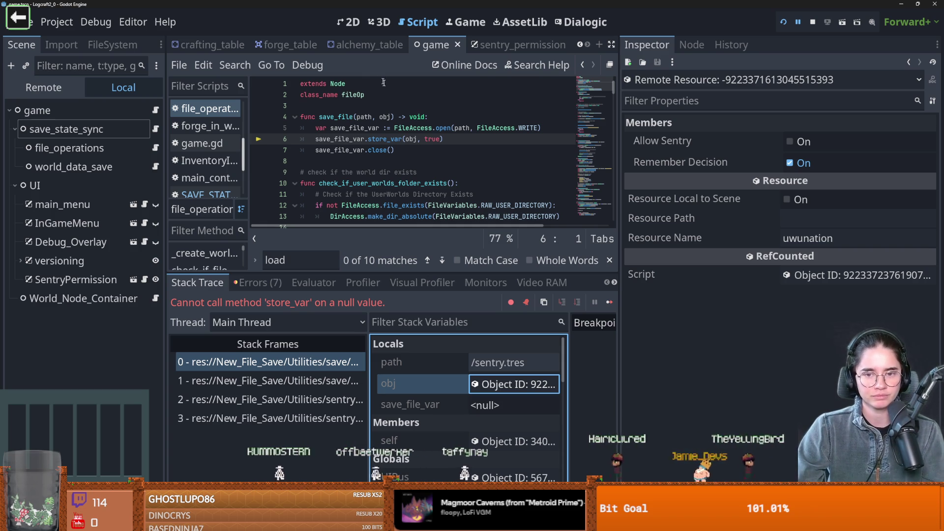
{"action": "double_click", "coordinate": [369, 128]}
{"action": "scroll", "coordinate": [369, 128], "scroll_direction": "down", "scroll_amount": 1}
{"action": "scroll", "coordinate": [369, 128], "scroll_direction": "up", "scroll_amount": 1}
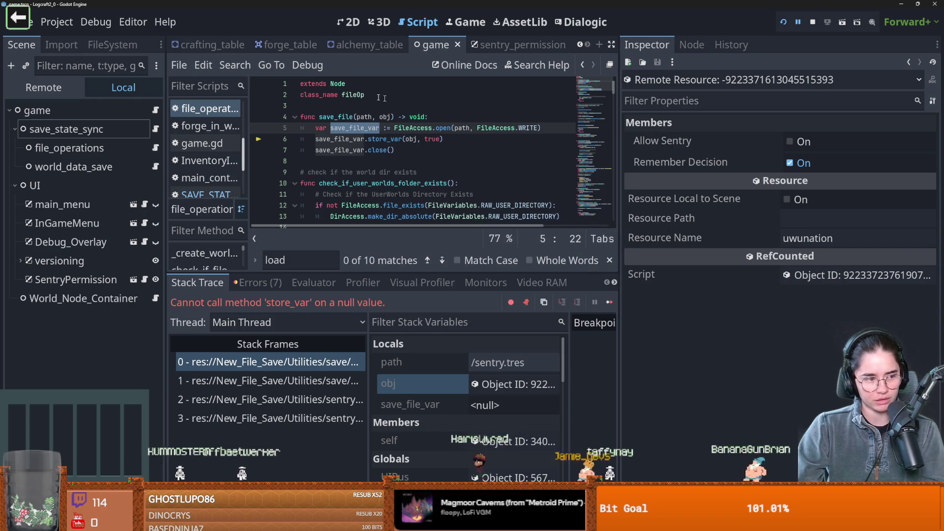
{"action": "left_click", "coordinate": [367, 127]}
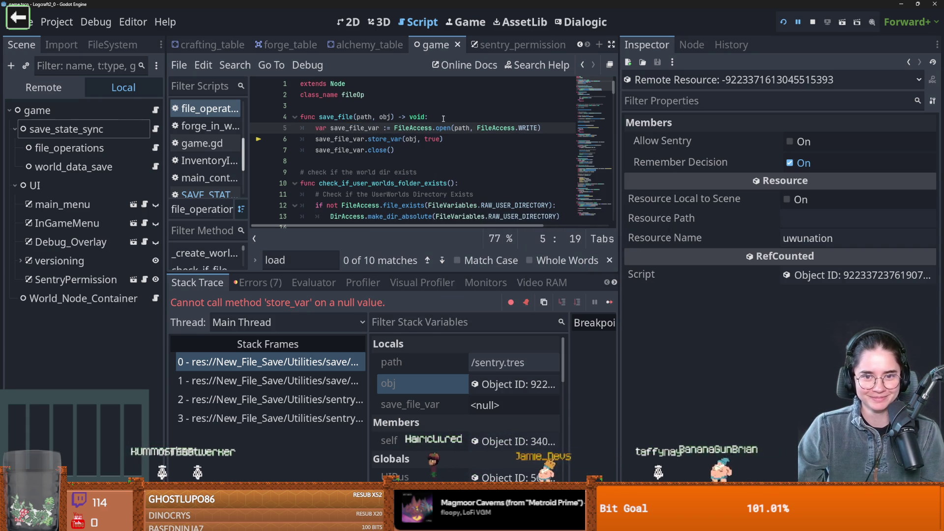
Step: Insert a blank line above the FileAccess.open call and give the script editor more height
{"action": "key", "text": "Home"}
{"action": "key", "text": "Return"}
{"action": "key", "text": "Up"}
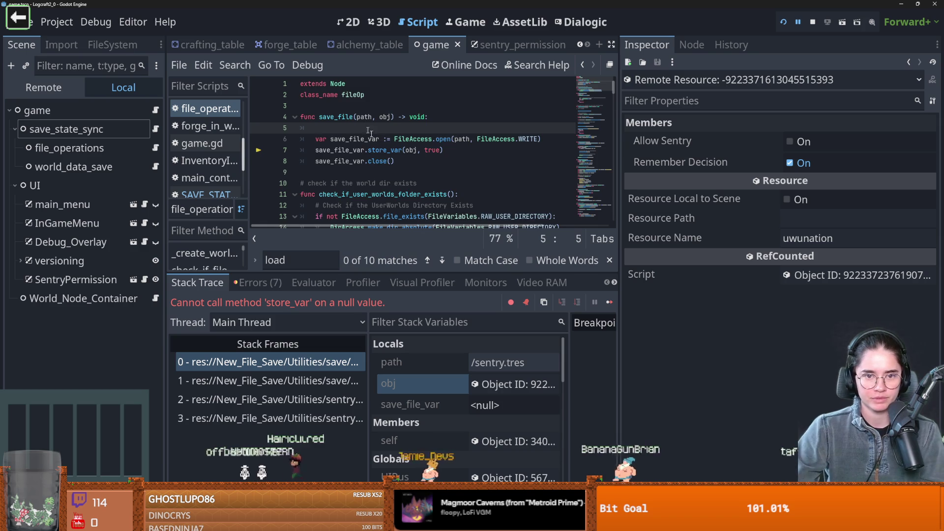
{"action": "scroll", "coordinate": [396, 186], "scroll_direction": "down", "scroll_amount": 6}
{"action": "left_click_drag", "start_coordinate": [425, 272], "coordinate": [424, 372]}
{"action": "scroll", "coordinate": [423, 244], "scroll_direction": "down", "scroll_amount": 6}
Step: Scroll down to the check_if_file_exists helper and select its name
{"action": "left_click", "coordinate": [423, 243]}
{"action": "scroll", "coordinate": [422, 243], "scroll_direction": "down", "scroll_amount": 8}
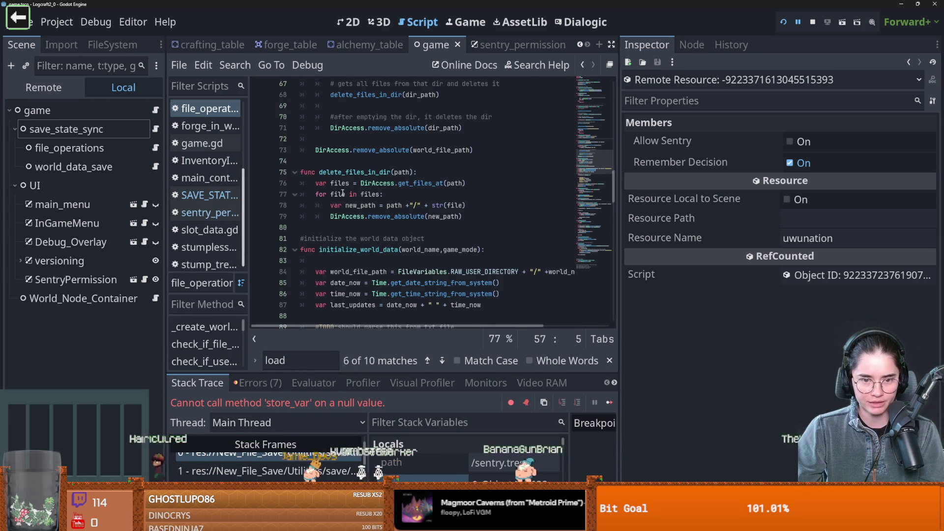
{"action": "scroll", "coordinate": [343, 193], "scroll_direction": "down", "scroll_amount": 10}
{"action": "scroll", "coordinate": [343, 193], "scroll_direction": "down", "scroll_amount": 13}
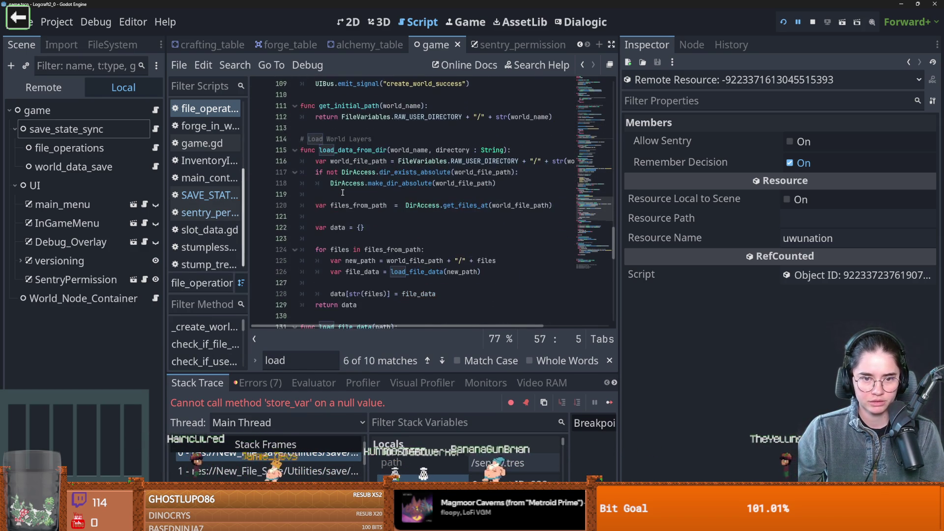
{"action": "scroll", "coordinate": [343, 193], "scroll_direction": "down", "scroll_amount": 6}
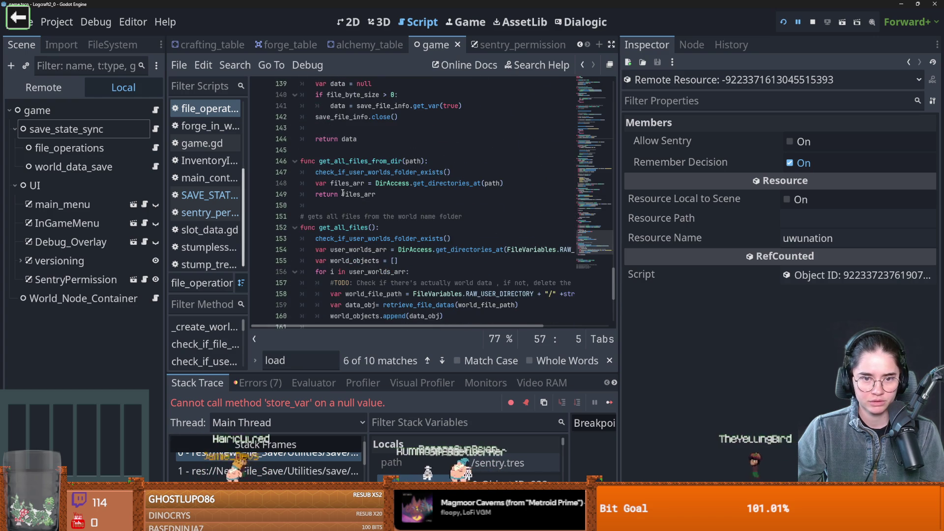
{"action": "scroll", "coordinate": [342, 192], "scroll_direction": "down", "scroll_amount": 1}
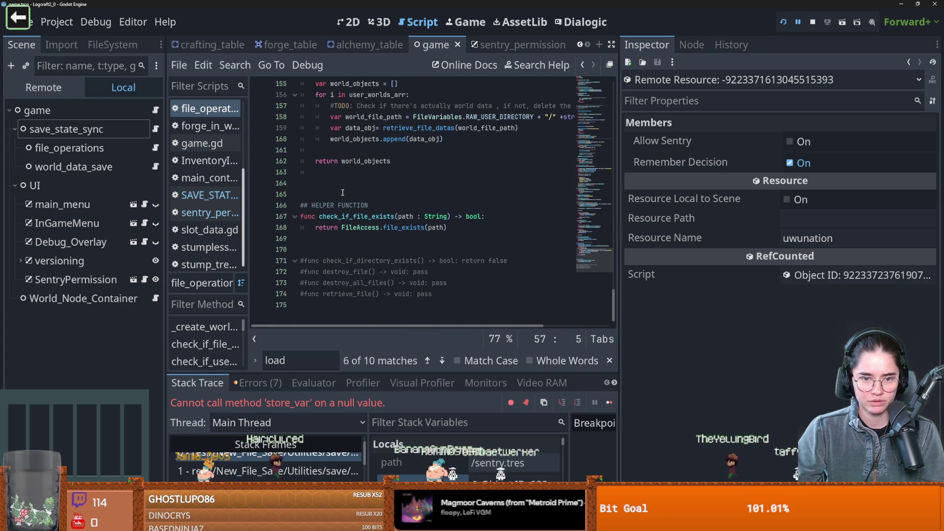
{"action": "double_click", "coordinate": [361, 217]}
Step: Write the guard line 'if !check_if_file_exists(path):' at the start of save_file
{"action": "left_click_drag", "start_coordinate": [615, 303], "coordinate": [640, 22]}
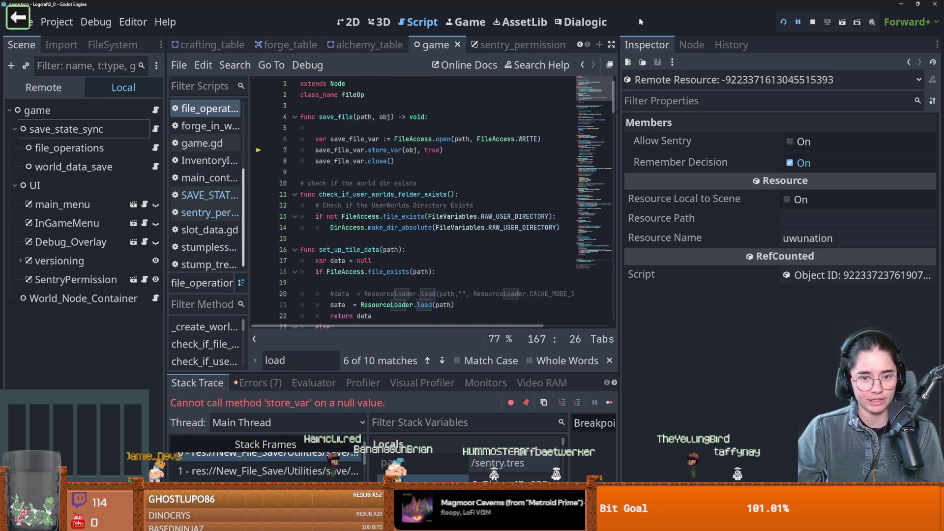
{"action": "left_click", "coordinate": [410, 131]}
{"action": "type", "text": "f"}
{"action": "key", "text": "ctrl+v"}
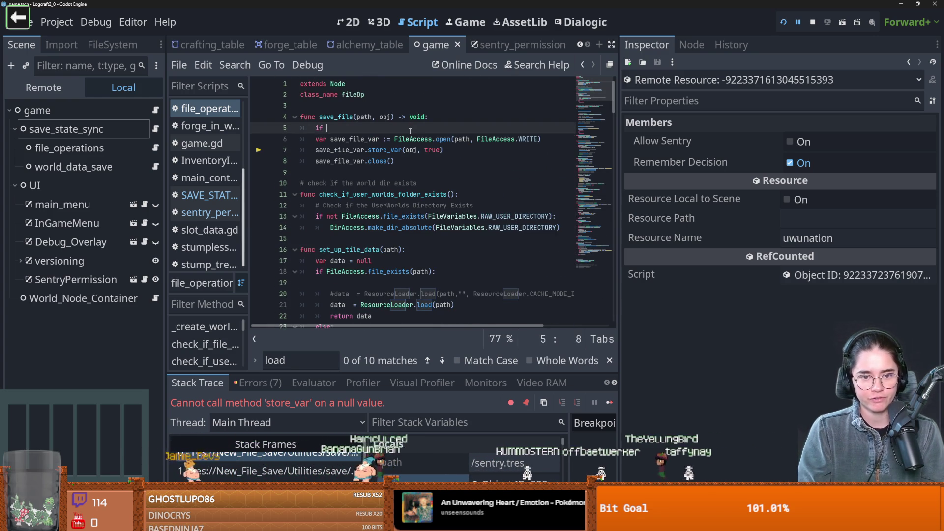
{"action": "type", "text": "(path"}
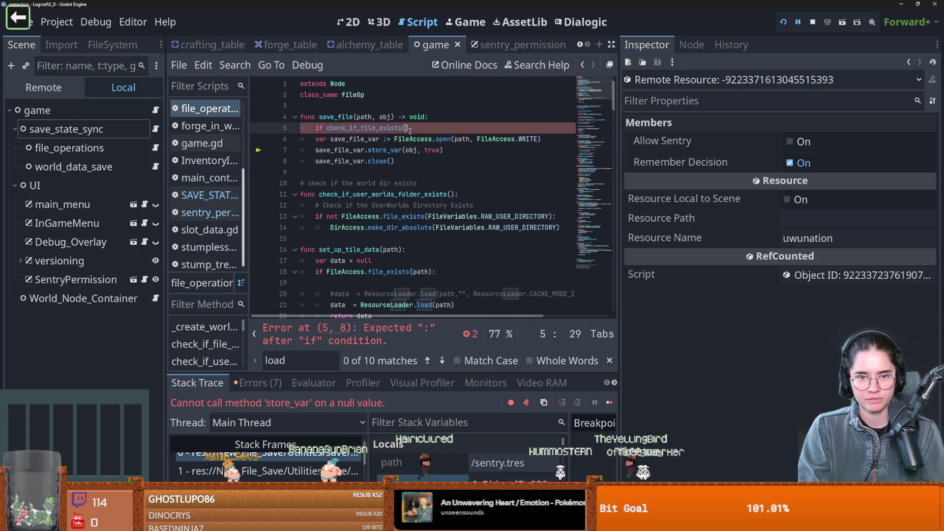
{"action": "left_click", "coordinate": [326, 128]}
{"action": "type", "text": "!"}
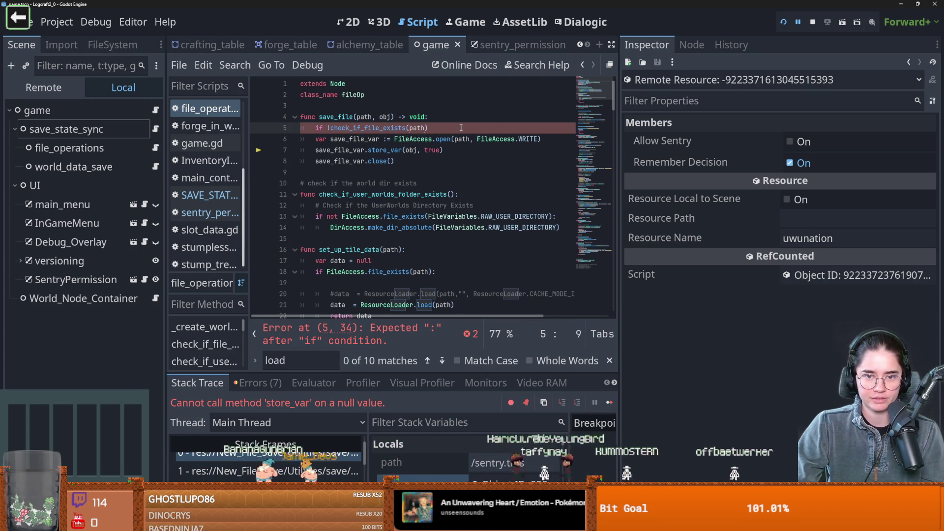
{"action": "type", "text": ":"}
{"action": "key", "text": "Return"}
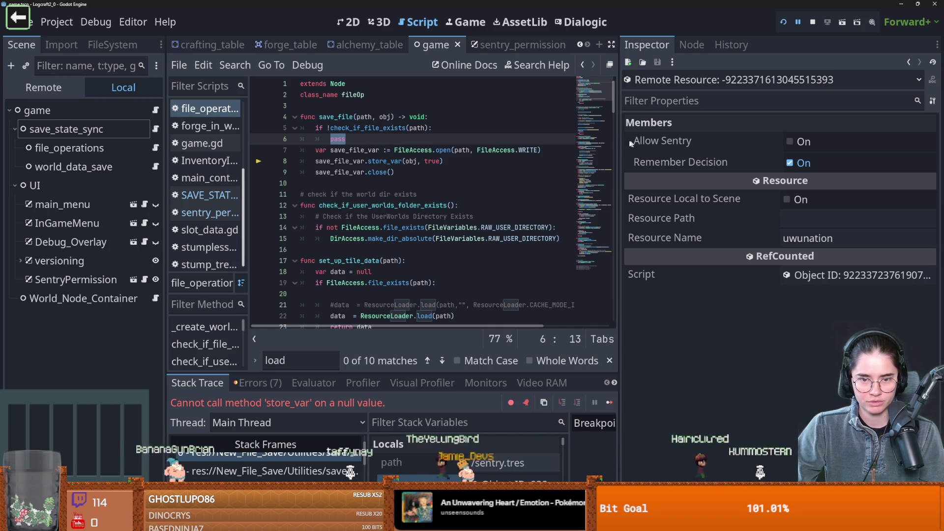
Step: Reselect the check_if_file_exists name to search for its uses
{"action": "mouse_move", "coordinate": [613, 106]}
{"action": "left_mouse_down"}
{"action": "mouse_move", "coordinate": [615, 132]}
{"action": "mouse_move", "coordinate": [545, 293]}
{"action": "left_mouse_up"}
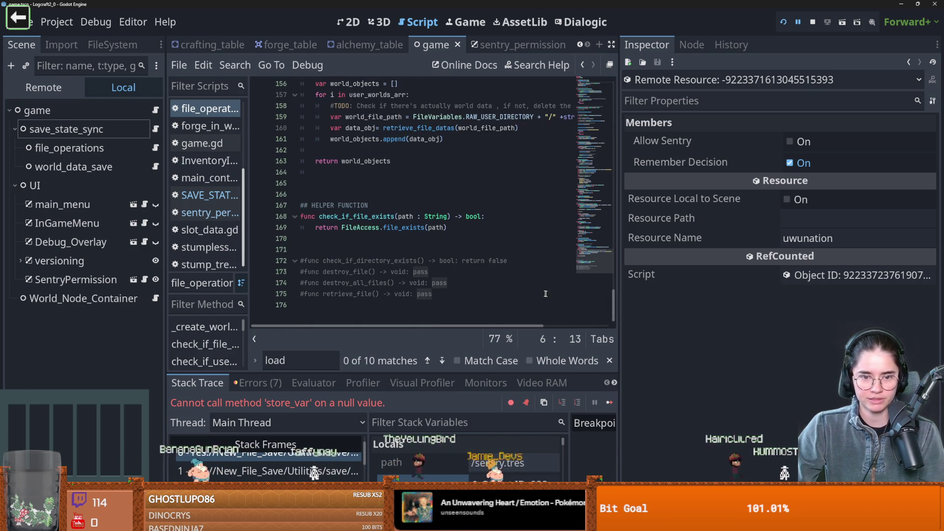
{"action": "double_click", "coordinate": [360, 217]}
{"action": "left_click", "coordinate": [234, 65]}
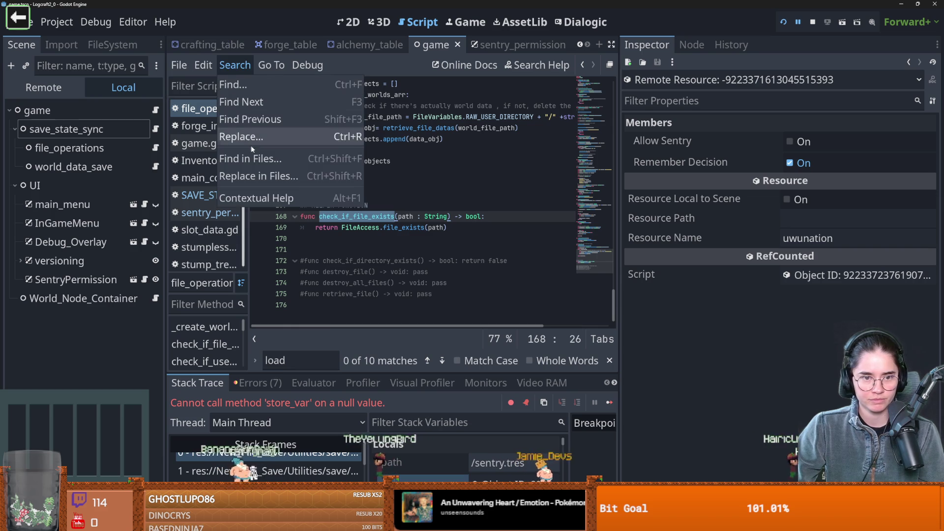
Step: Find check_if_file_exists in all scripts and open its use in chunks_container.gd
{"action": "left_click", "coordinate": [248, 156]}
{"action": "left_click", "coordinate": [494, 330]}
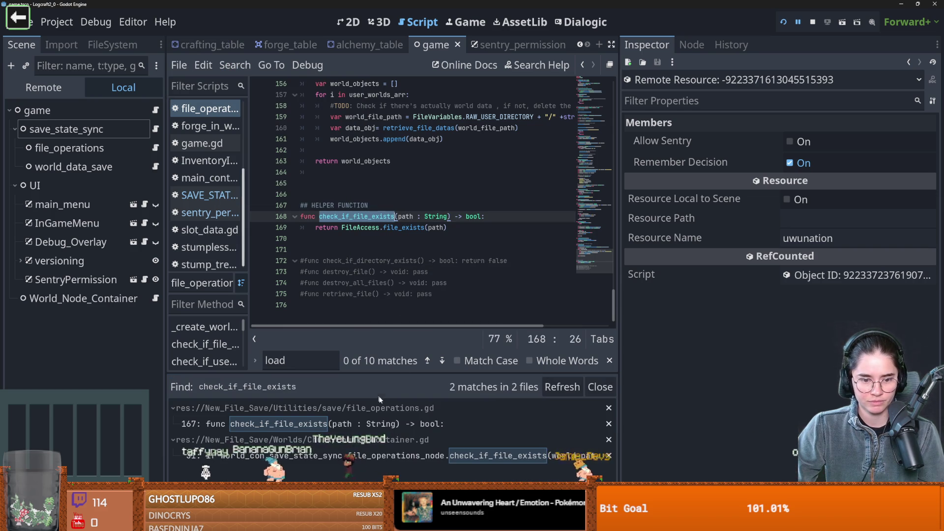
{"action": "left_click", "coordinate": [364, 457]}
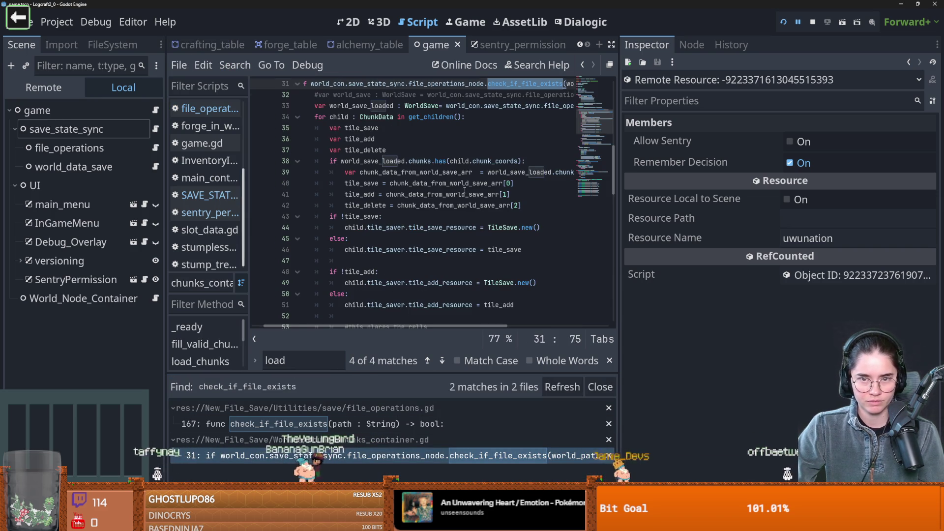
{"action": "scroll", "coordinate": [464, 191], "scroll_direction": "up", "scroll_amount": 2}
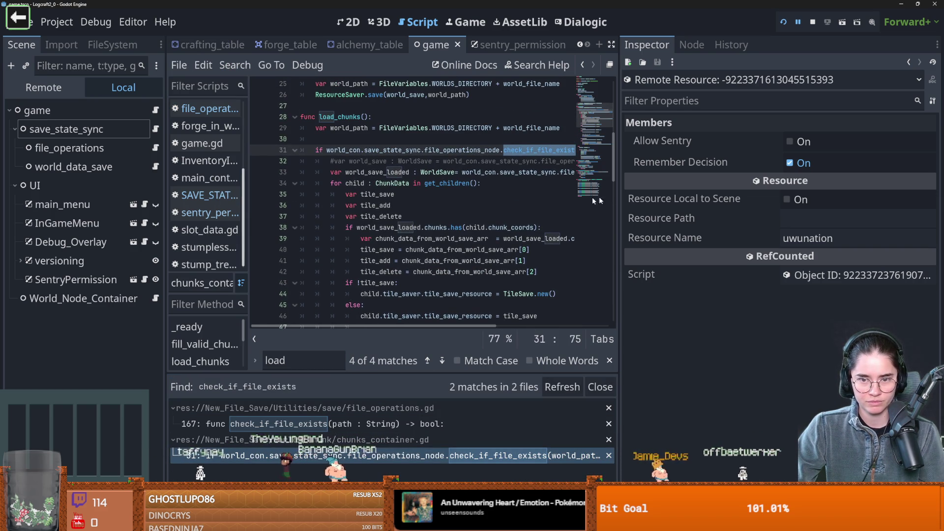
{"action": "left_click_drag", "start_coordinate": [622, 205], "coordinate": [841, 205]}
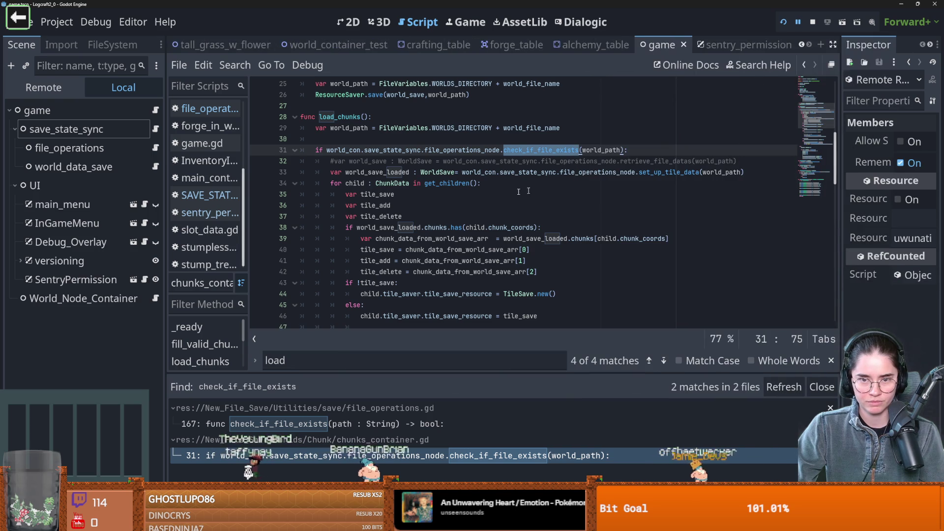
{"action": "scroll", "coordinate": [523, 221], "scroll_direction": "down", "scroll_amount": 3}
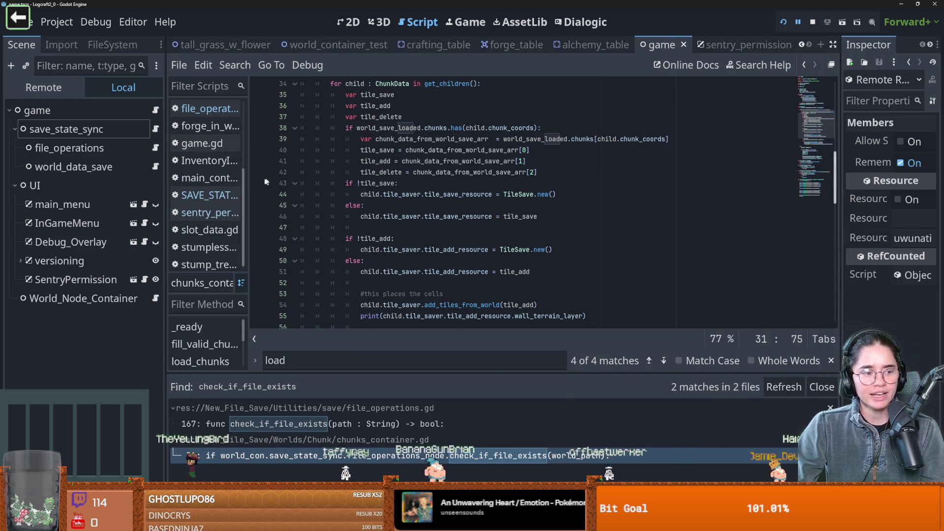
Step: Return to check_if_file_exists in file_operations.gd and open the DirAccess class reference
{"action": "left_click", "coordinate": [156, 147]}
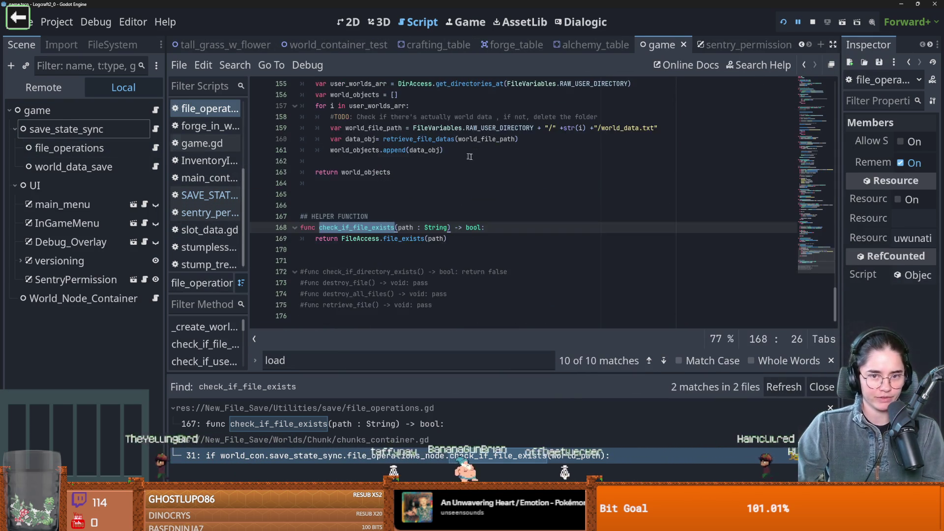
{"action": "left_click", "coordinate": [500, 259]}
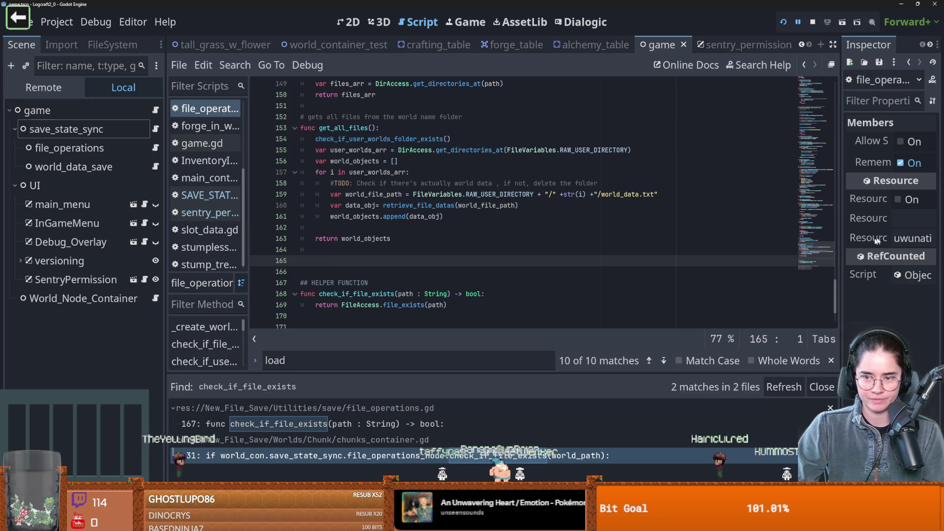
{"action": "left_click_drag", "start_coordinate": [834, 292], "coordinate": [834, 99]}
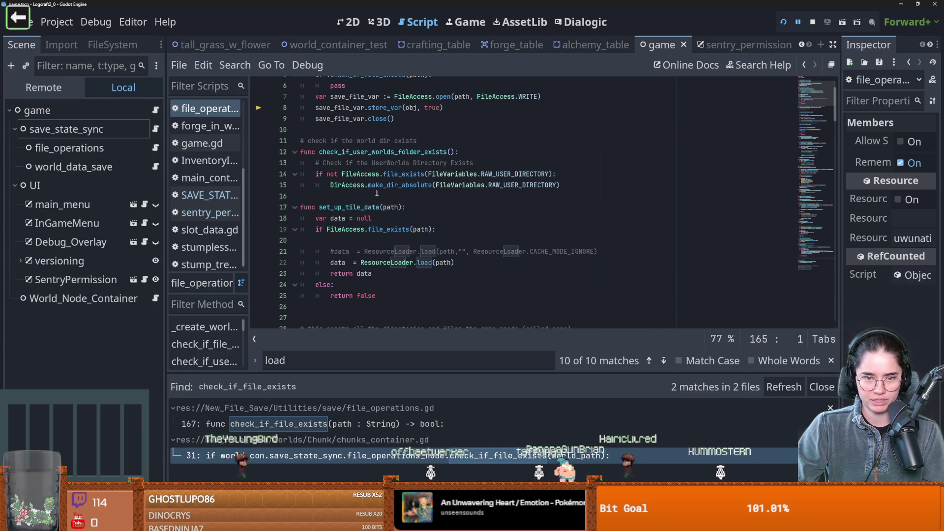
{"action": "scroll", "coordinate": [376, 193], "scroll_direction": "up", "scroll_amount": 1}
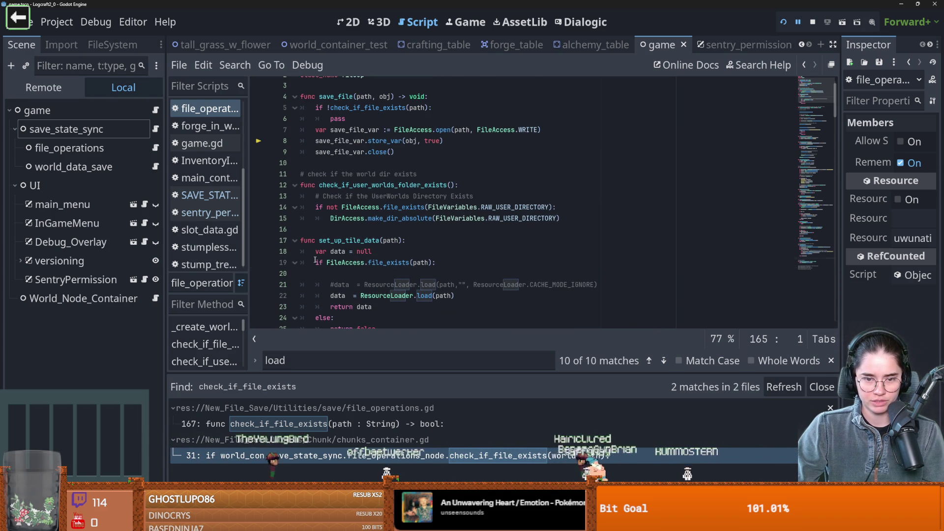
{"action": "left_click", "coordinate": [365, 262]}
{"action": "scroll", "coordinate": [332, 252], "scroll_direction": "down", "scroll_amount": 2}
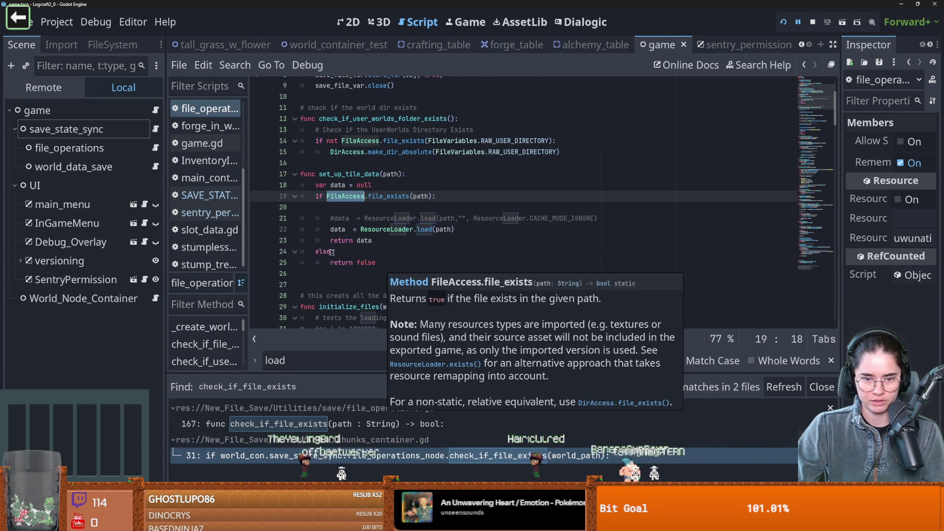
{"action": "scroll", "coordinate": [332, 252], "scroll_direction": "up", "scroll_amount": 2}
{"action": "double_click", "coordinate": [361, 207]}
{"action": "double_click", "coordinate": [404, 207]}
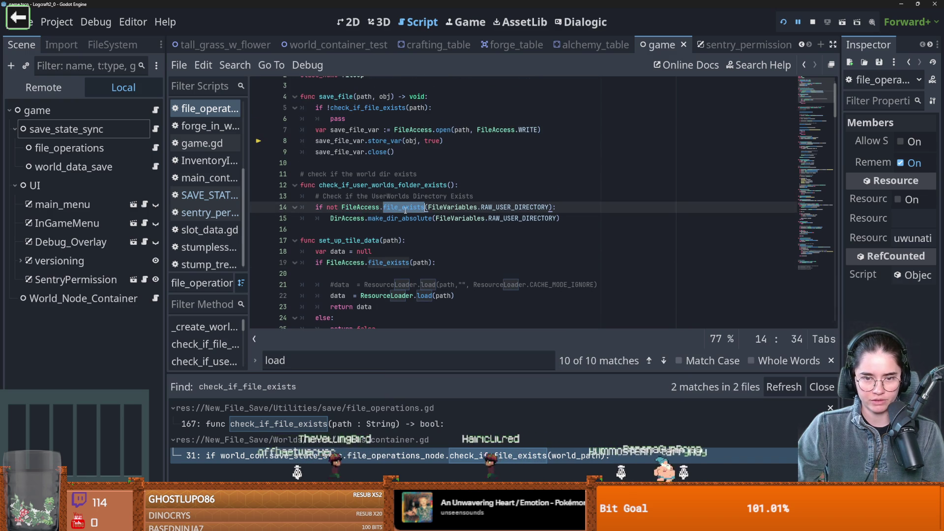
{"action": "double_click", "coordinate": [349, 219]}
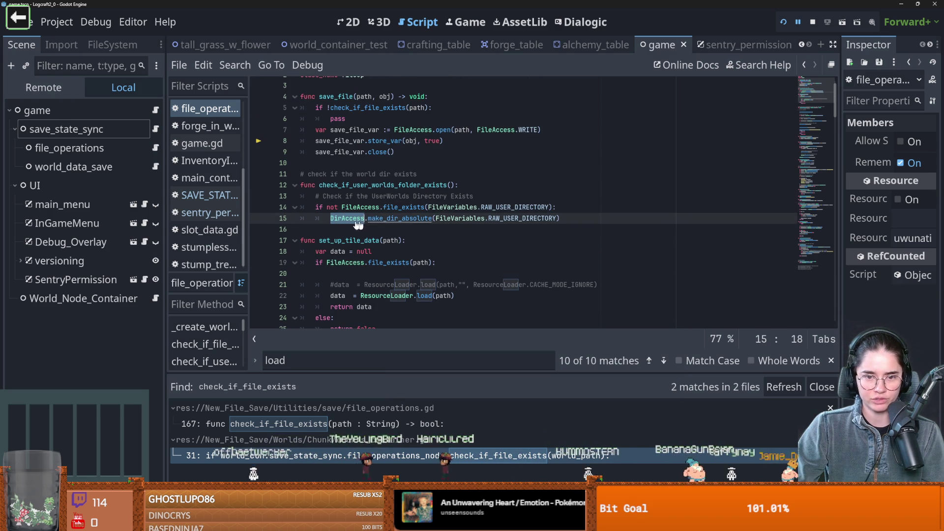
{"action": "left_click", "coordinate": [348, 219], "text": "ctrl"}
{"action": "scroll", "coordinate": [382, 205], "scroll_direction": "down", "scroll_amount": 5}
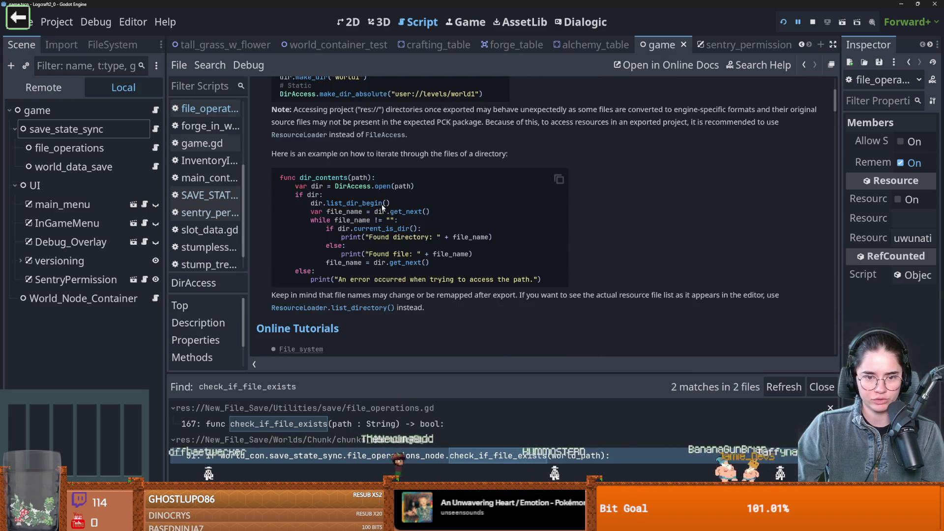
Step: Find make_dir in the DirAccess methods list, then return to file_operations.gd's pass line
{"action": "scroll", "coordinate": [333, 189], "scroll_direction": "up", "scroll_amount": 2}
{"action": "scroll", "coordinate": [352, 208], "scroll_direction": "down", "scroll_amount": 10}
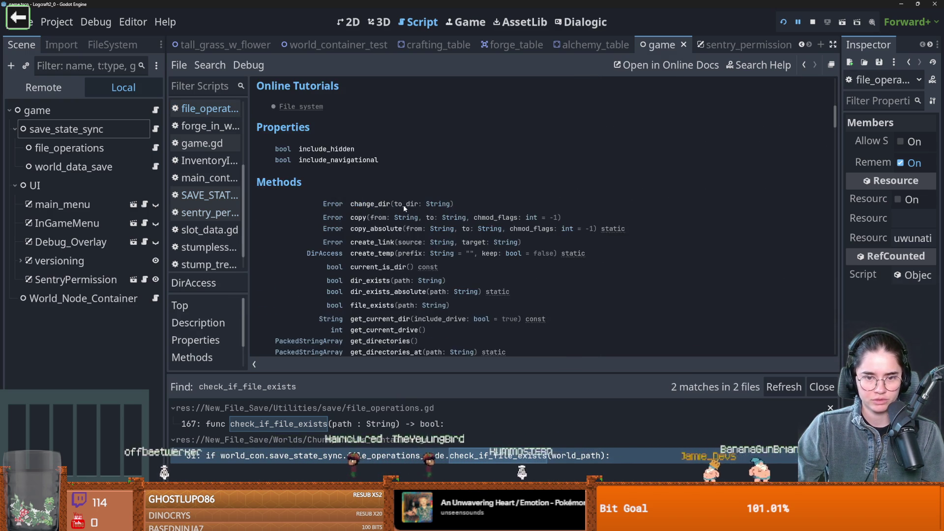
{"action": "scroll", "coordinate": [403, 211], "scroll_direction": "down", "scroll_amount": 5}
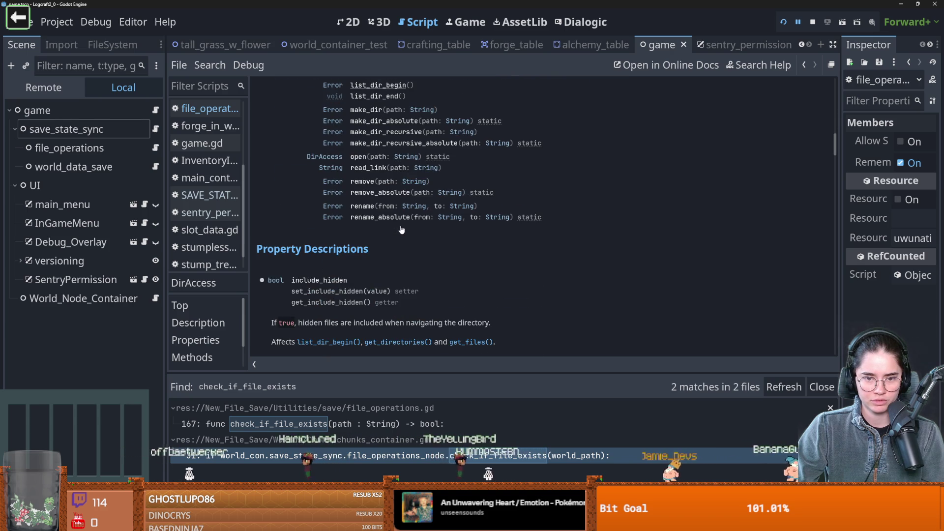
{"action": "scroll", "coordinate": [402, 229], "scroll_direction": "up", "scroll_amount": 6}
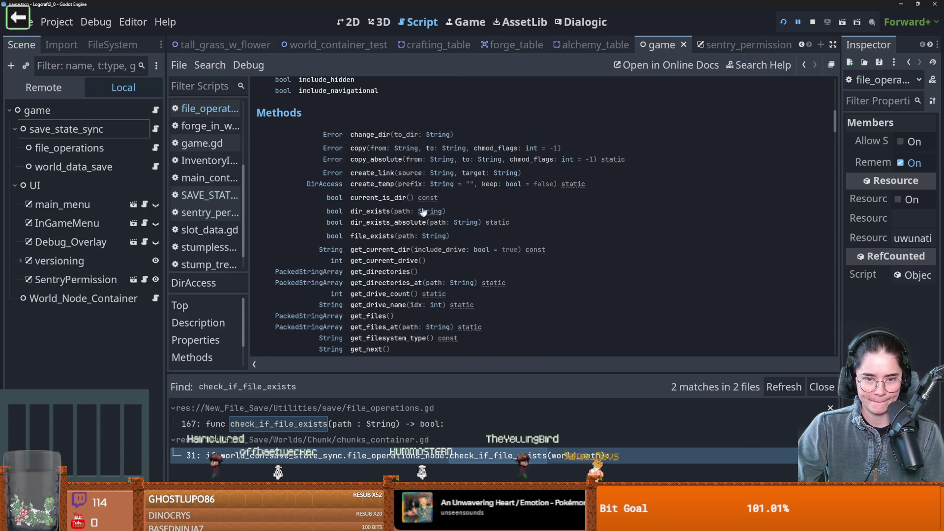
{"action": "scroll", "coordinate": [396, 238], "scroll_direction": "down", "scroll_amount": 3}
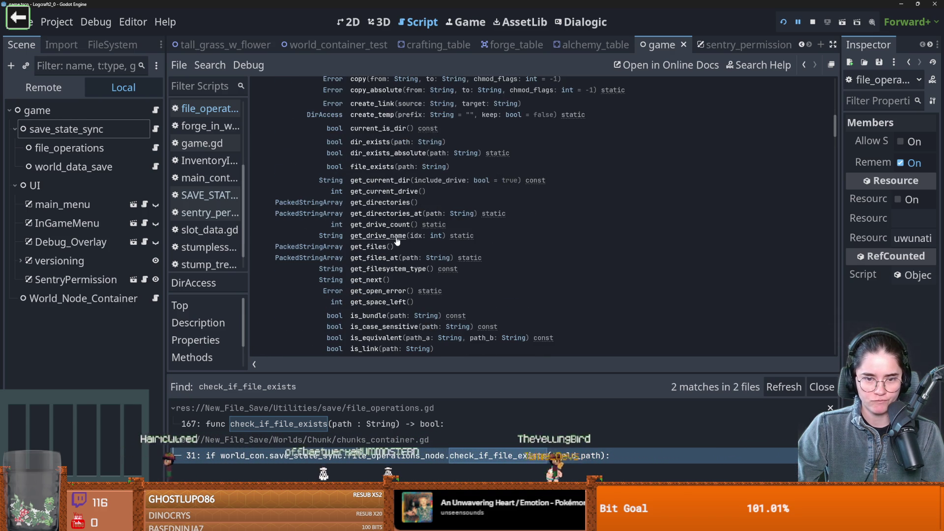
{"action": "scroll", "coordinate": [399, 241], "scroll_direction": "down", "scroll_amount": 9}
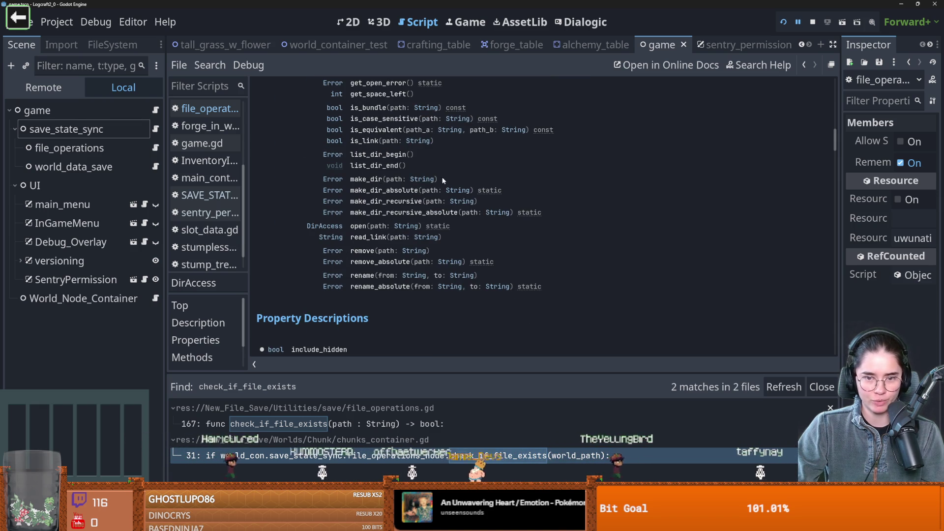
{"action": "triple_click", "coordinate": [444, 181]}
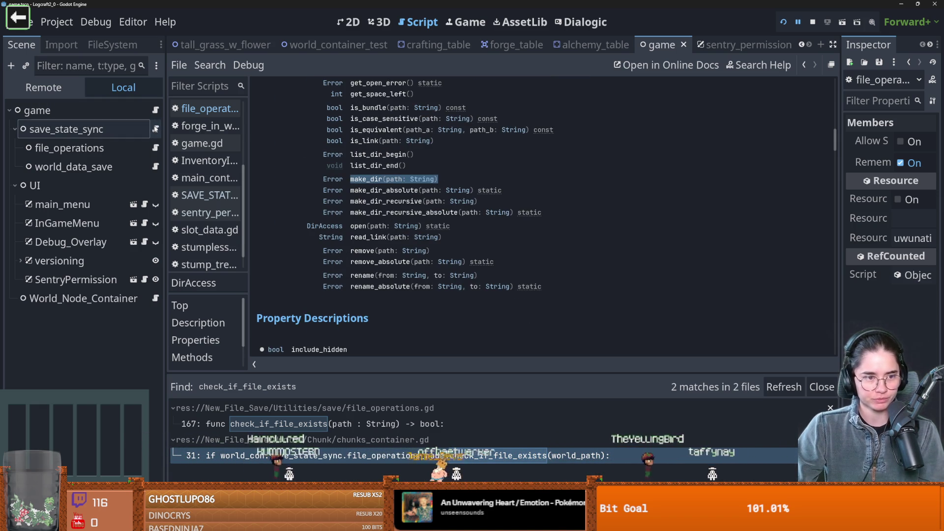
{"action": "left_click", "coordinate": [208, 108]}
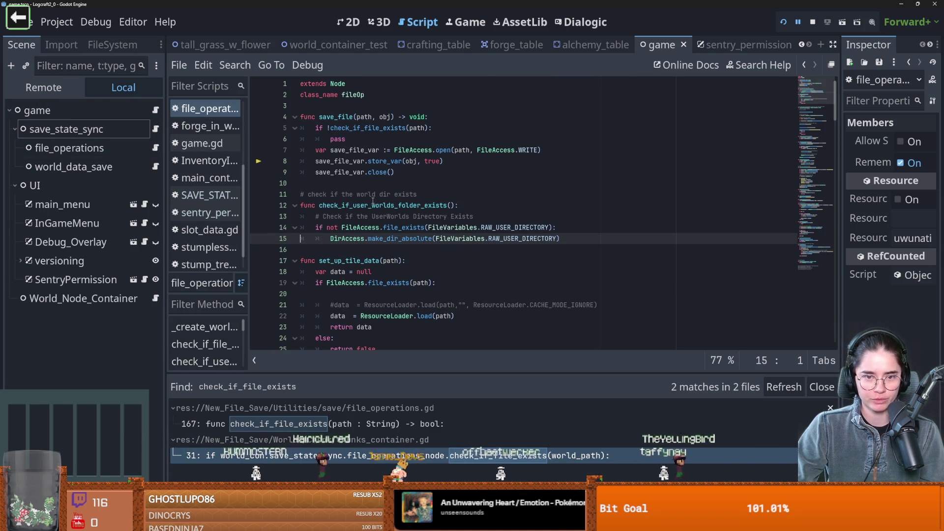
{"action": "double_click", "coordinate": [337, 140]}
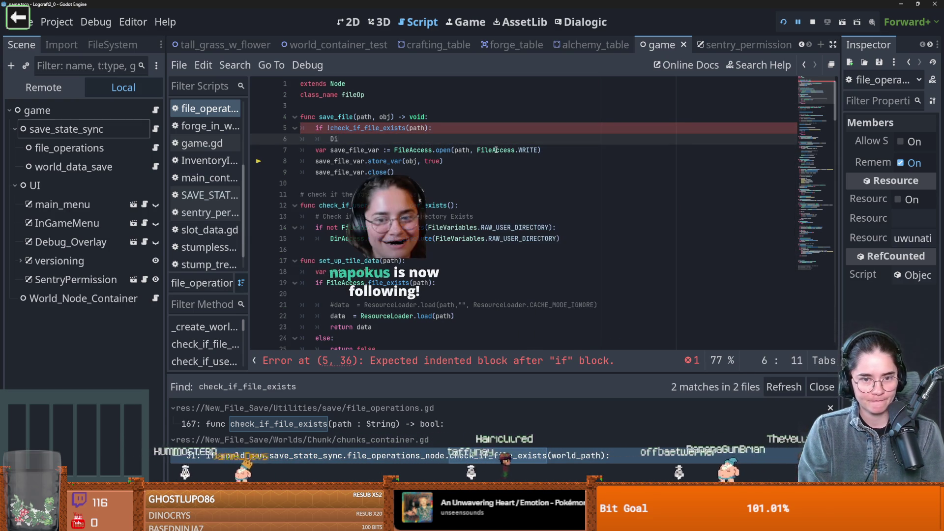
Step: Replace pass with a DirAccess.make_dir(path) call inside the guard
{"action": "type", "text": "Dir"}
{"action": "key", "text": "Return"}
{"action": "type", "text": ".make_dir(path: String"}
{"action": "key", "text": "Return"}
{"action": "key", "text": "BackSpace"}
{"action": "left_click", "coordinate": [413, 140], "text": "ctrl"}
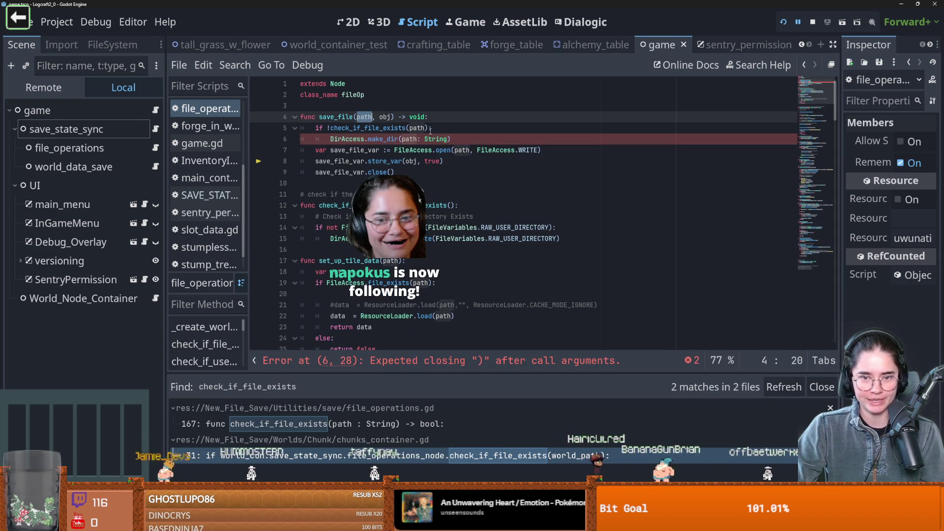
{"action": "left_click", "coordinate": [448, 139]}
{"action": "key", "text": "BackSpace"}
{"action": "key", "text": "BackSpace"}
{"action": "key", "text": "BackSpace"}
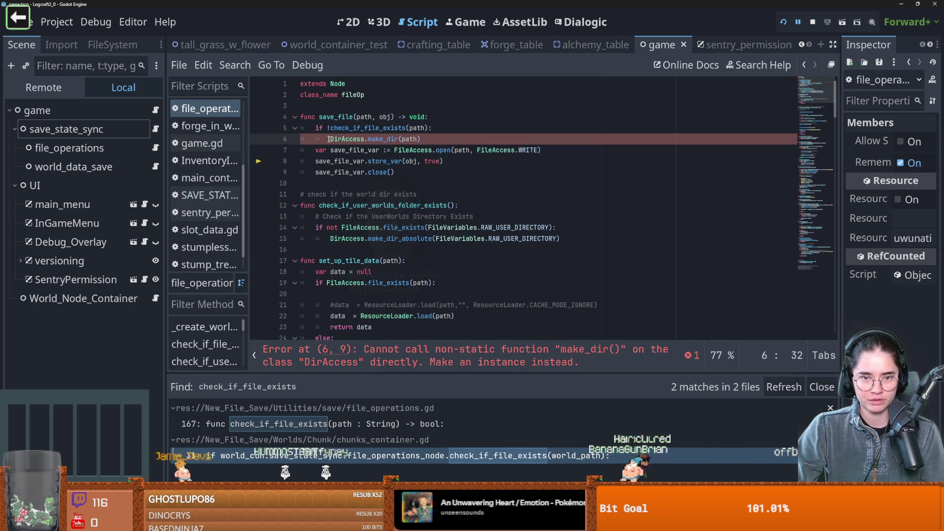
{"action": "mouse_move", "coordinate": [325, 140]}
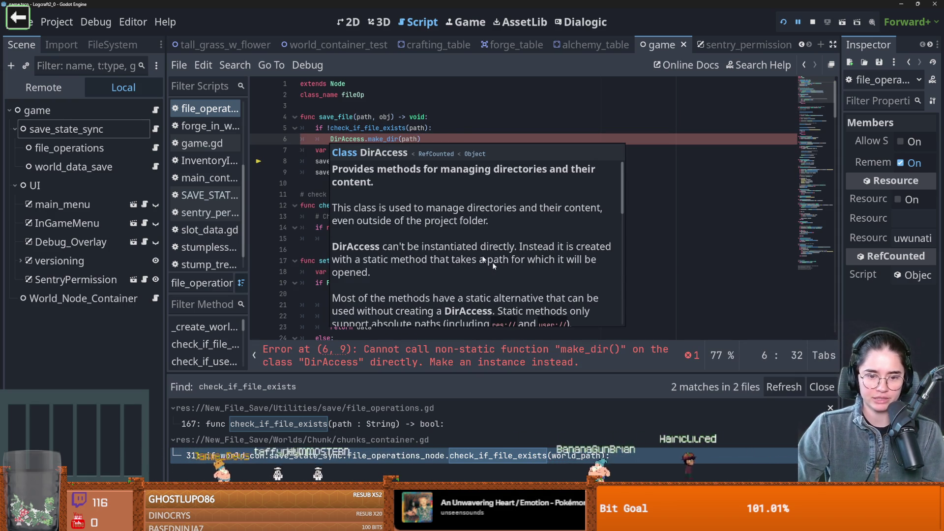
{"action": "key", "text": "ctrl+shift+Return"}
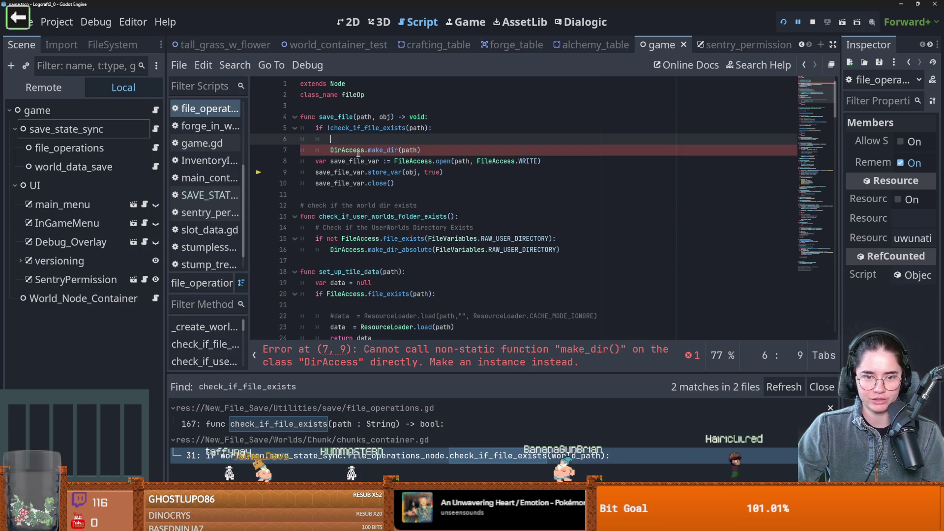
Step: Look at DirAccess uses in the script and copy the first two lines of the docs' Standard example
{"action": "double_click", "coordinate": [358, 150]}
{"action": "scroll", "coordinate": [388, 157], "scroll_direction": "down", "scroll_amount": 10}
{"action": "scroll", "coordinate": [398, 167], "scroll_direction": "up", "scroll_amount": 2}
{"action": "double_click", "coordinate": [352, 217]}
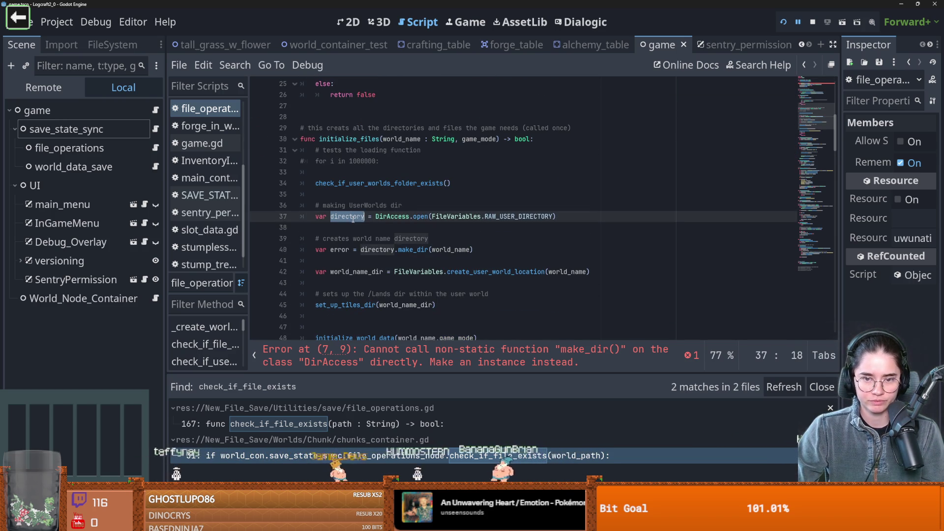
{"action": "double_click", "coordinate": [407, 217]}
{"action": "scroll", "coordinate": [407, 219], "scroll_direction": "down", "scroll_amount": 8}
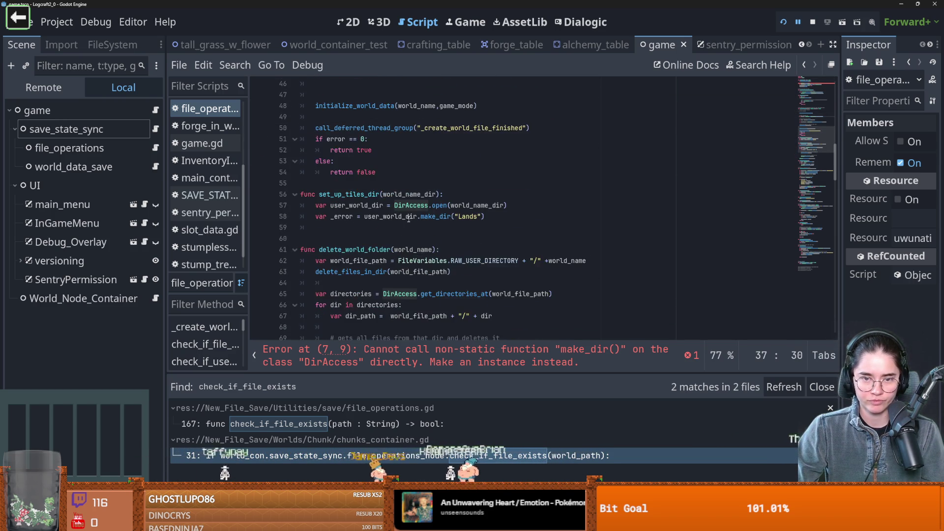
{"action": "left_click", "coordinate": [409, 173], "text": "ctrl"}
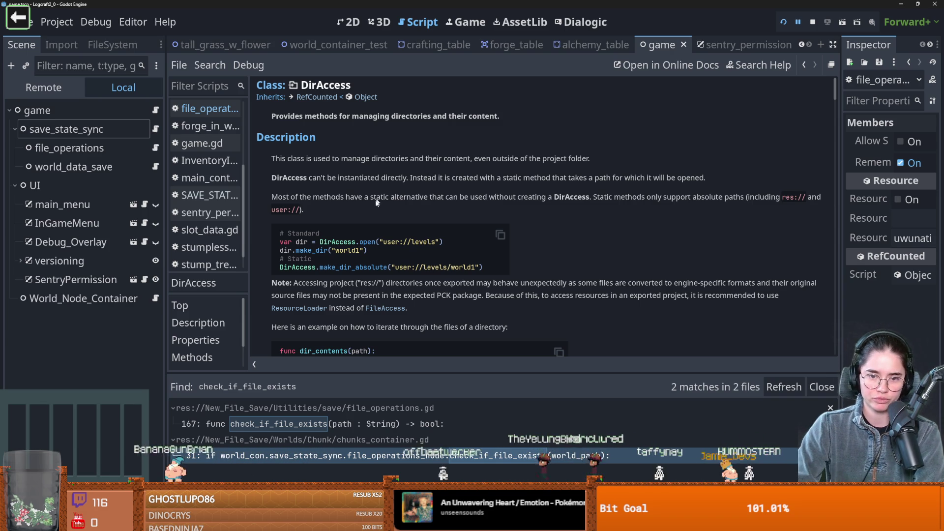
{"action": "left_click_drag", "start_coordinate": [447, 240], "coordinate": [277, 248]}
{"action": "key", "text": "ctrl+c"}
{"action": "left_click", "coordinate": [207, 108]}
Step: Paste the DirAccess open example lines into save_file above make_dir
{"action": "scroll", "coordinate": [541, 206], "scroll_direction": "up", "scroll_amount": 10}
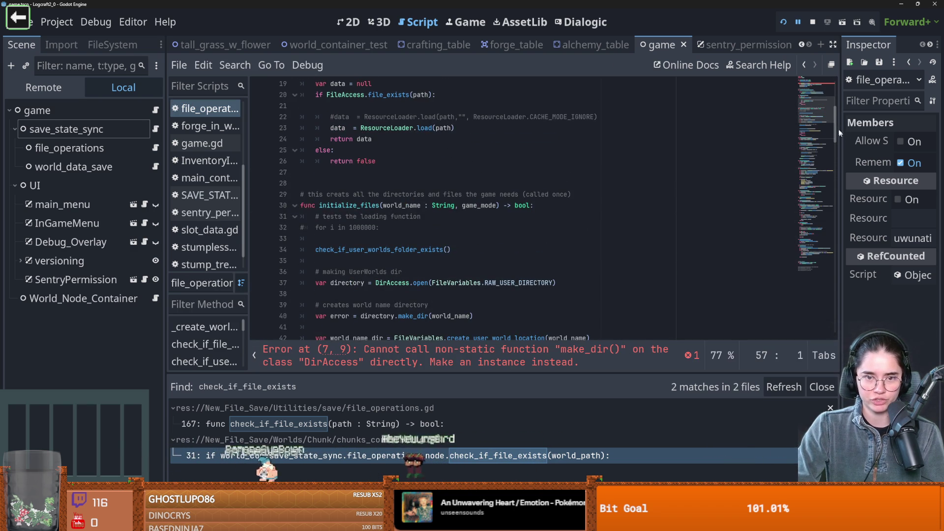
{"action": "scroll", "coordinate": [637, 119], "scroll_direction": "up", "scroll_amount": 6}
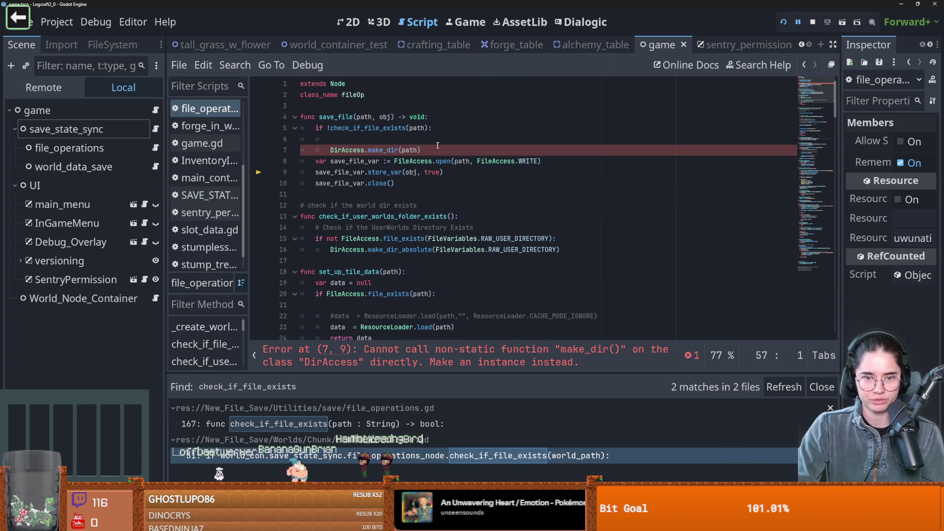
{"action": "left_click", "coordinate": [427, 141]}
{"action": "key", "text": "ctrl+v"}
{"action": "key", "text": "Home"}
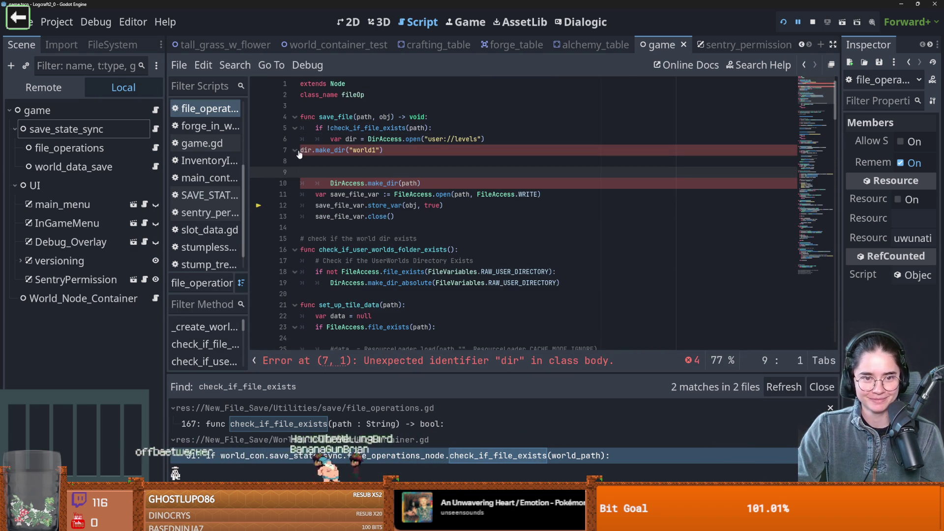
{"action": "left_click", "coordinate": [382, 128]}
{"action": "left_click", "coordinate": [482, 139]}
{"action": "type", "text": "path"}
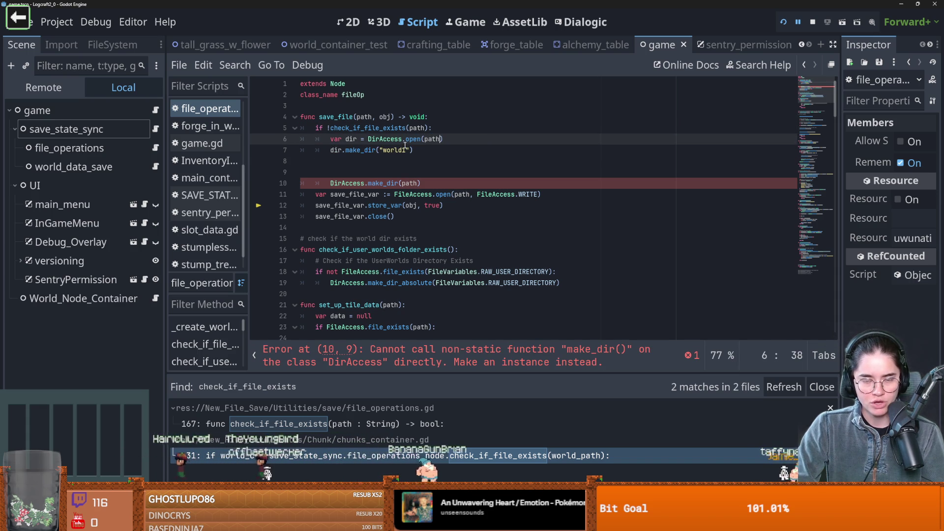
Step: Comment out the guard, DirAccess open and make_dir lines, remove blank lines, and save
{"action": "left_click_drag", "start_coordinate": [405, 151], "coordinate": [247, 132]}
{"action": "key", "text": "ctrl+k"}
{"action": "left_click", "coordinate": [364, 161]}
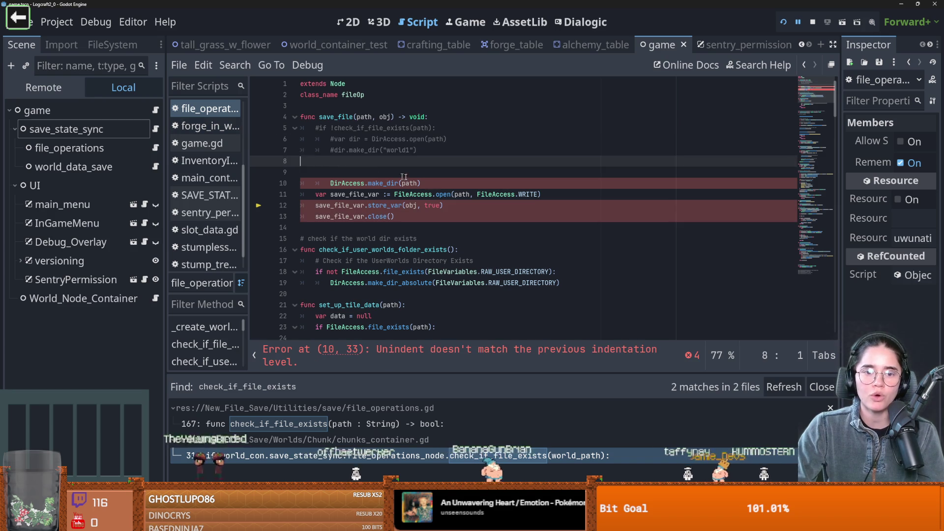
{"action": "left_click", "coordinate": [426, 182]}
{"action": "key", "text": "ctrl+s"}
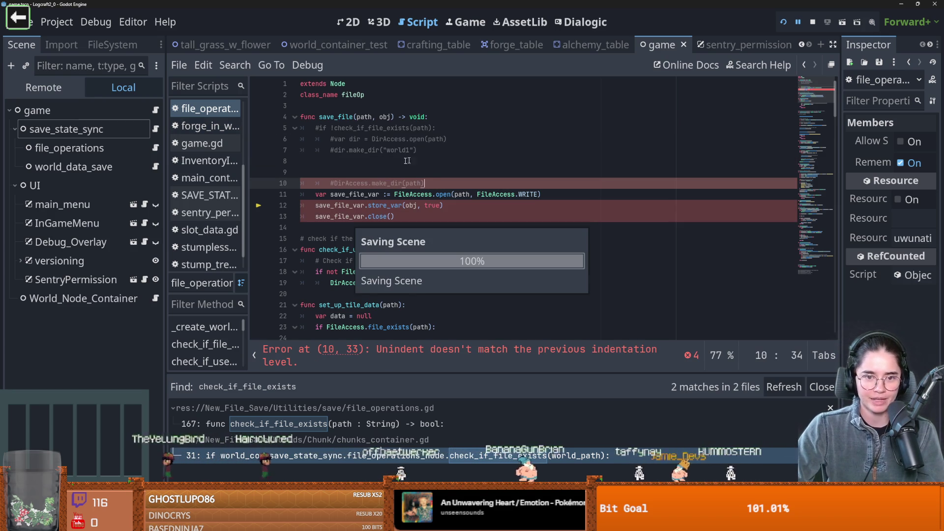
{"action": "key", "text": "ctrl+k"}
{"action": "key", "text": "Up"}
{"action": "key", "text": "Up"}
{"action": "key", "text": "Up"}
{"action": "key", "text": "End"}
{"action": "key", "text": "Delete"}
{"action": "key", "text": "Delete"}
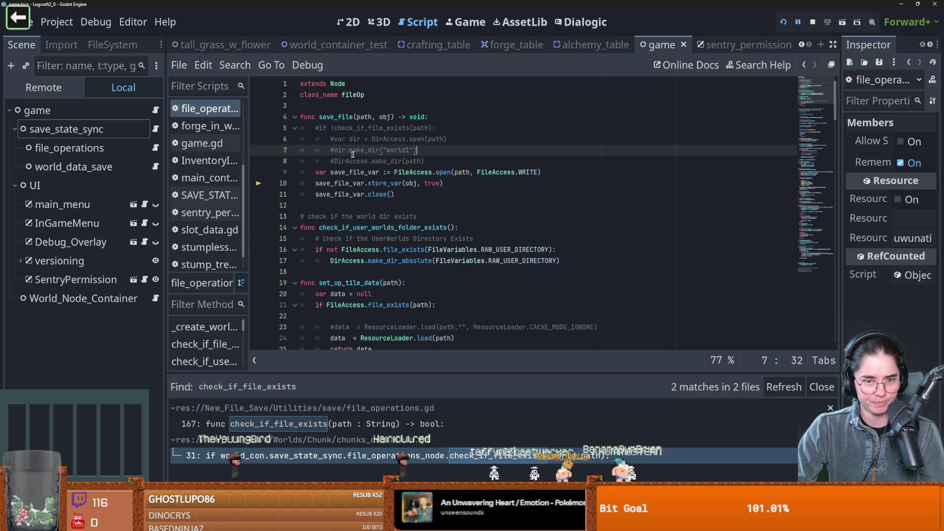
{"action": "left_click_drag", "start_coordinate": [467, 166], "coordinate": [232, 128]}
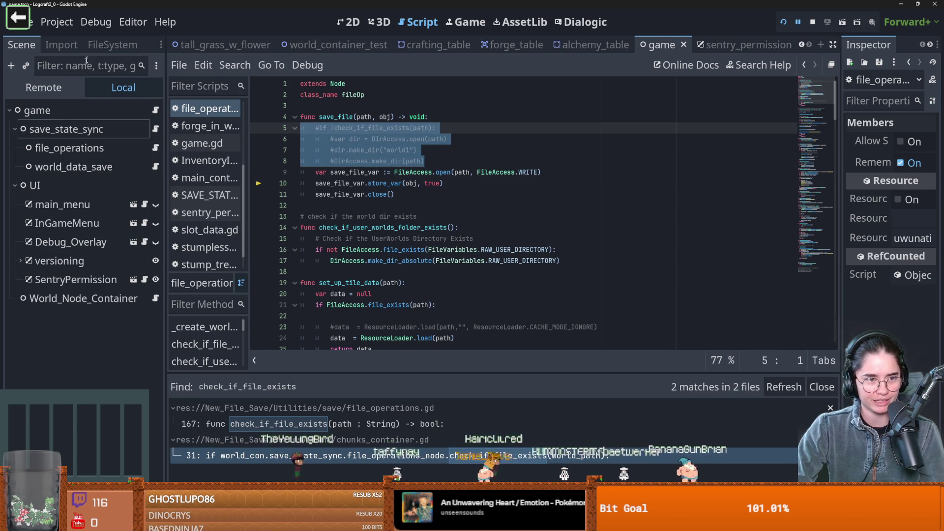
Step: Open FileVariables.gd and check its BASE_DIR and SENTRY_DATA constants
{"action": "left_click", "coordinate": [113, 44]}
{"action": "type", "text": "FileVar"}
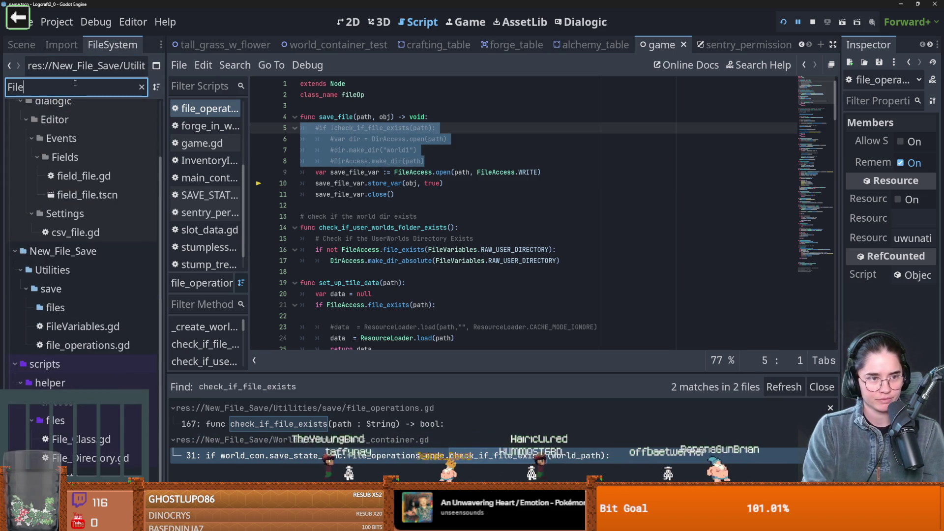
{"action": "left_click", "coordinate": [118, 204]}
{"action": "double_click", "coordinate": [118, 204]}
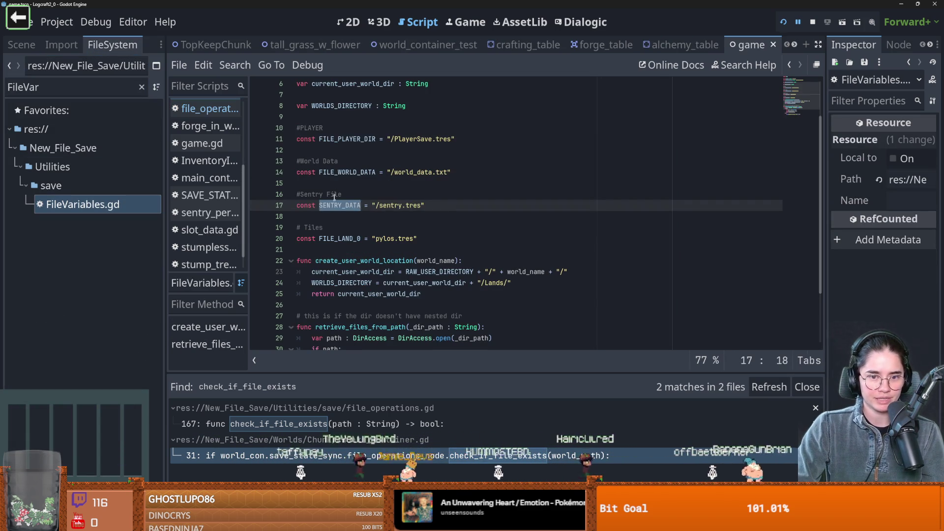
{"action": "scroll", "coordinate": [416, 226], "scroll_direction": "up", "scroll_amount": 2}
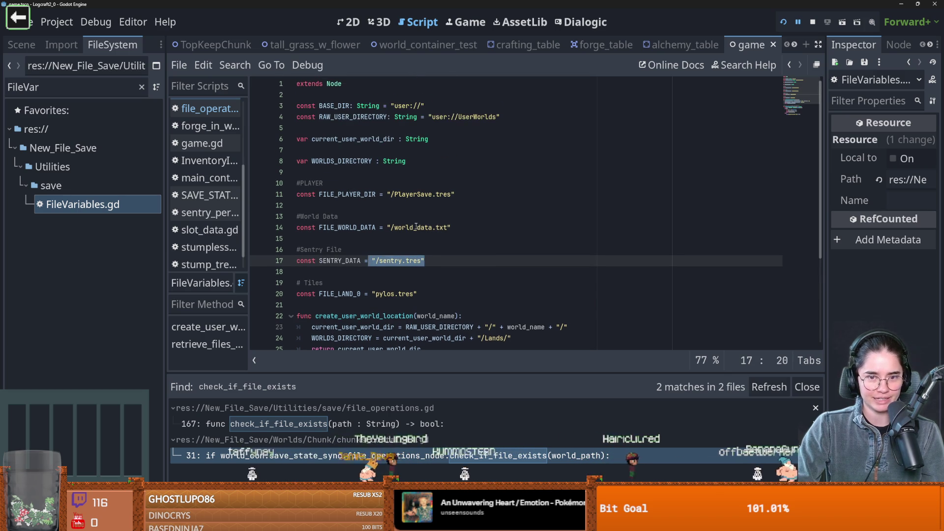
{"action": "double_click", "coordinate": [331, 107]}
{"action": "double_click", "coordinate": [347, 261]}
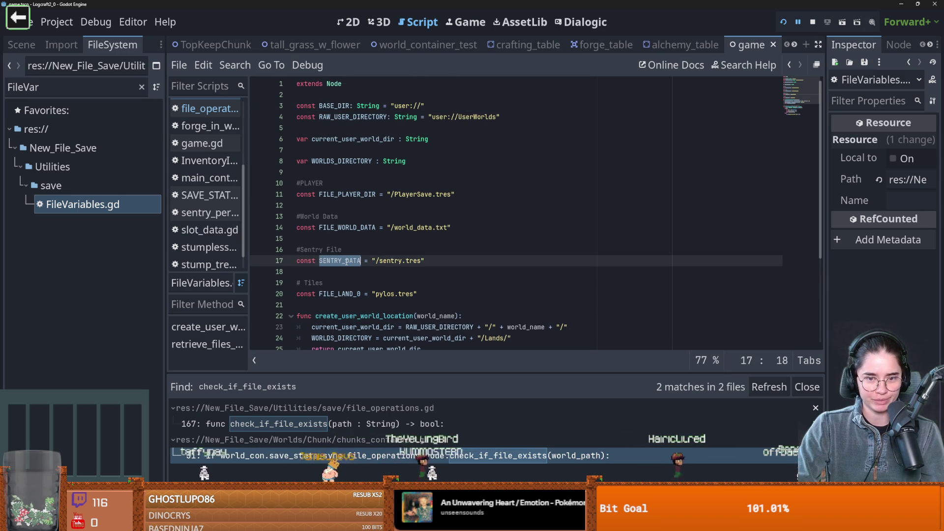
Step: Review the create_user_world_location and retrieve_files_from_path functions and their path parameters
{"action": "scroll", "coordinate": [354, 261], "scroll_direction": "down", "scroll_amount": 4}
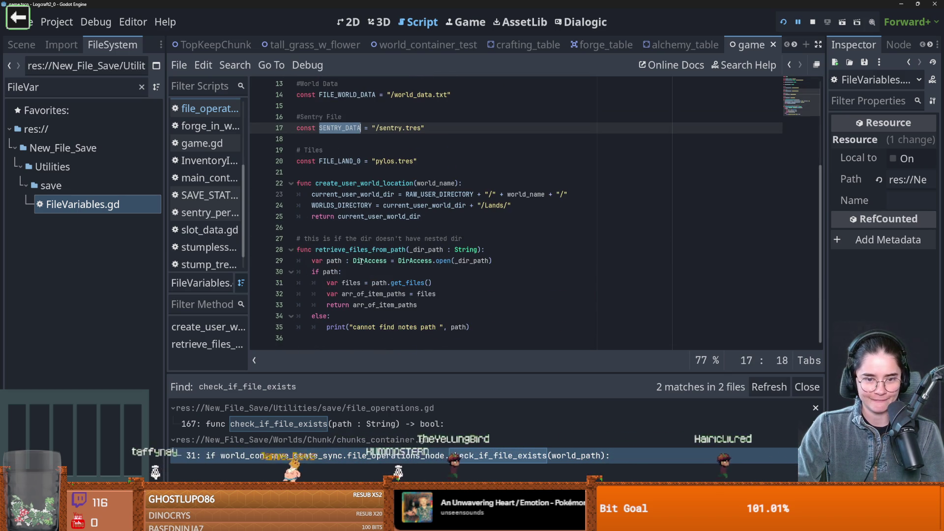
{"action": "double_click", "coordinate": [364, 183]}
{"action": "double_click", "coordinate": [366, 250]}
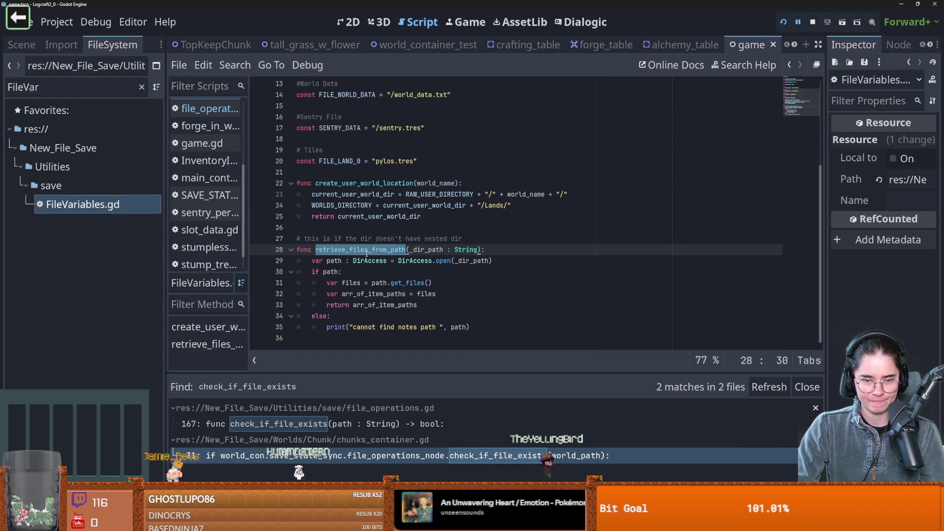
{"action": "left_click_drag", "start_coordinate": [304, 239], "coordinate": [463, 239]}
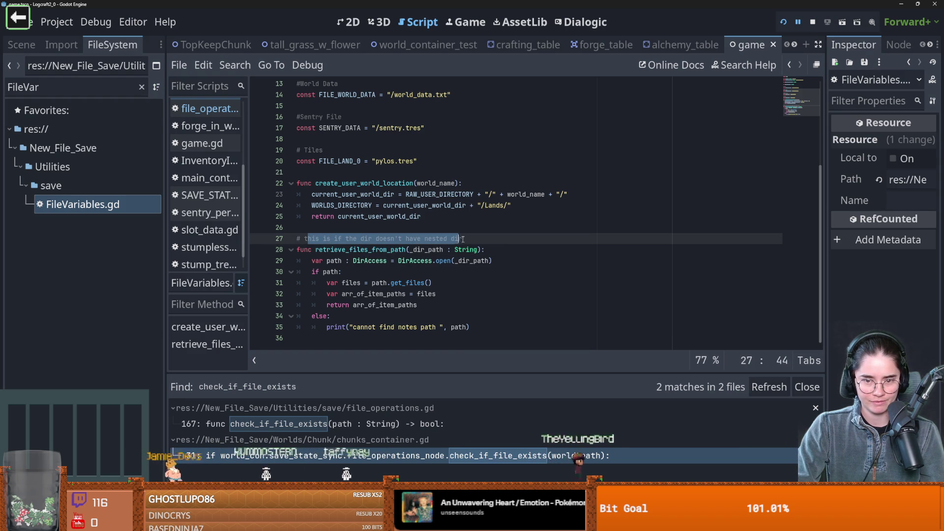
{"action": "left_click", "coordinate": [372, 250]}
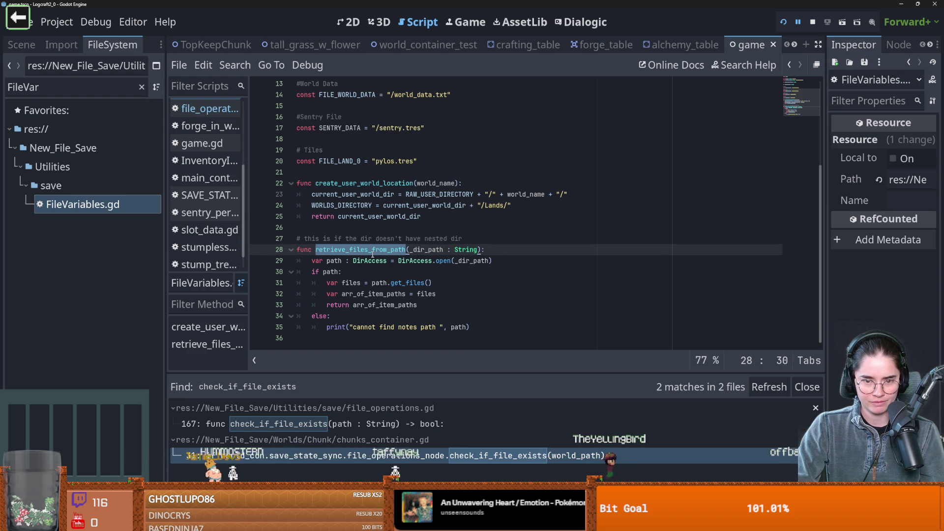
{"action": "double_click", "coordinate": [426, 250]}
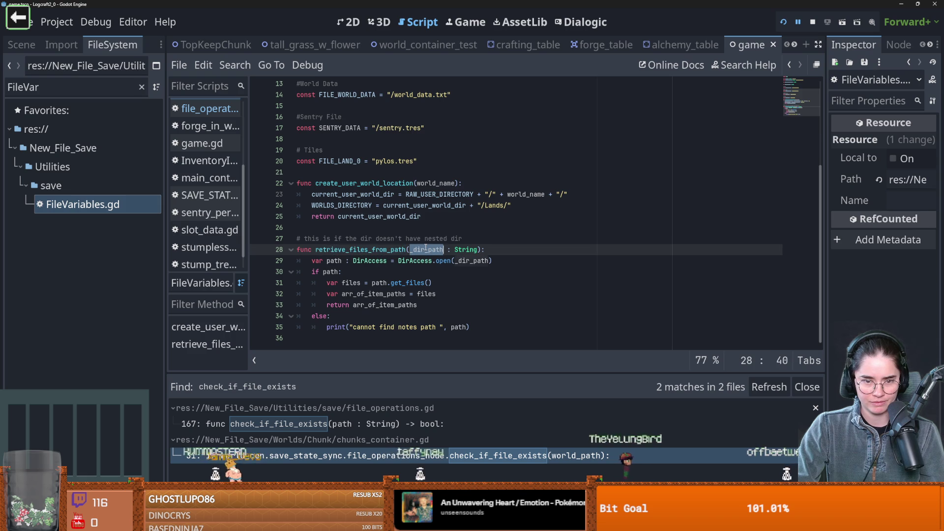
{"action": "double_click", "coordinate": [339, 271]}
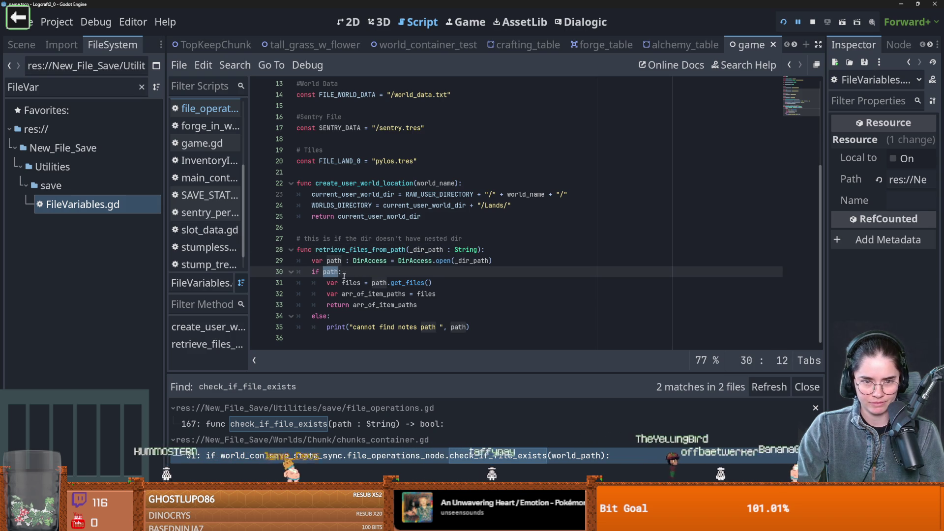
Step: Recheck BASE_DIR, set to user://, then show the game's Scene tree
{"action": "scroll", "coordinate": [444, 134], "scroll_direction": "up", "scroll_amount": 4}
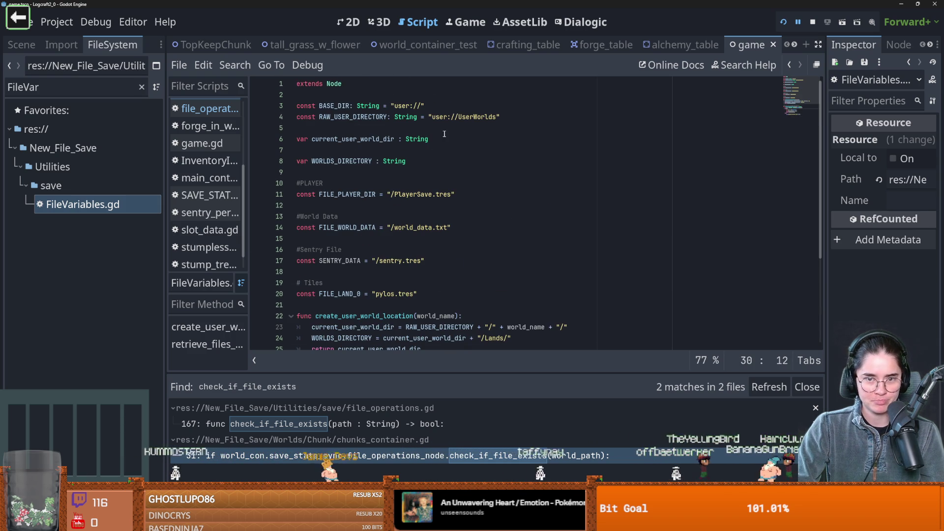
{"action": "double_click", "coordinate": [348, 109]}
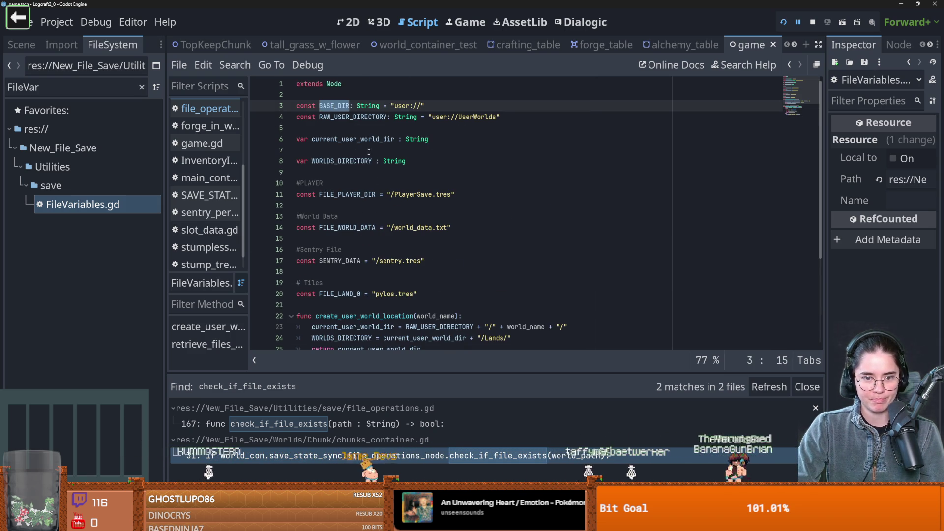
{"action": "right_click", "coordinate": [338, 260]}
{"action": "key", "text": "Escape"}
{"action": "left_click", "coordinate": [22, 44]}
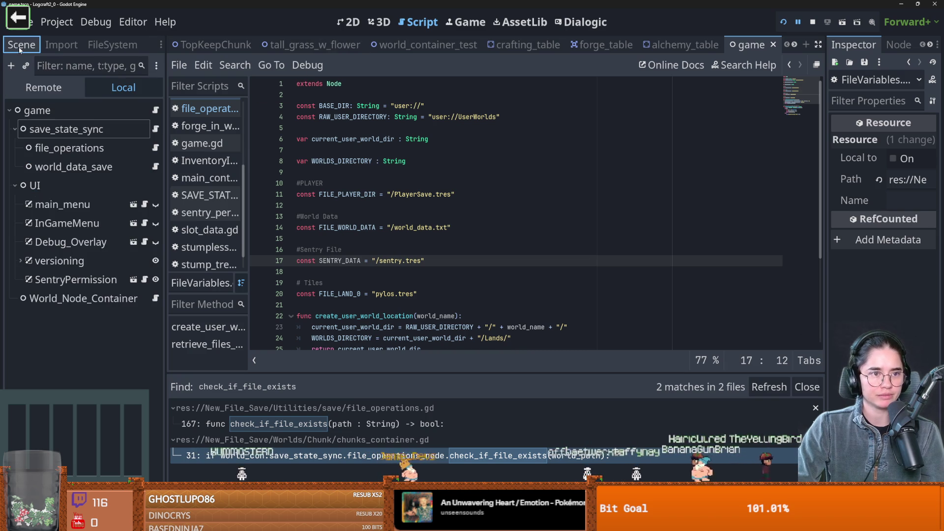
Step: In save_sentry_data, add var path = FileVariables.BASE_DIR + FileVariables.SENTRY_DATA and pass path to save_file_obj
{"action": "left_click", "coordinate": [146, 279]}
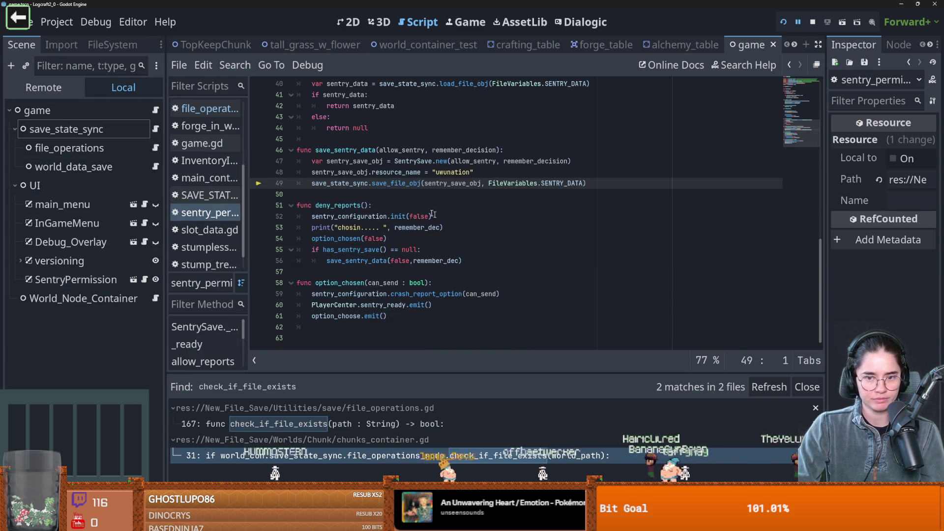
{"action": "left_click", "coordinate": [511, 174]}
{"action": "key", "text": "Return"}
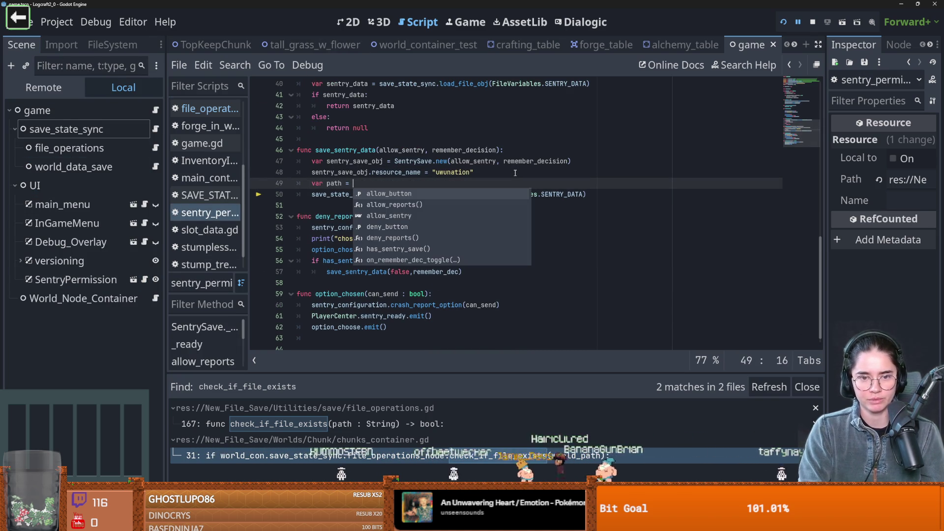
{"action": "type", "text": "Fil"}
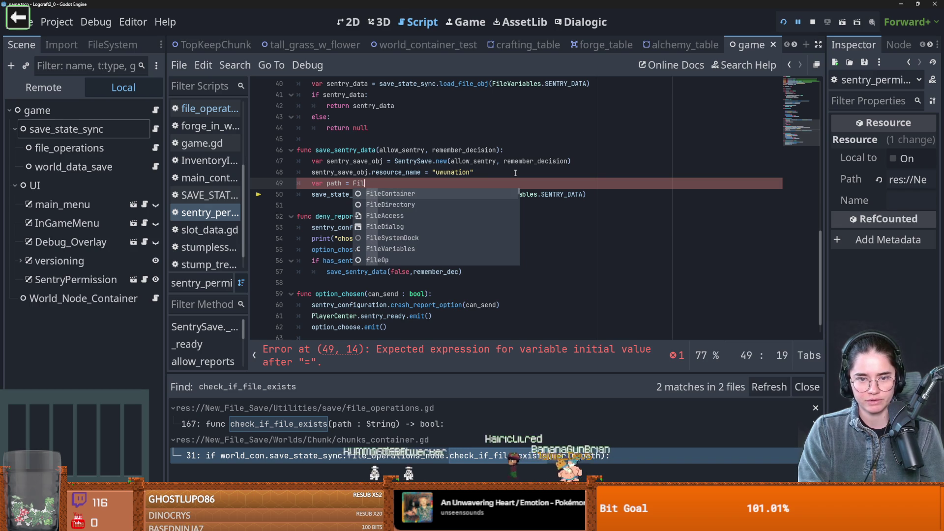
{"action": "type", "text": "eV"}
{"action": "key", "text": "Return"}
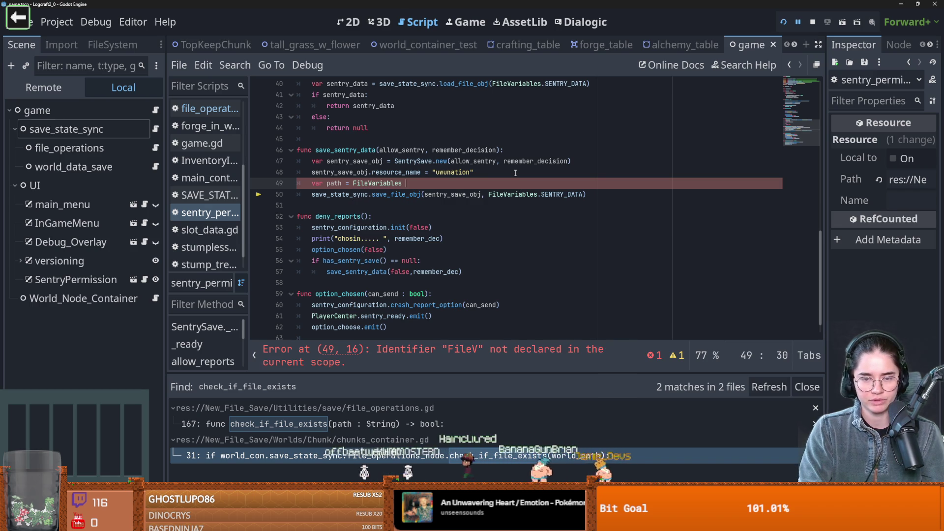
{"action": "type", "text": ".BA"}
{"action": "key", "text": "Return"}
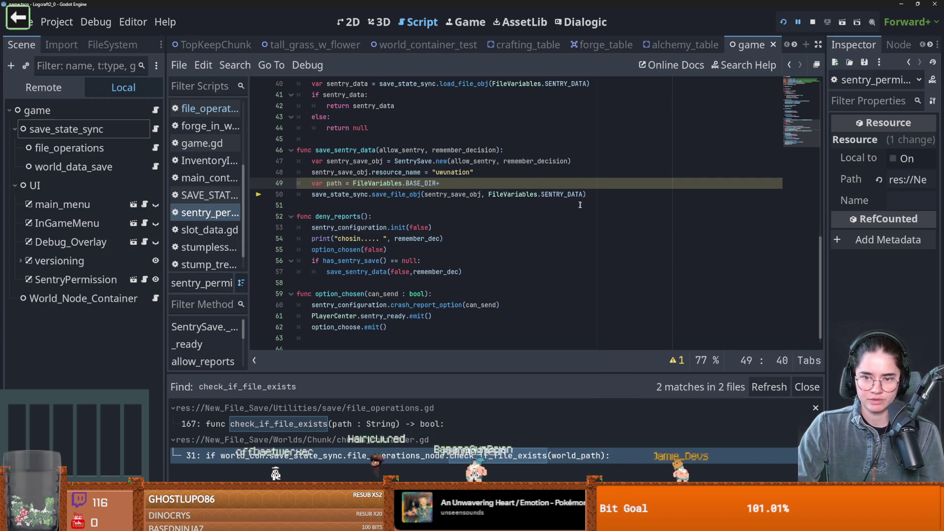
{"action": "left_click_drag", "start_coordinate": [584, 194], "coordinate": [440, 183]}
{"action": "left_click", "coordinate": [339, 184]}
{"action": "left_click", "coordinate": [491, 195]}
{"action": "type", "text": "path)"}
Step: Add the same path line to has_sentry_save and pass path to load_file_obj
{"action": "left_click_drag", "start_coordinate": [538, 184], "coordinate": [313, 183]}
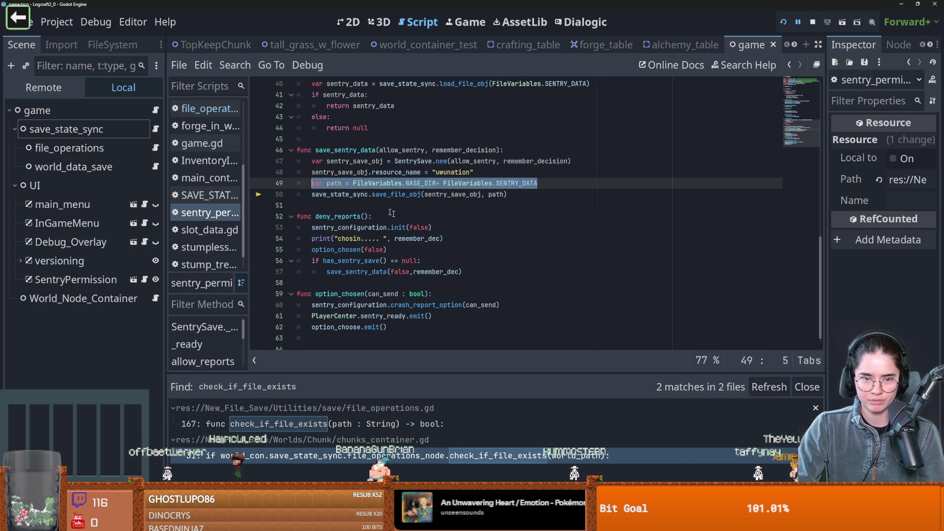
{"action": "scroll", "coordinate": [392, 213], "scroll_direction": "up", "scroll_amount": 3}
{"action": "left_click", "coordinate": [440, 173]}
{"action": "key", "text": "Return"}
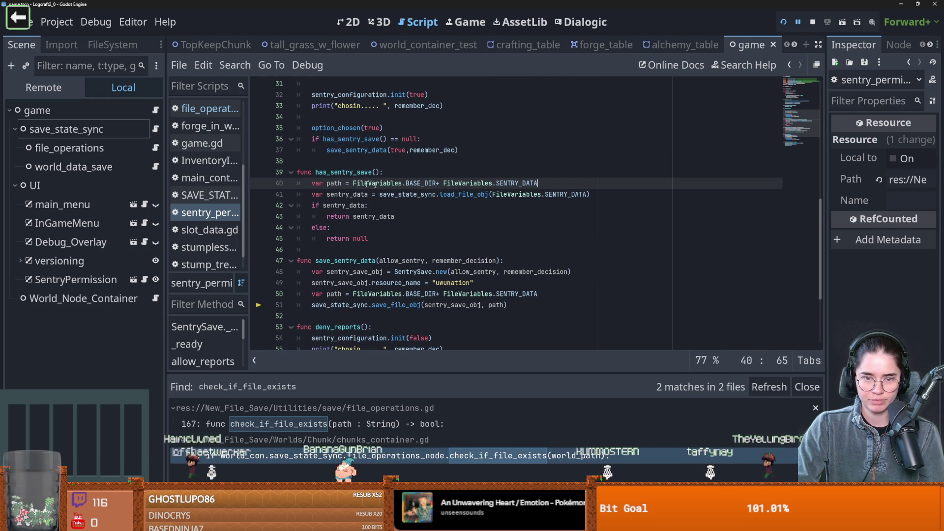
{"action": "left_click_drag", "start_coordinate": [588, 194], "coordinate": [492, 195]}
{"action": "type", "text": "path"}
{"action": "left_click", "coordinate": [605, 172]}
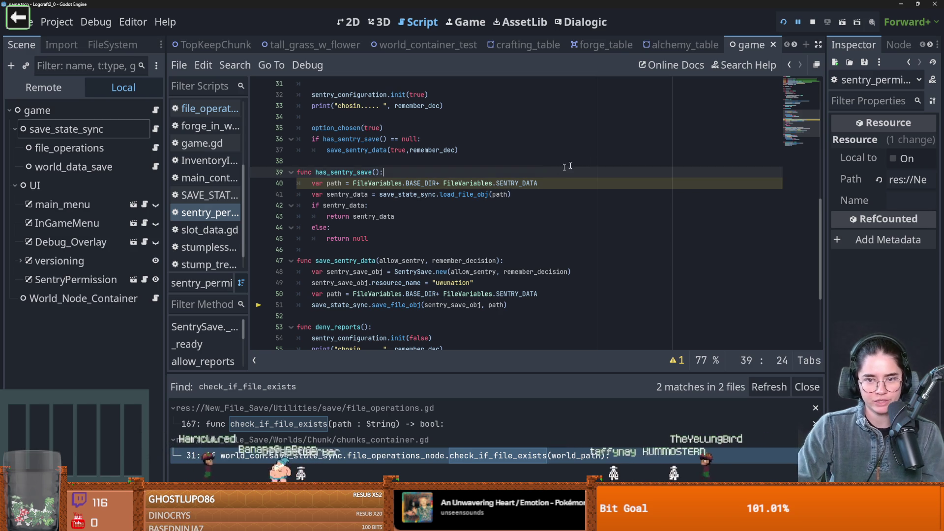
{"action": "scroll", "coordinate": [604, 173], "scroll_direction": "up", "scroll_amount": 3}
{"action": "scroll", "coordinate": [403, 229], "scroll_direction": "down", "scroll_amount": 7}
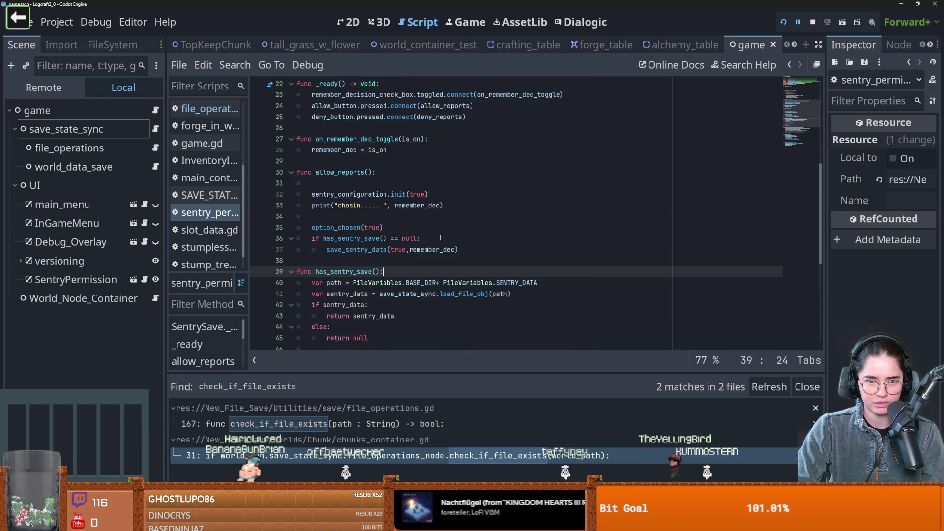
{"action": "scroll", "coordinate": [446, 239], "scroll_direction": "up", "scroll_amount": 14}
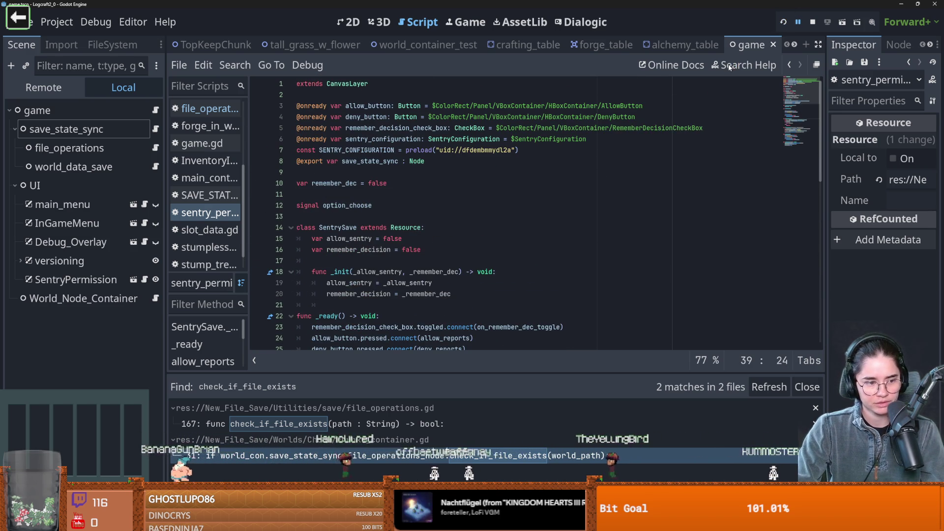
Step: Run the game with F5, tick 'remember my decision' and Deny crash reports
{"action": "key", "text": "F5"}
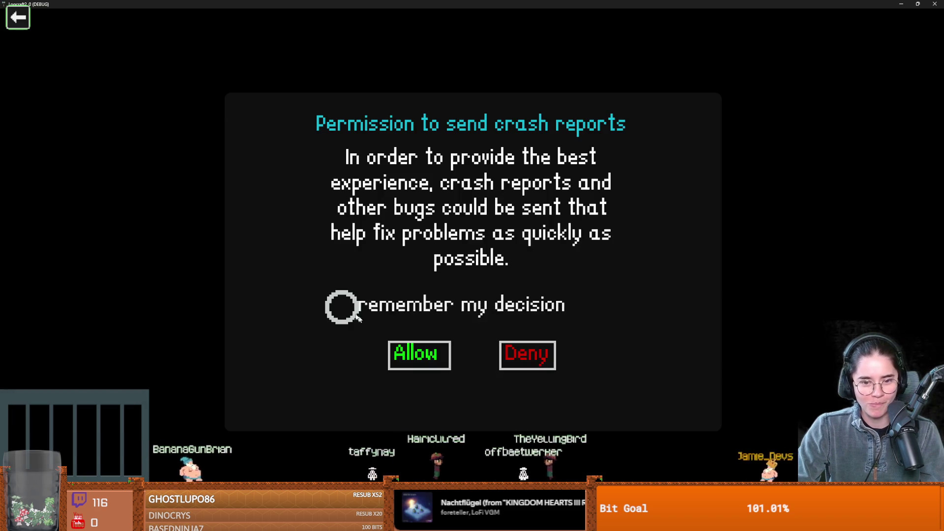
{"action": "key", "text": "super+Down"}
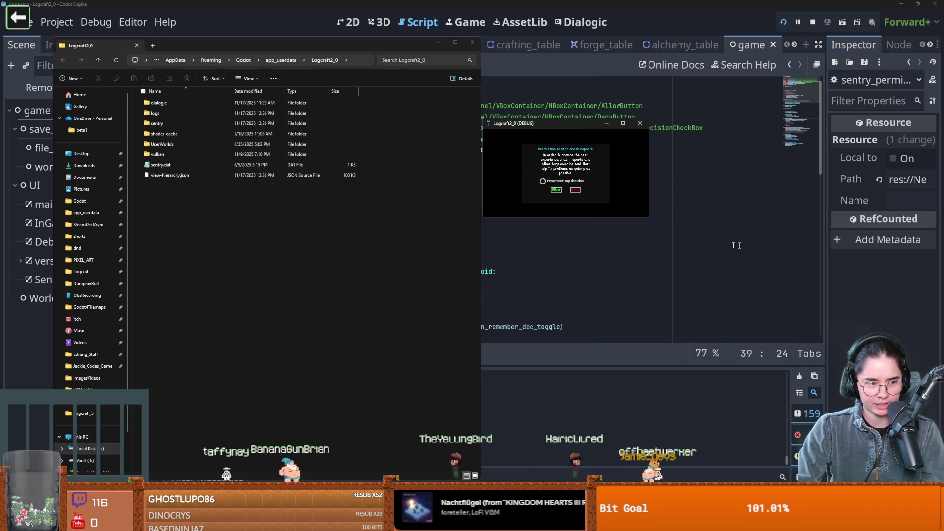
{"action": "left_click_drag", "start_coordinate": [646, 220], "coordinate": [752, 450]}
{"action": "left_click", "coordinate": [580, 302]}
{"action": "left_click", "coordinate": [631, 318]}
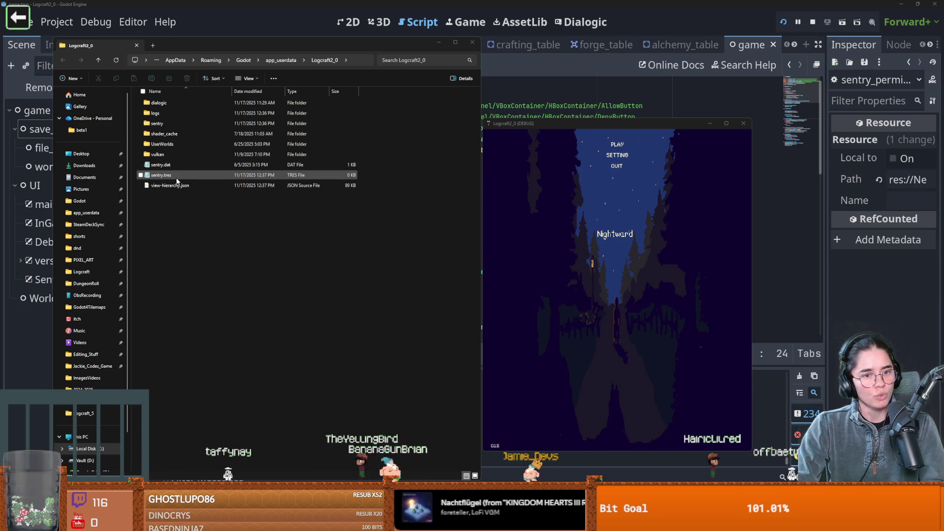
Step: Inspect the new sentry.tres in the app data folder, close the windows and stop the game
{"action": "double_click", "coordinate": [176, 178]}
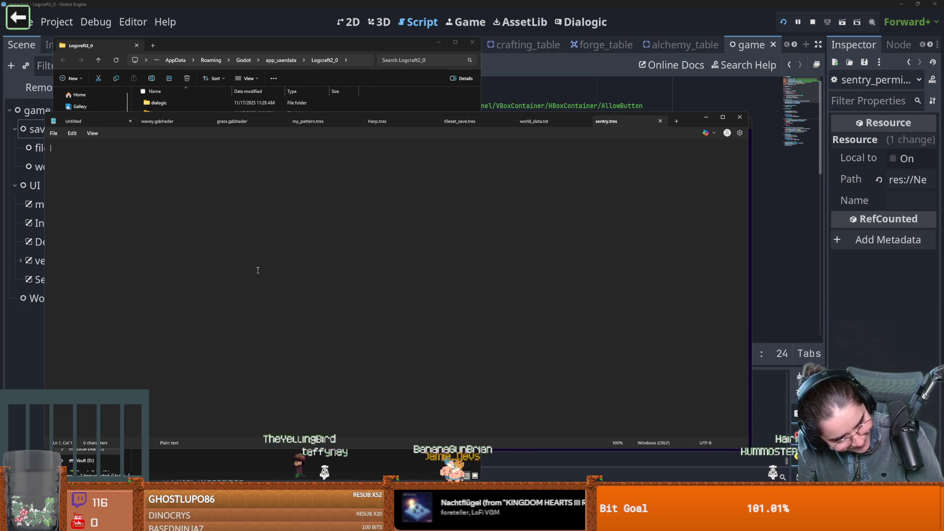
{"action": "left_click", "coordinate": [739, 117]}
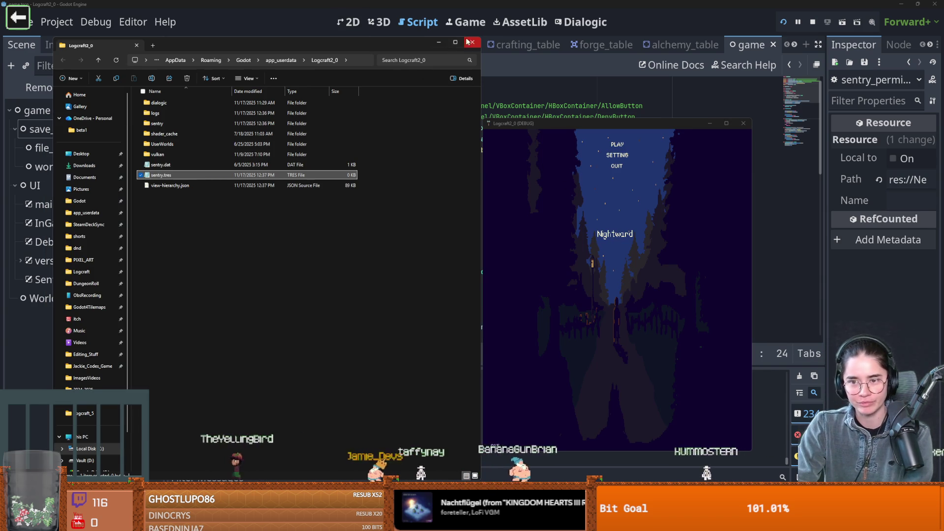
{"action": "left_click", "coordinate": [472, 43]}
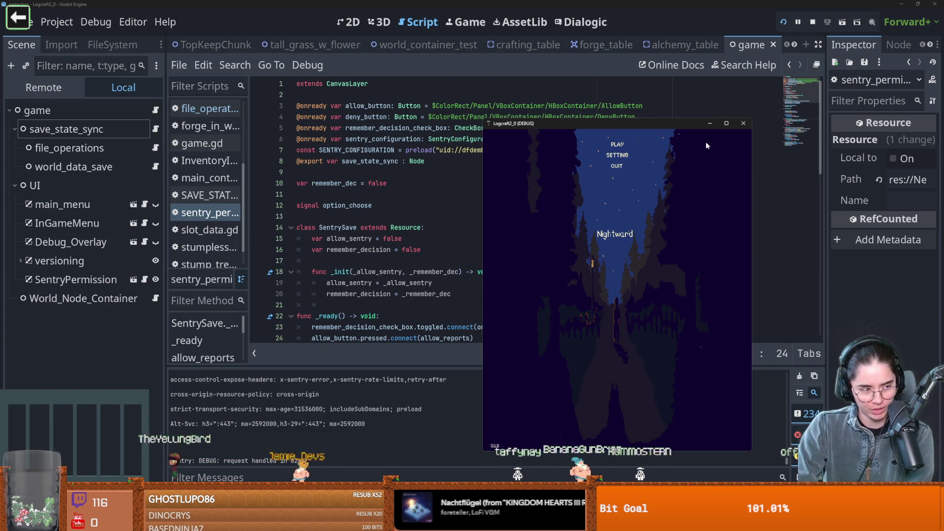
{"action": "left_click", "coordinate": [739, 129]}
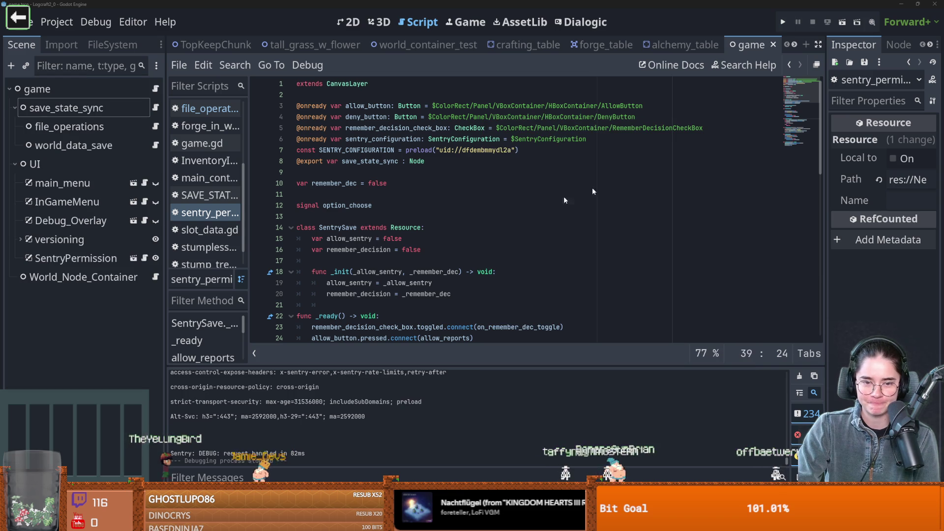
Step: Delete sentry.tres from the folder opened via Project > Open User Data Folder, then review the script
{"action": "left_click", "coordinate": [56, 21]}
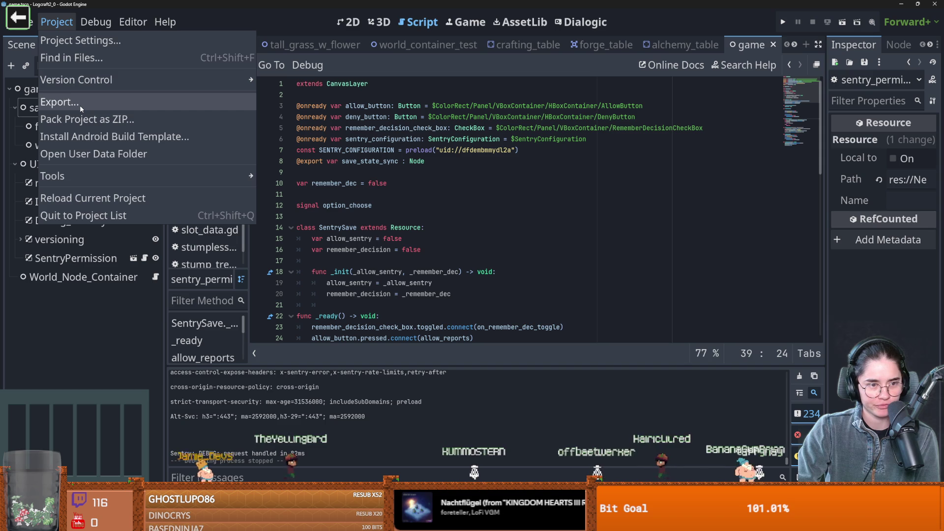
{"action": "left_click", "coordinate": [81, 154]}
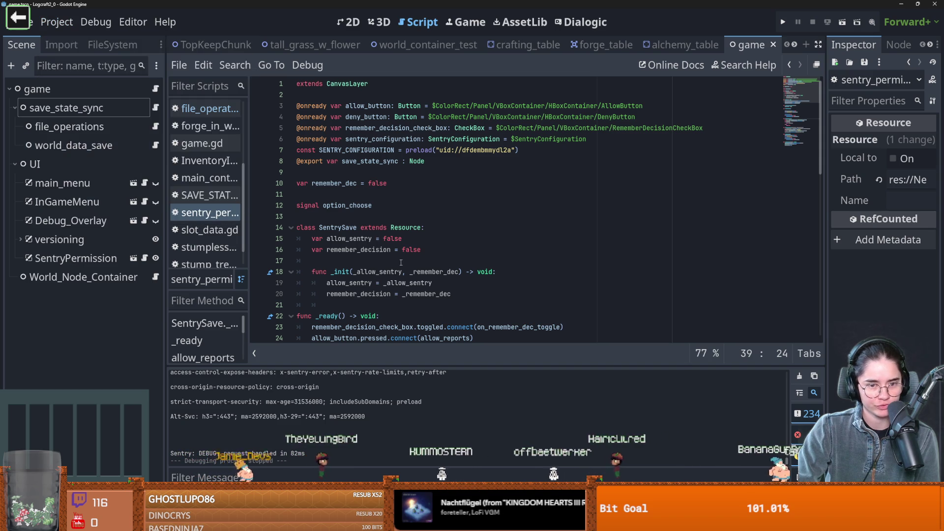
{"action": "left_click", "coordinate": [168, 176]}
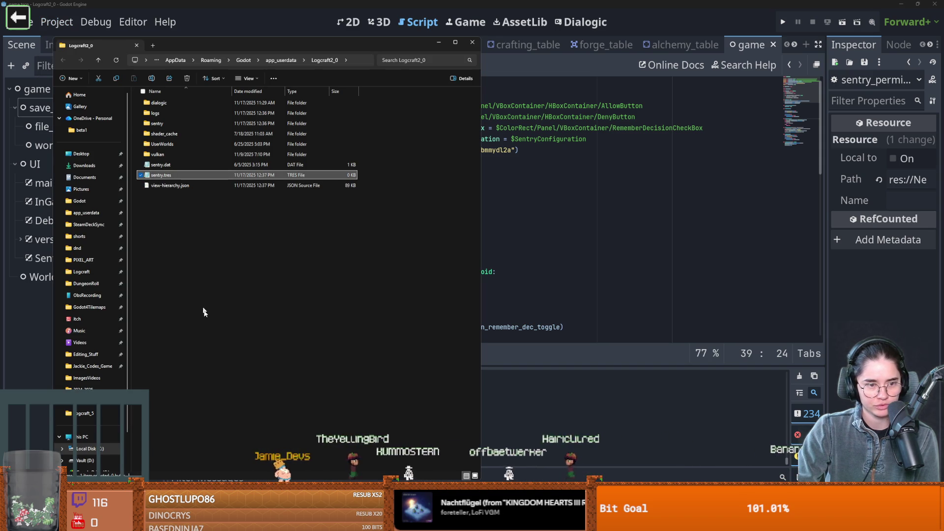
{"action": "right_click", "coordinate": [167, 176]}
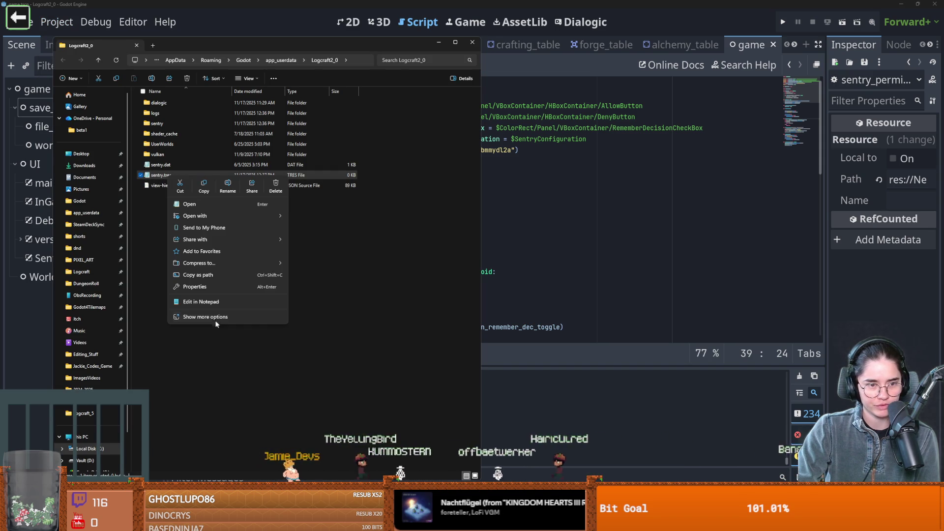
{"action": "left_click", "coordinate": [276, 186]}
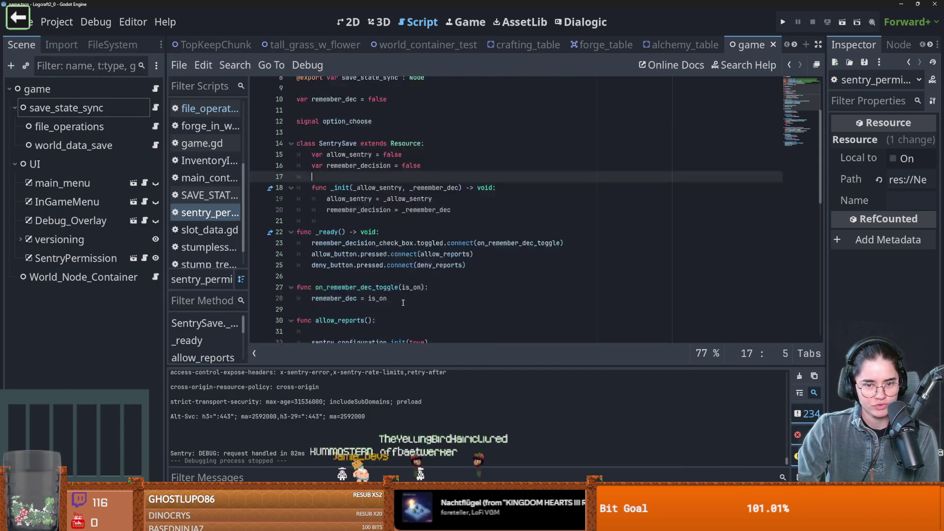
{"action": "scroll", "coordinate": [403, 302], "scroll_direction": "down", "scroll_amount": 6}
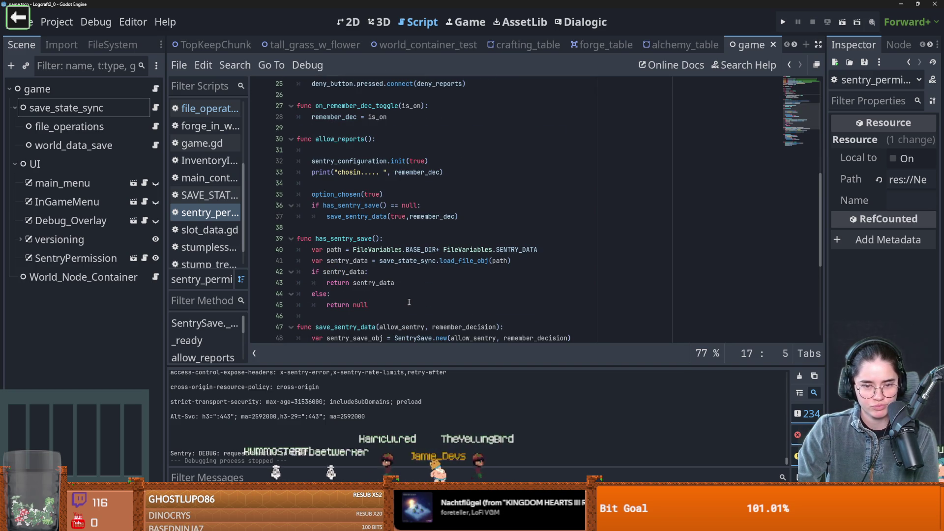
{"action": "scroll", "coordinate": [408, 302], "scroll_direction": "down", "scroll_amount": 4}
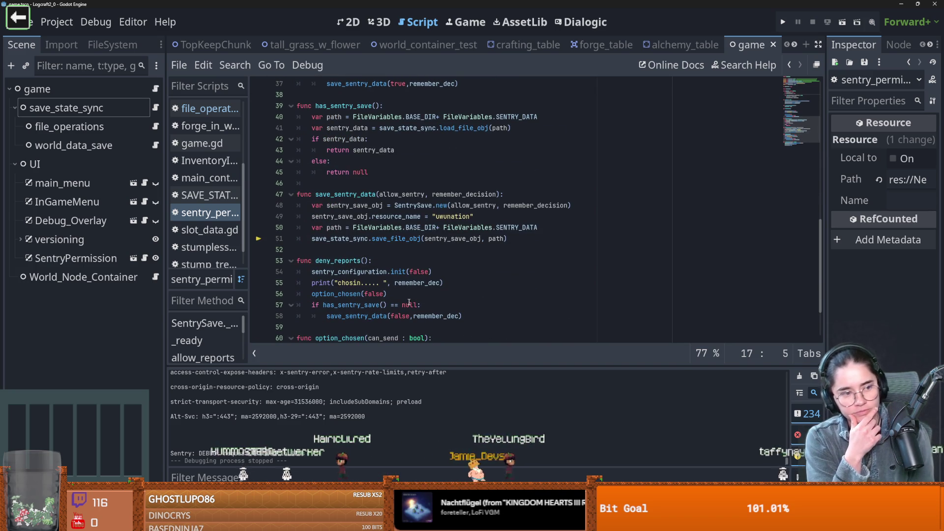
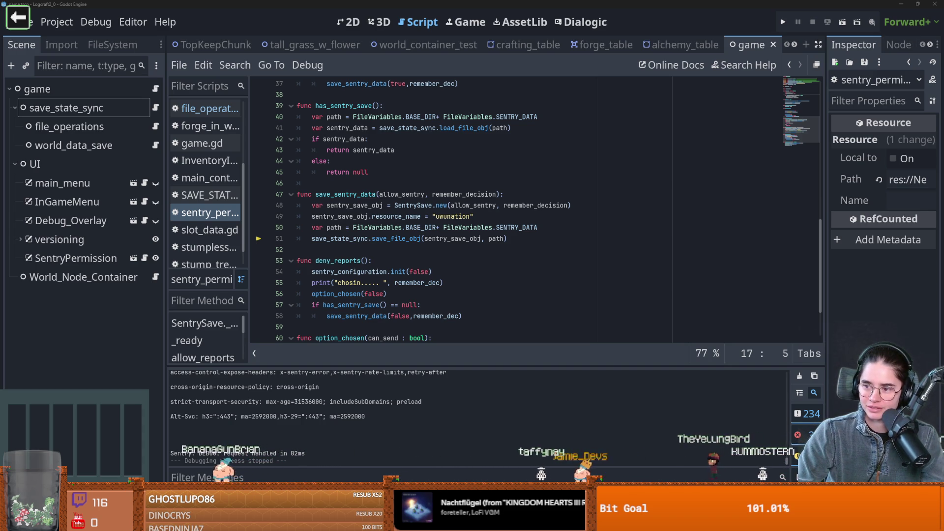
Step: Save the scene and its scripts, then look over save_sentry_data in sentry_permission.gd
{"action": "left_click", "coordinate": [397, 239]}
{"action": "key", "text": "ctrl+s"}
{"action": "left_click", "coordinate": [397, 247]}
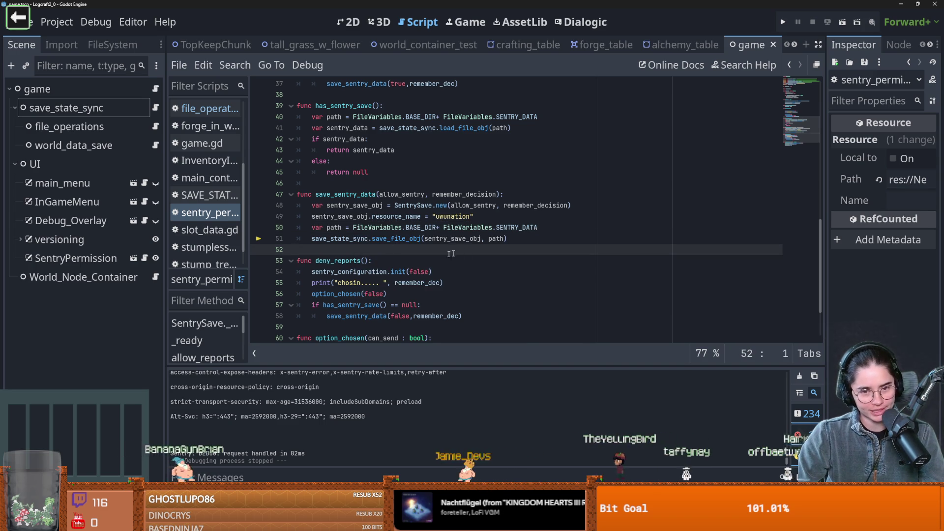
{"action": "key", "text": "ctrl+s"}
{"action": "scroll", "coordinate": [389, 266], "scroll_direction": "up", "scroll_amount": 8}
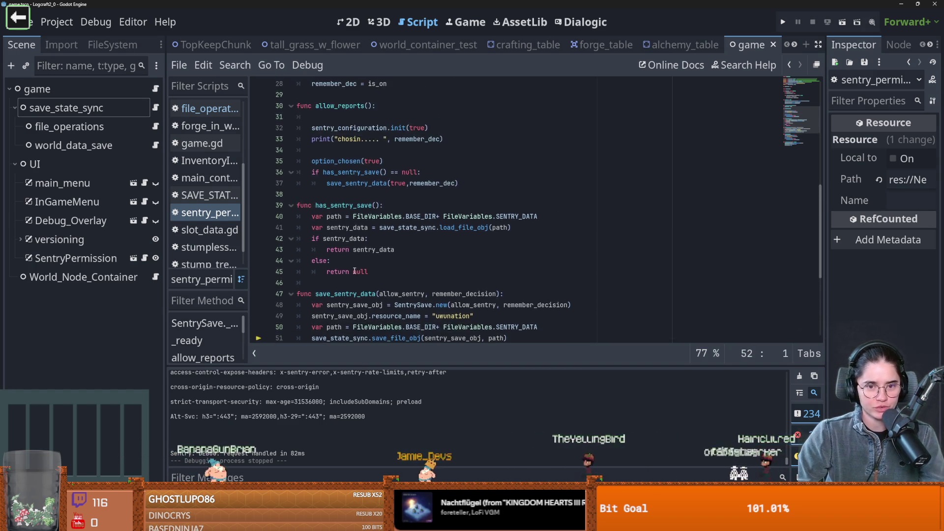
{"action": "scroll", "coordinate": [385, 249], "scroll_direction": "up", "scroll_amount": 4}
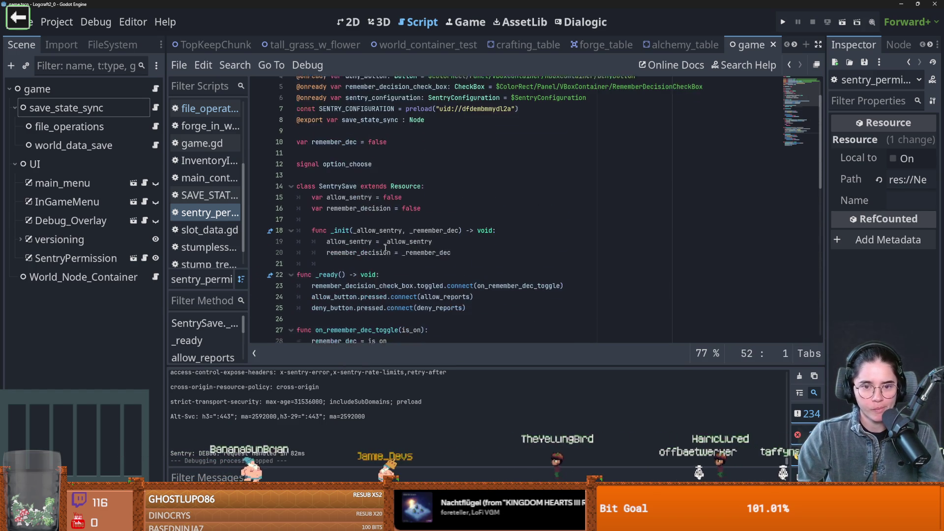
{"action": "scroll", "coordinate": [538, 272], "scroll_direction": "down", "scroll_amount": 5}
{"action": "scroll", "coordinate": [539, 272], "scroll_direction": "down", "scroll_amount": 8}
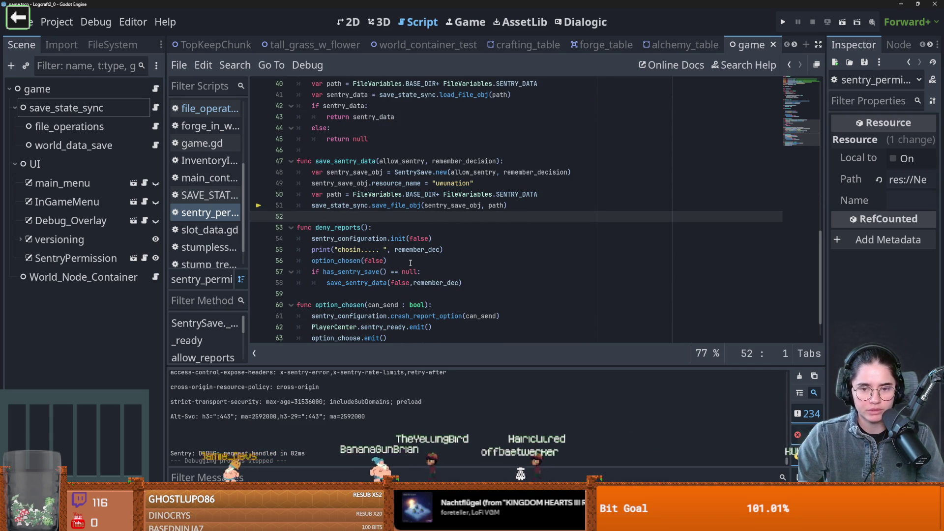
Step: Check sentry_save_obj's uses, mark line 19 in the SentrySave initializer, and run the project
{"action": "double_click", "coordinate": [443, 205]}
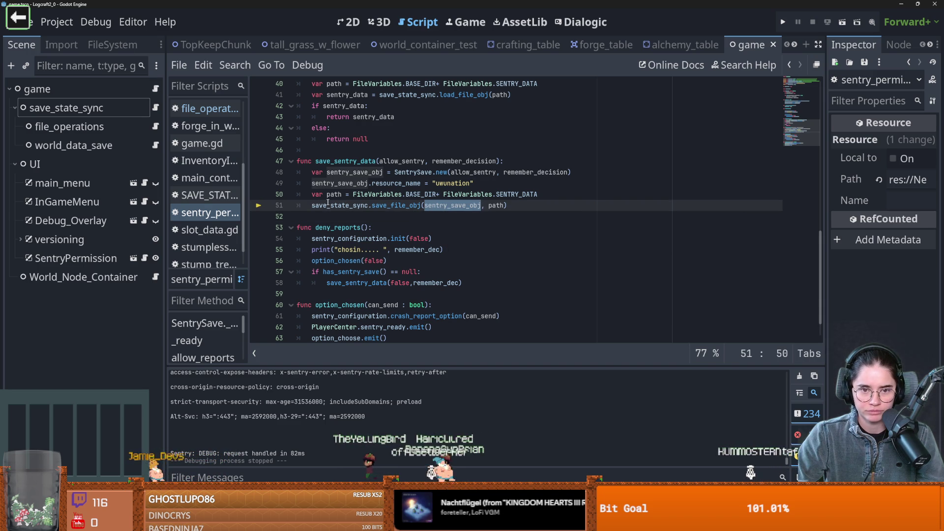
{"action": "scroll", "coordinate": [344, 207], "scroll_direction": "up", "scroll_amount": 1}
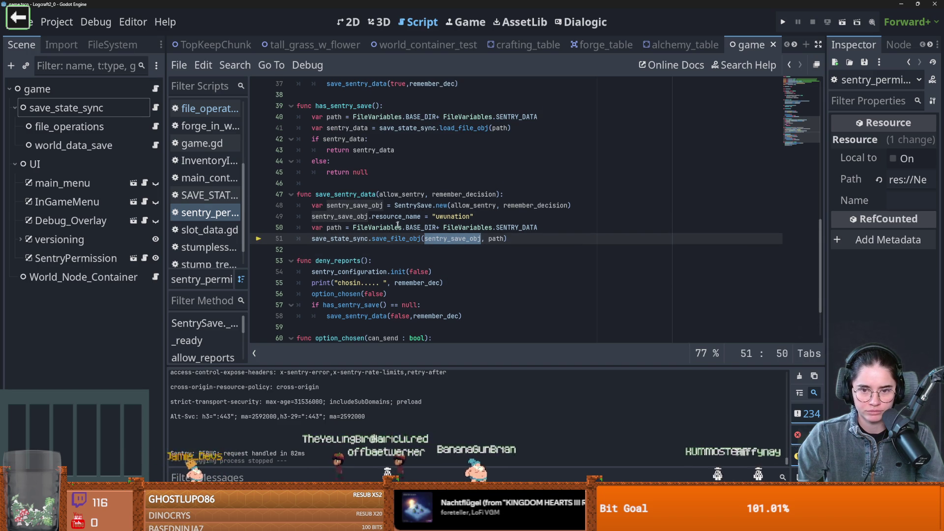
{"action": "left_click", "coordinate": [460, 206]}
{"action": "scroll", "coordinate": [437, 220], "scroll_direction": "up", "scroll_amount": 9}
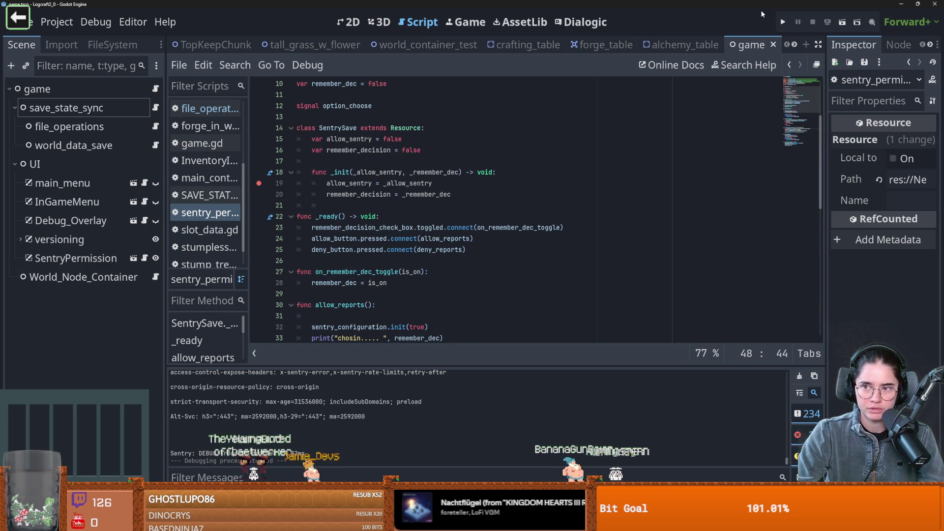
{"action": "left_click", "coordinate": [779, 19]}
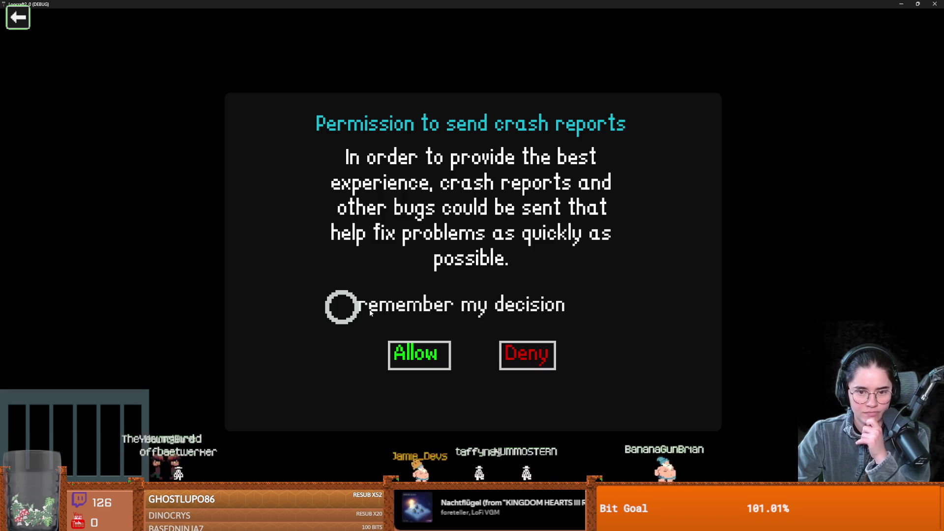
Step: Answer the crash-report prompt, enlarge the debugger, clear the line-19 breakpoint, and step out
{"action": "left_click", "coordinate": [341, 305]}
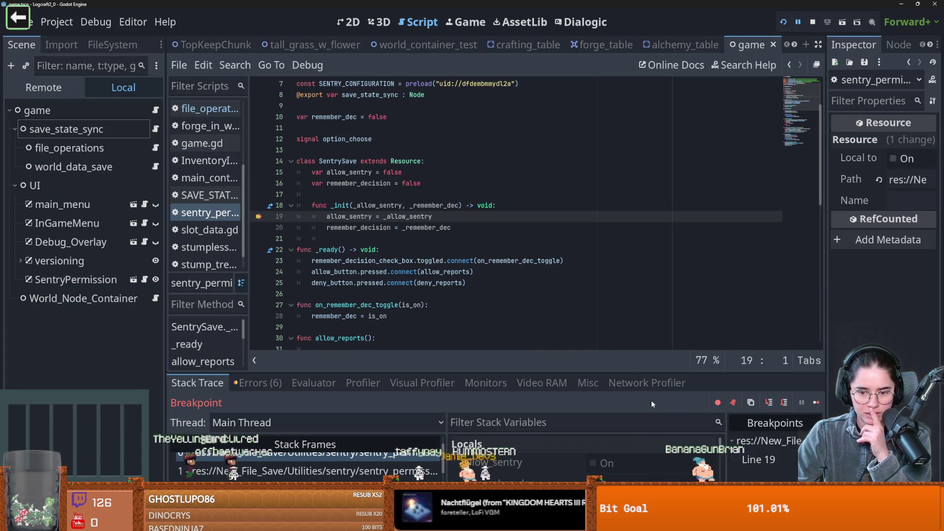
{"action": "mouse_move", "coordinate": [630, 376]}
{"action": "left_mouse_down"}
{"action": "mouse_move", "coordinate": [628, 255]}
{"action": "mouse_move", "coordinate": [627, 292]}
{"action": "left_mouse_up"}
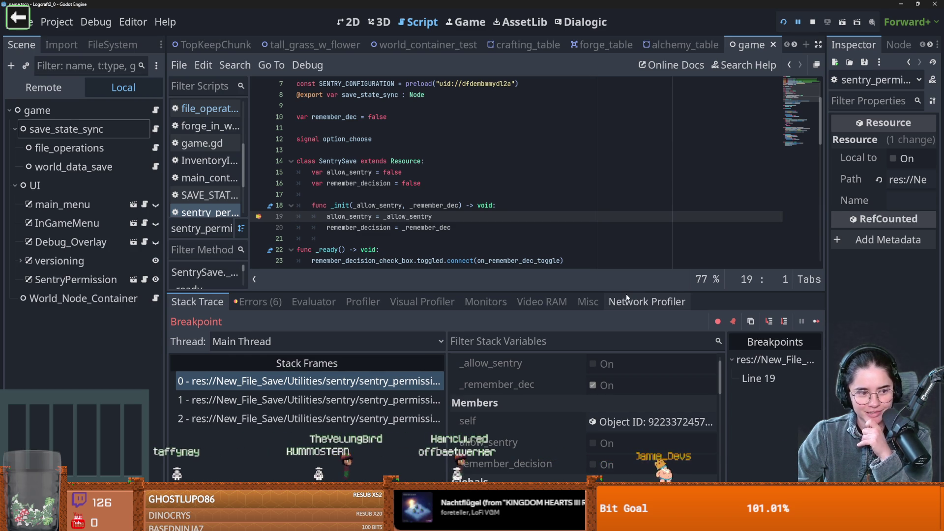
{"action": "scroll", "coordinate": [607, 397], "scroll_direction": "down", "scroll_amount": 8}
{"action": "scroll", "coordinate": [609, 400], "scroll_direction": "up", "scroll_amount": 8}
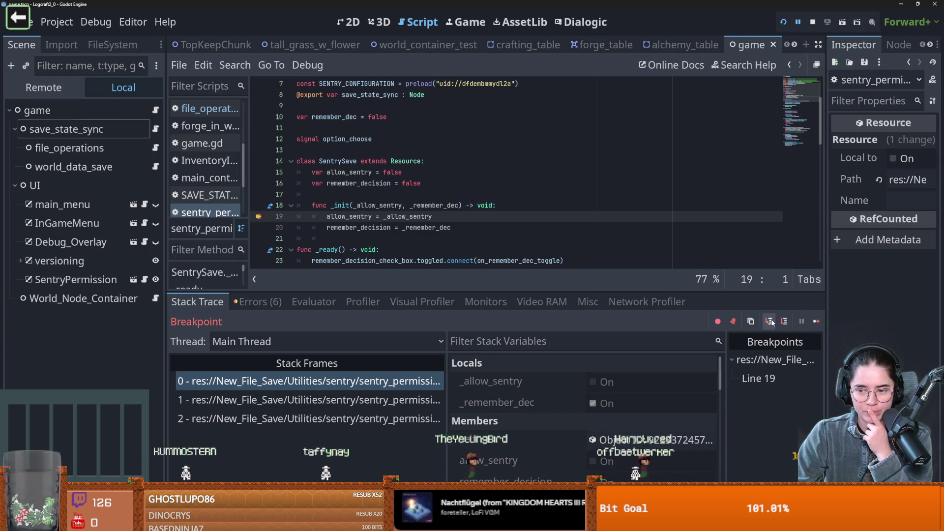
{"action": "key", "text": "F9"}
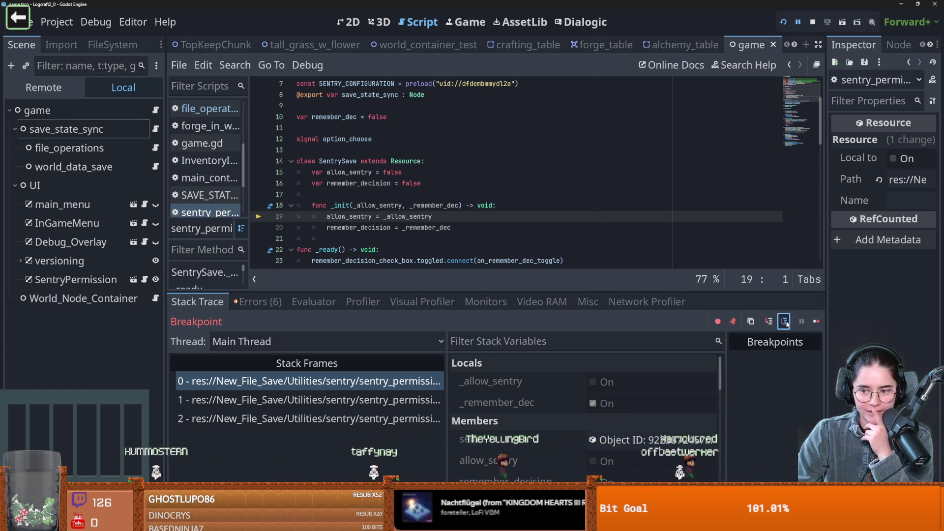
{"action": "left_click", "coordinate": [784, 321]}
Step: Step over, read sentry_save_obj's properties in a widened Inspector, then step to the save_file_obj call
{"action": "left_click", "coordinate": [784, 321]}
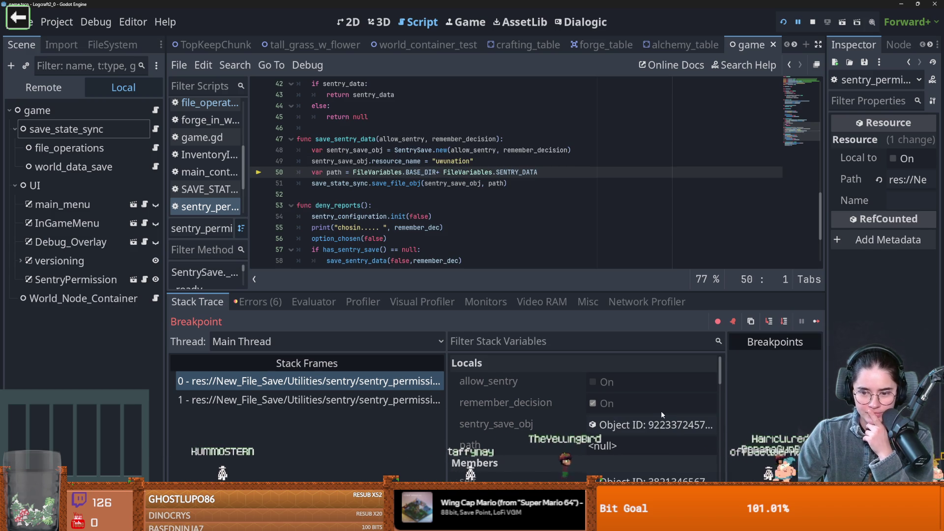
{"action": "left_click", "coordinate": [654, 425]}
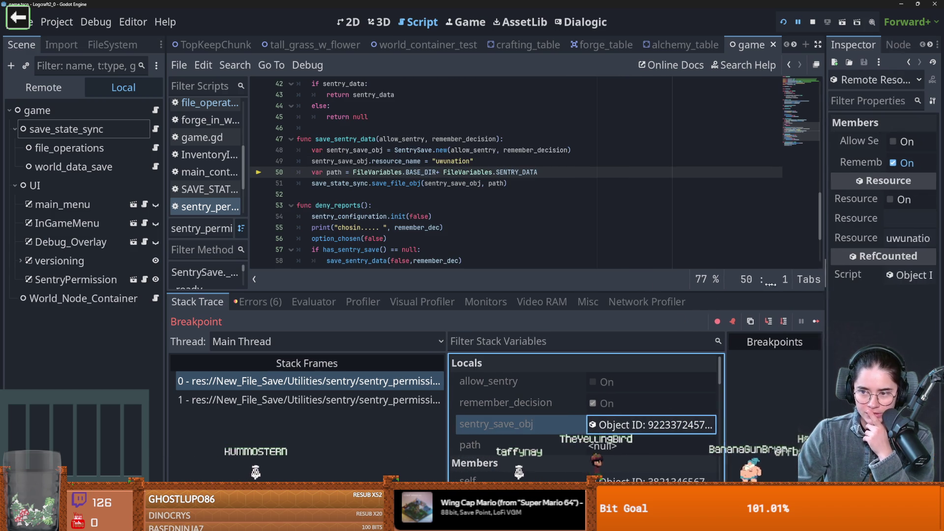
{"action": "left_click_drag", "start_coordinate": [842, 288], "coordinate": [736, 288]}
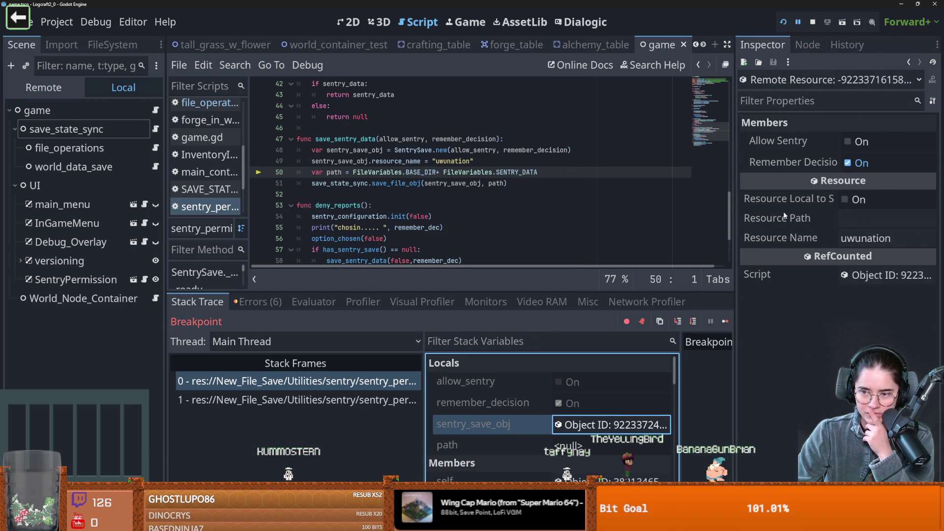
{"action": "mouse_move", "coordinate": [785, 215]}
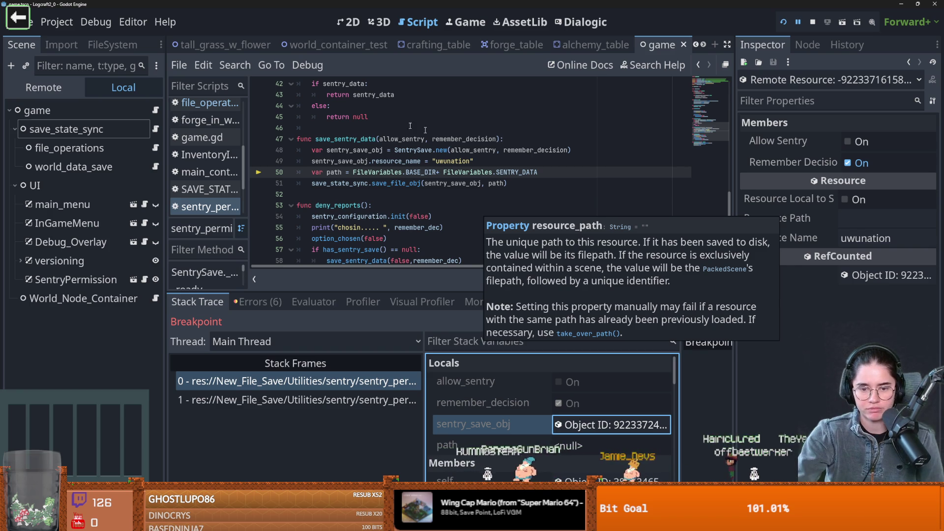
{"action": "left_click", "coordinate": [679, 322]}
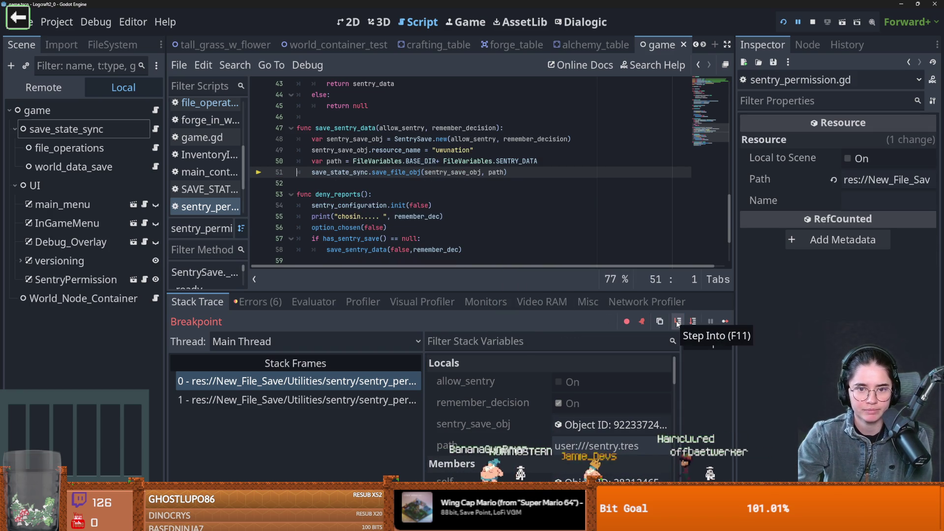
{"action": "left_click", "coordinate": [677, 323]}
Step: Step into save_file and past the file open, then inspect the save_file_var FileAccess object
{"action": "left_click", "coordinate": [678, 322]}
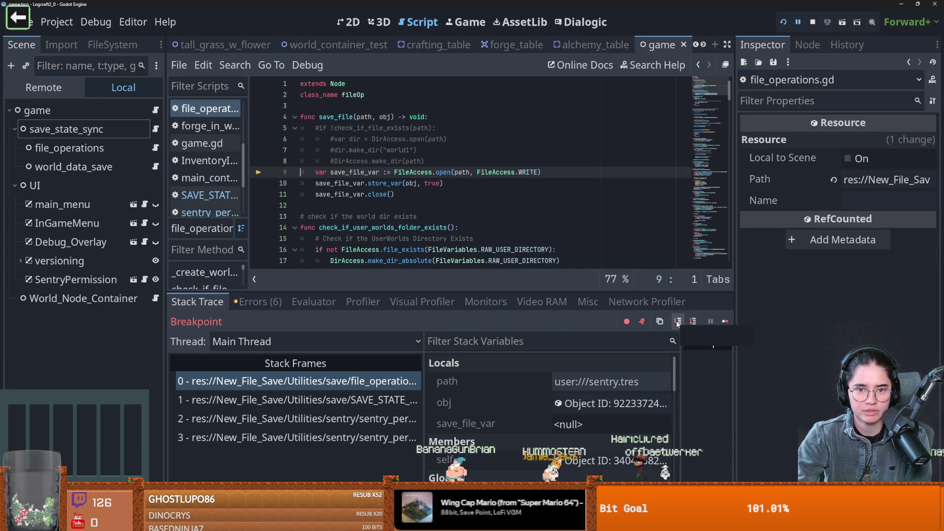
{"action": "left_click", "coordinate": [677, 323]}
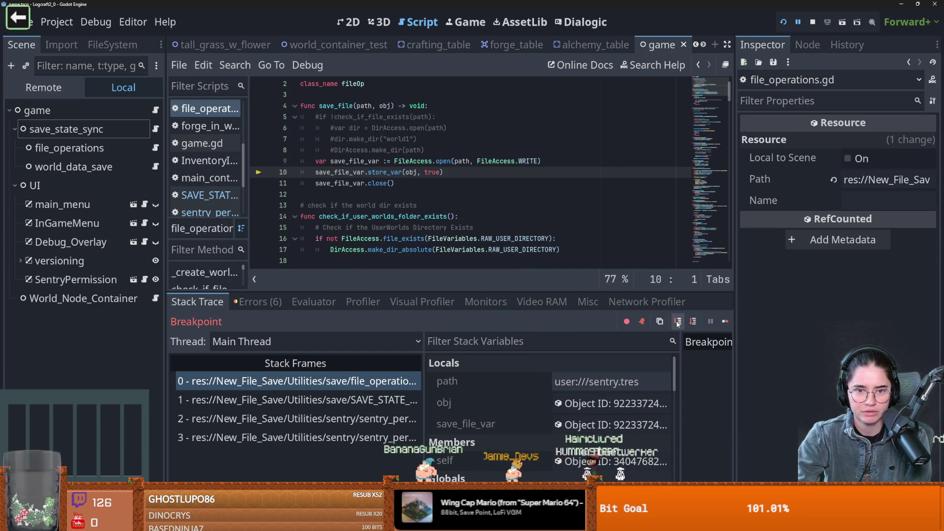
{"action": "left_click", "coordinate": [574, 423]}
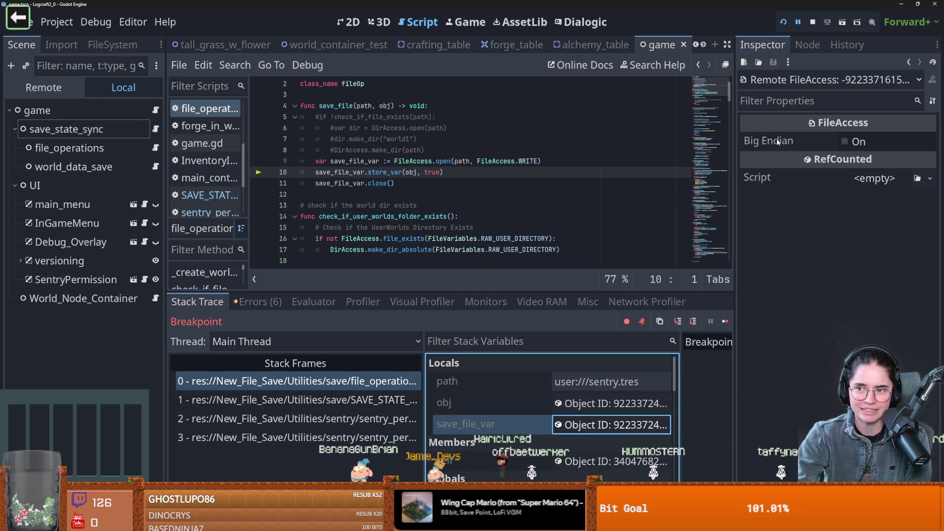
{"action": "mouse_move", "coordinate": [777, 142]}
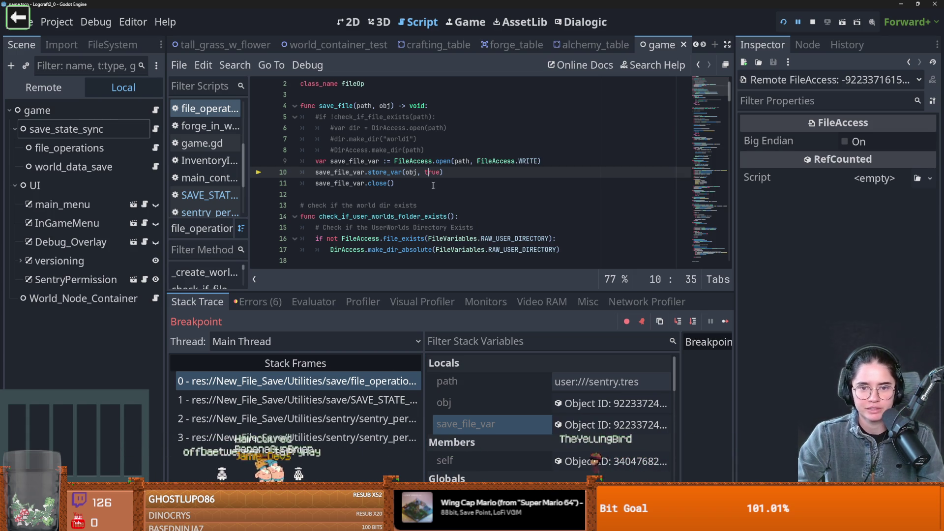
Step: Review lines 8–13 of save_file in file_operations.gd, then bring up the Firefox endianness article
{"action": "left_click", "coordinate": [517, 161]}
{"action": "left_click", "coordinate": [530, 154]}
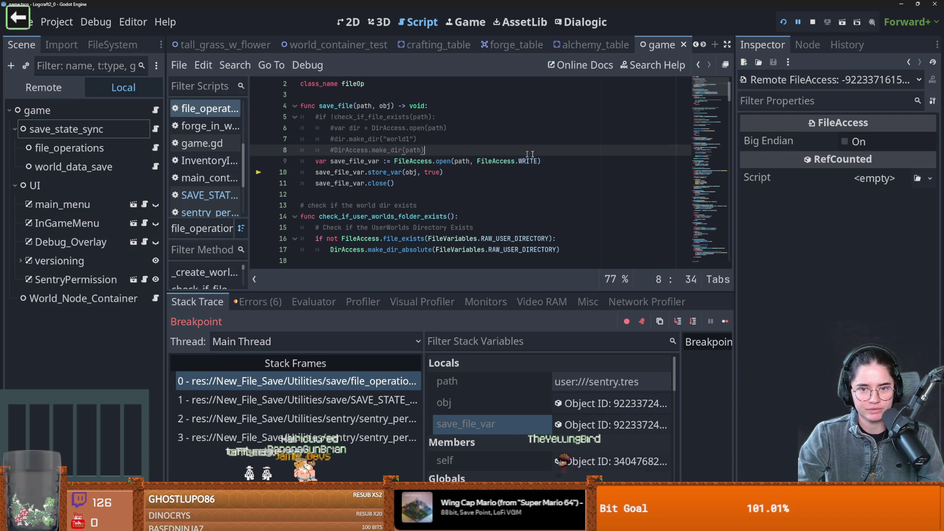
{"action": "left_click", "coordinate": [549, 162]}
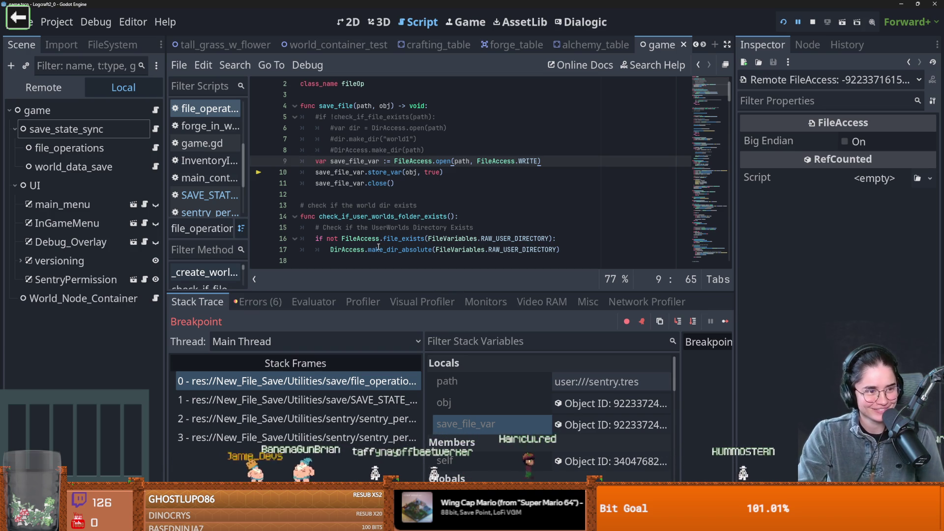
{"action": "mouse_move", "coordinate": [378, 247]}
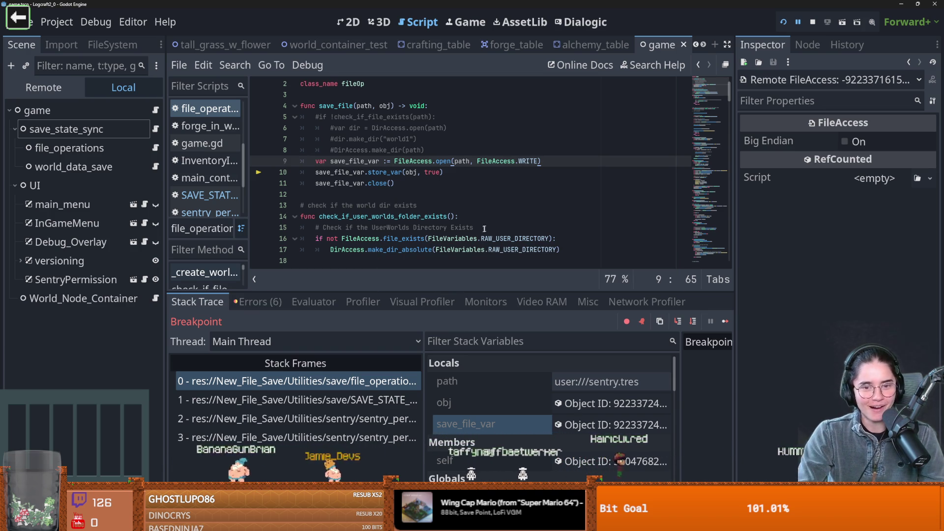
{"action": "scroll", "coordinate": [482, 198], "scroll_direction": "up", "scroll_amount": 1}
{"action": "left_click", "coordinate": [464, 214]}
{"action": "left_click", "coordinate": [430, 199]}
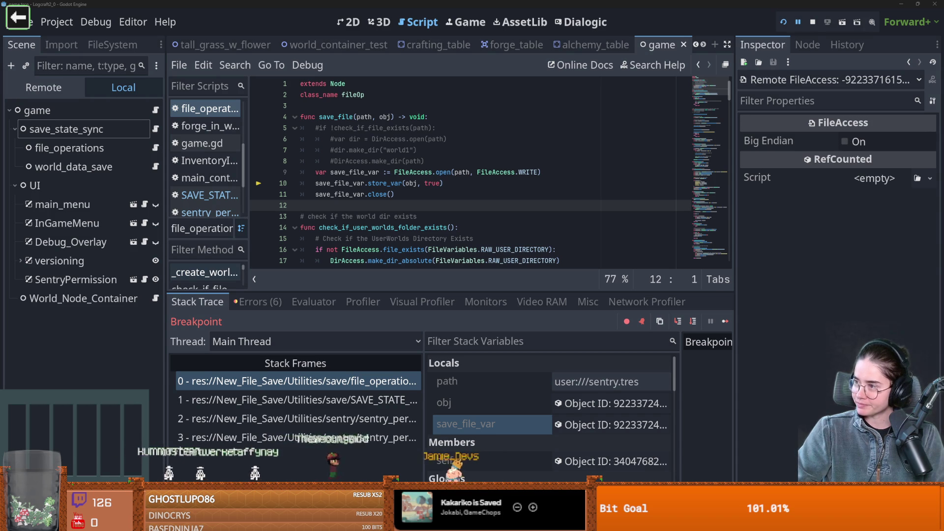
{"action": "key", "text": "alt+Tab"}
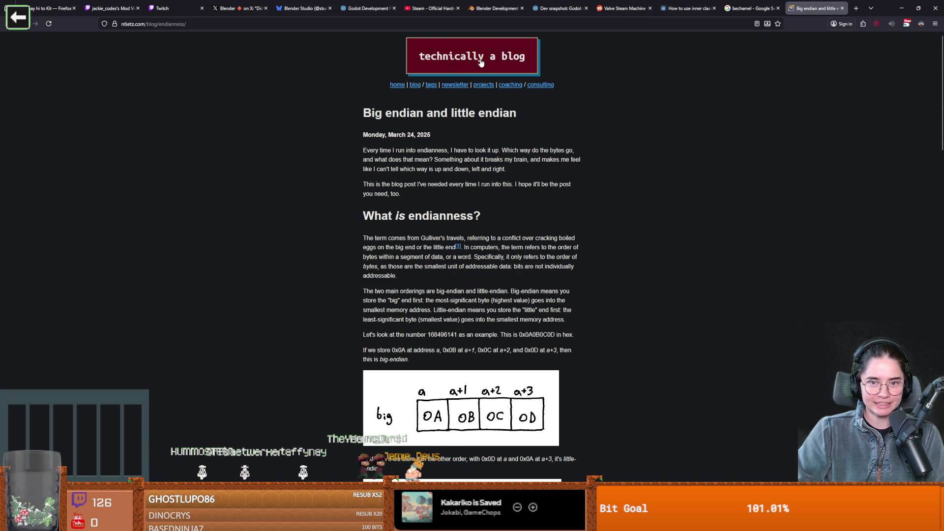
Step: Read the intro and 'What is endianness' byte-order paragraphs of the blog post, then return to Godot
{"action": "scroll", "coordinate": [492, 222], "scroll_direction": "down", "scroll_amount": 10}
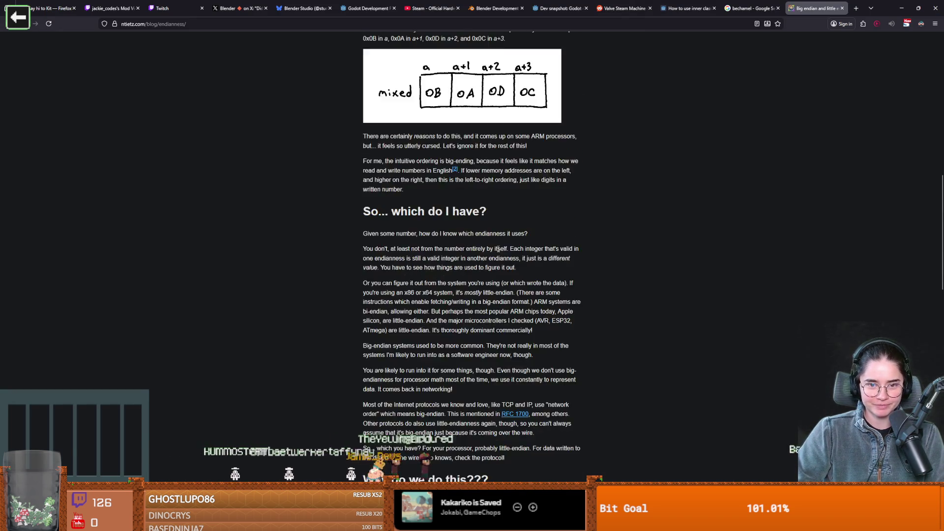
{"action": "scroll", "coordinate": [494, 258], "scroll_direction": "up", "scroll_amount": 5}
{"action": "scroll", "coordinate": [494, 258], "scroll_direction": "up", "scroll_amount": 5}
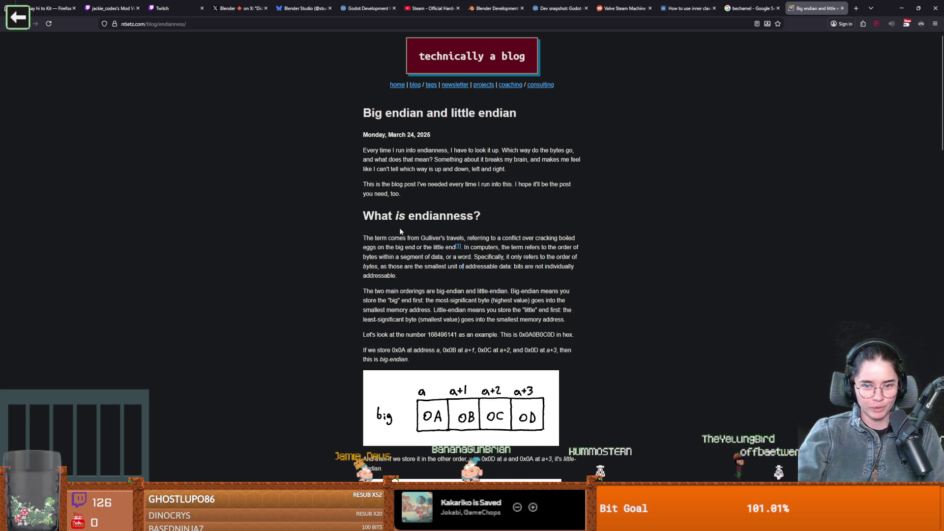
{"action": "left_click_drag", "start_coordinate": [399, 225], "coordinate": [464, 225]}
{"action": "left_click_drag", "start_coordinate": [452, 150], "coordinate": [394, 150]}
{"action": "left_click", "coordinate": [480, 155]}
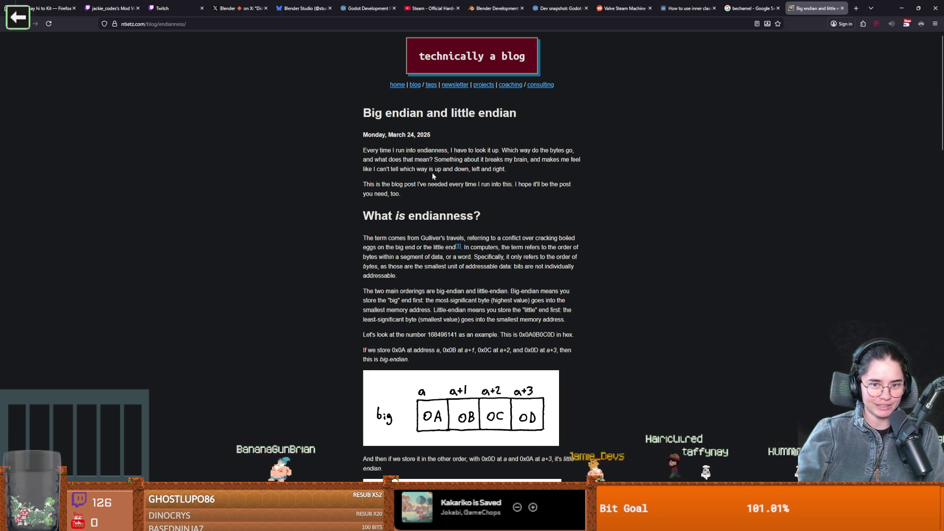
{"action": "left_click_drag", "start_coordinate": [357, 191], "coordinate": [459, 187]}
{"action": "left_click", "coordinate": [499, 183]}
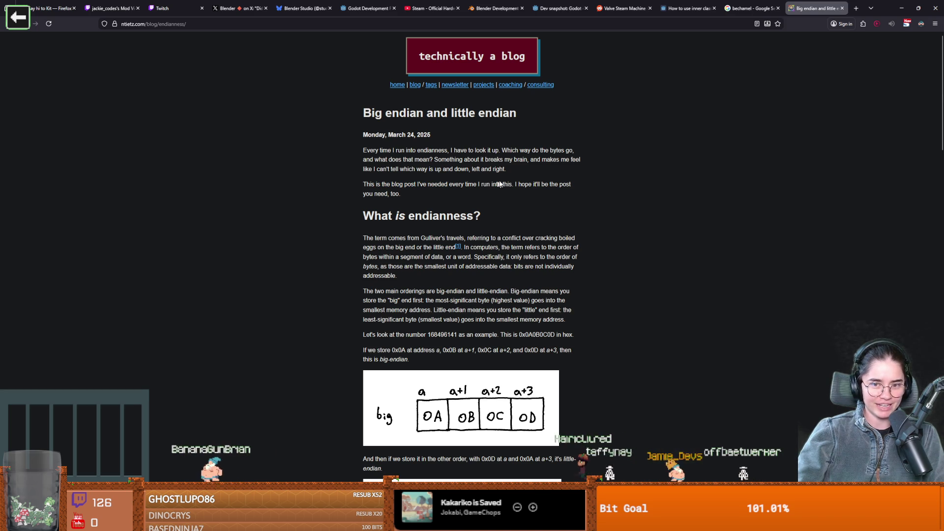
{"action": "mouse_move", "coordinate": [545, 350]}
{"action": "left_mouse_down"}
{"action": "mouse_move", "coordinate": [365, 236]}
{"action": "mouse_move", "coordinate": [379, 222]}
{"action": "mouse_move", "coordinate": [347, 200]}
{"action": "mouse_move", "coordinate": [354, 187]}
{"action": "mouse_move", "coordinate": [540, 334]}
{"action": "mouse_move", "coordinate": [301, 197]}
{"action": "left_mouse_up"}
{"action": "left_click_drag", "start_coordinate": [405, 350], "coordinate": [341, 238]}
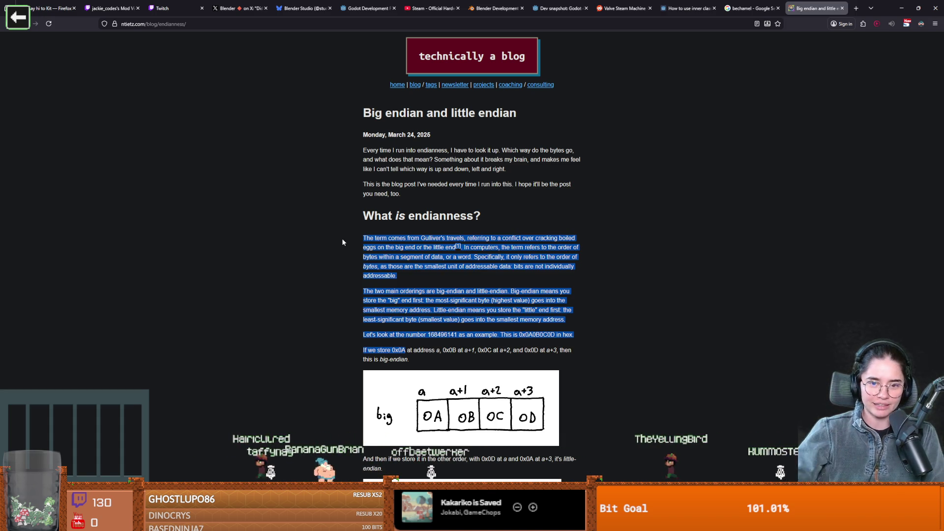
{"action": "mouse_move", "coordinate": [362, 150]}
{"action": "left_mouse_down"}
{"action": "mouse_move", "coordinate": [455, 183]}
{"action": "mouse_move", "coordinate": [421, 201]}
{"action": "left_mouse_up"}
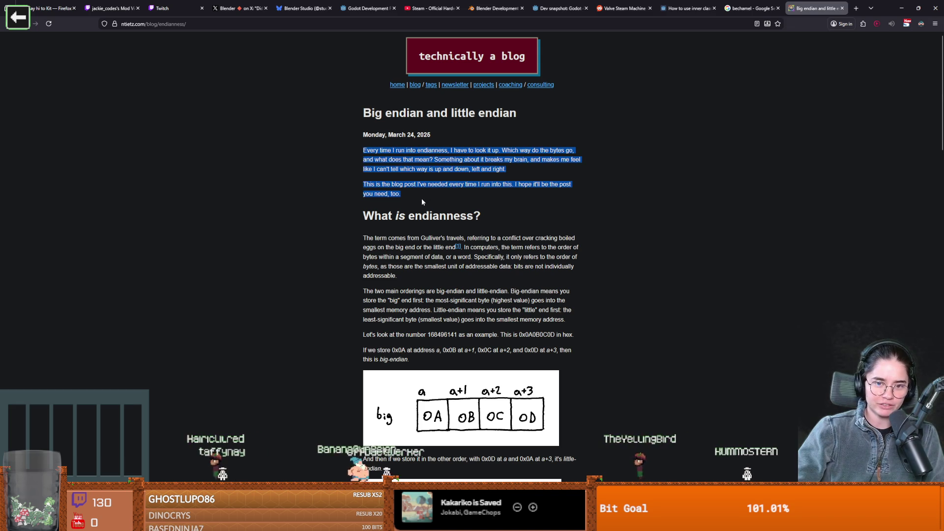
{"action": "scroll", "coordinate": [455, 290], "scroll_direction": "down", "scroll_amount": 5}
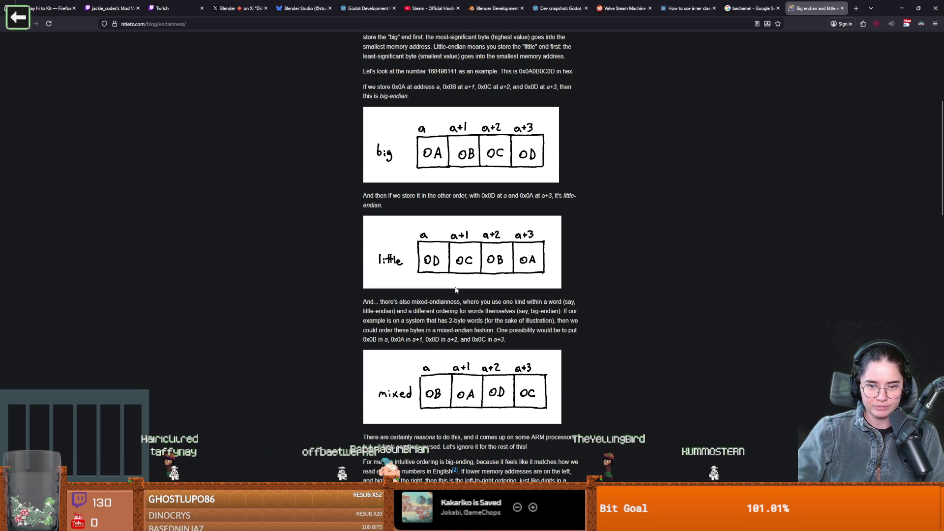
{"action": "key", "text": "alt+Tab"}
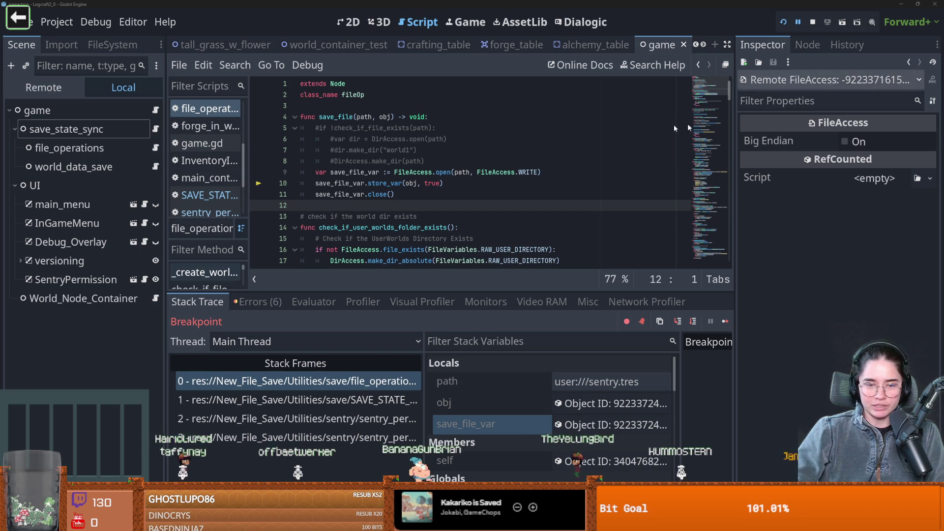
Step: Go over lines 11–18 of file_operations.gd, saving with Ctrl+S, then switch to the Twitch page
{"action": "left_click", "coordinate": [580, 227]}
{"action": "mouse_move", "coordinate": [546, 249]}
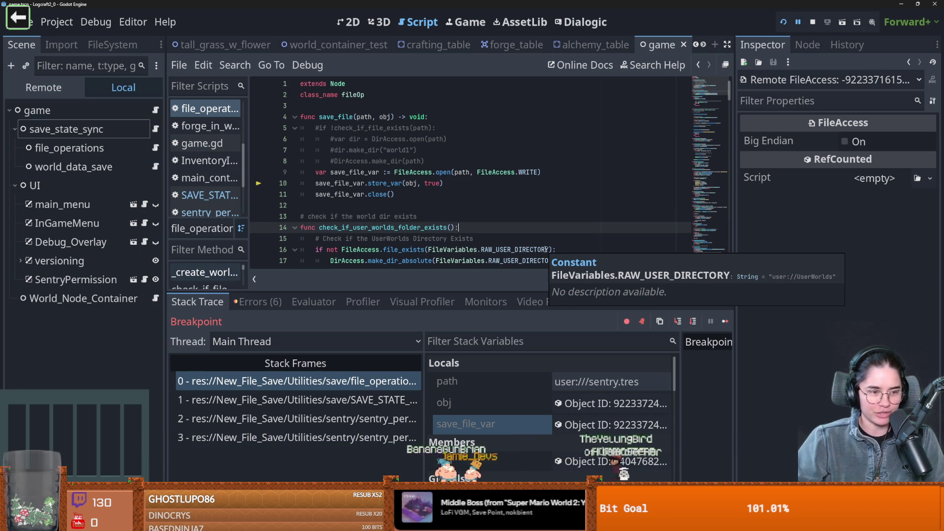
{"action": "left_click", "coordinate": [537, 192]}
{"action": "key", "text": "ctrl+s"}
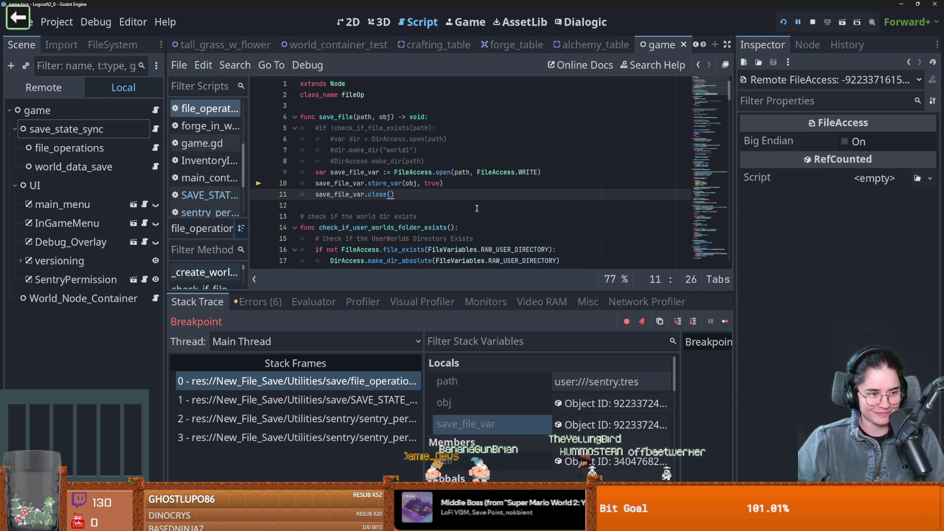
{"action": "scroll", "coordinate": [476, 208], "scroll_direction": "down", "scroll_amount": 2}
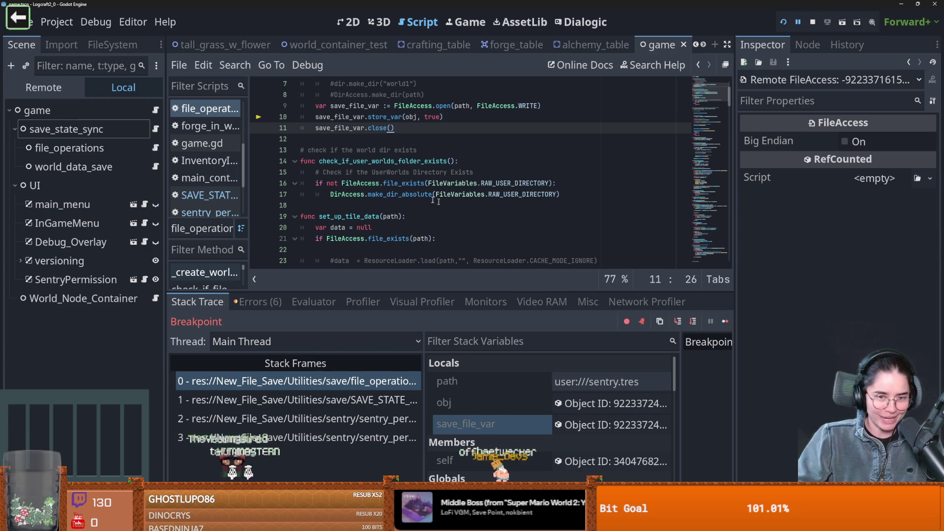
{"action": "left_click", "coordinate": [349, 183]}
{"action": "key", "text": "ctrl+s"}
{"action": "left_click", "coordinate": [359, 206]}
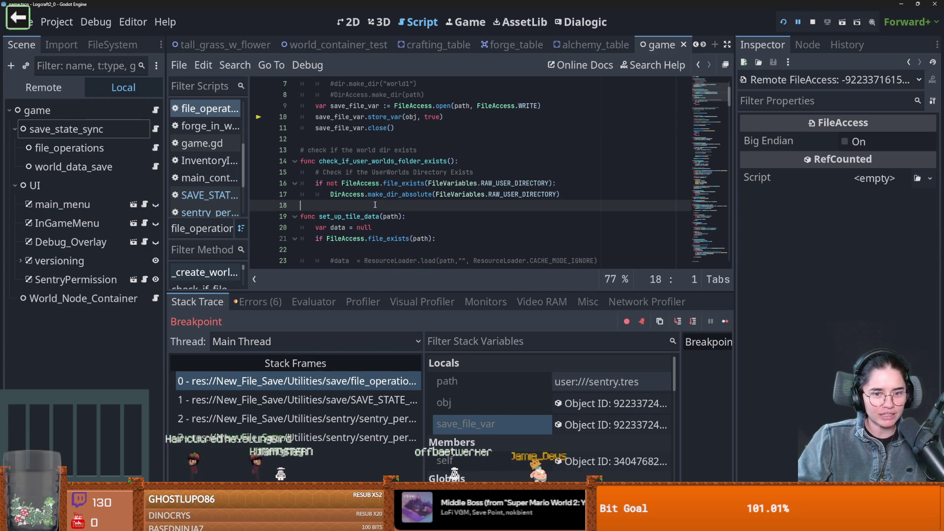
{"action": "key", "text": "ctrl+s"}
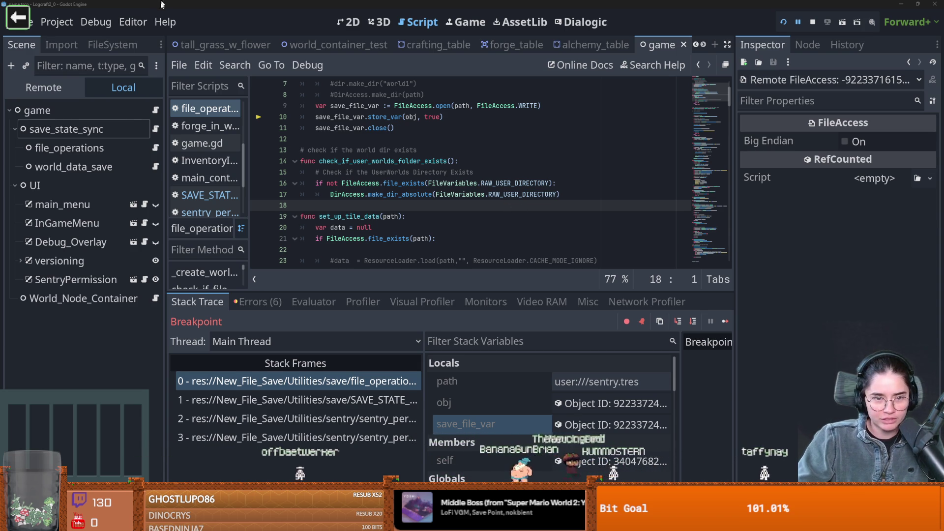
{"action": "key", "text": "alt+Tab"}
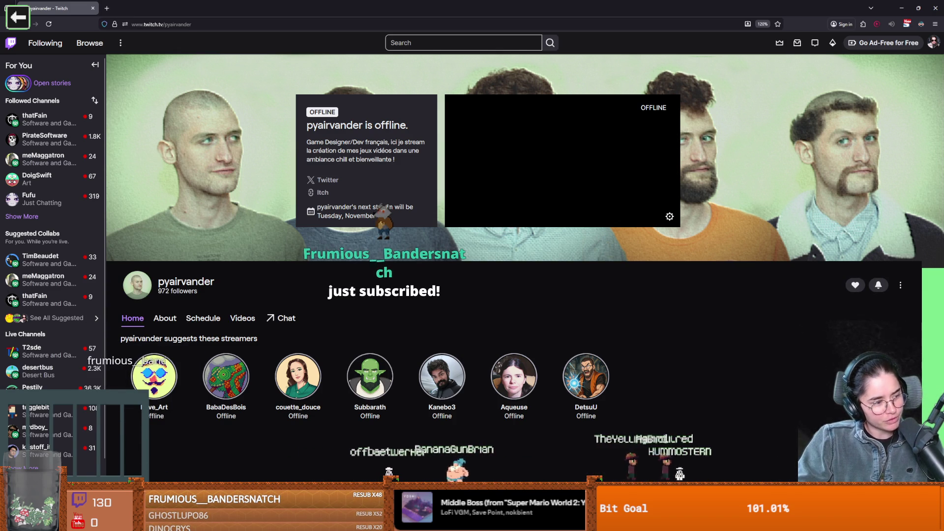
Step: Collapse the followed-channels sidebar and browse the offline channel's About section
{"action": "mouse_move", "coordinate": [83, 295]}
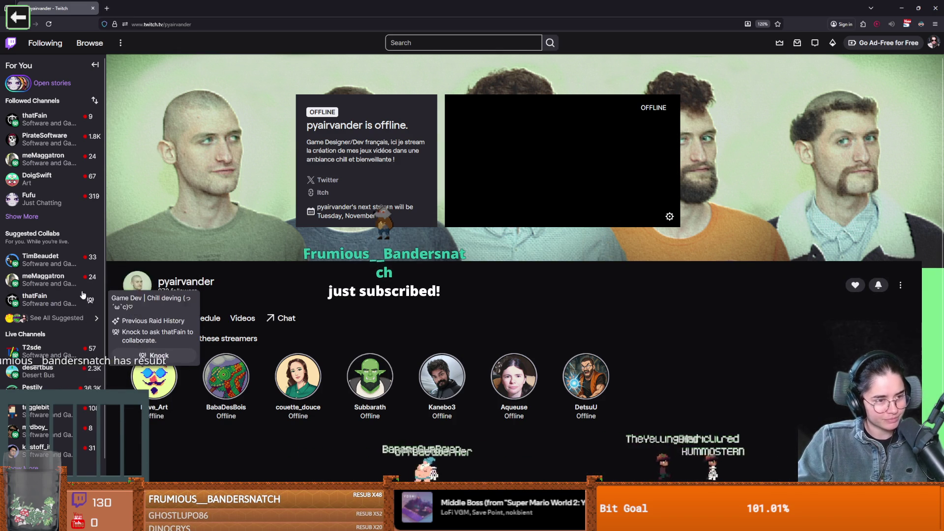
{"action": "left_click", "coordinate": [95, 64]}
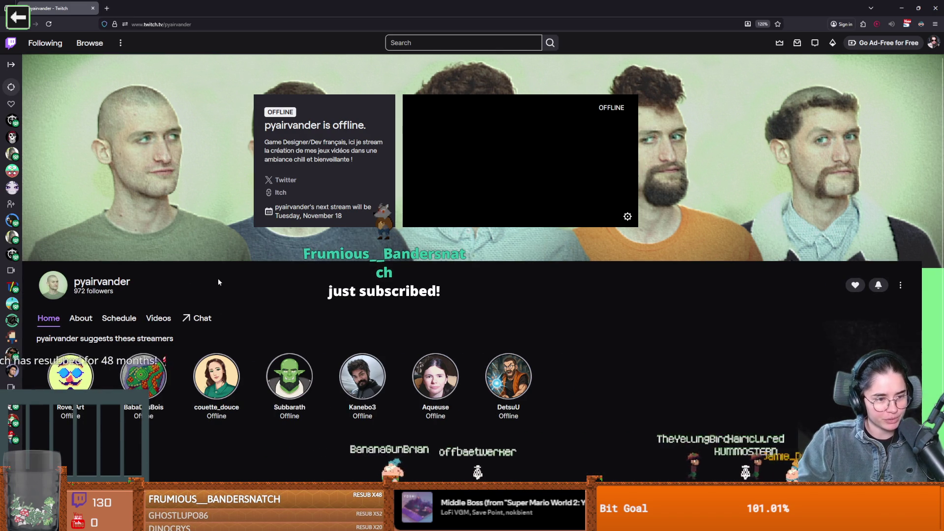
{"action": "left_click", "coordinate": [81, 318]}
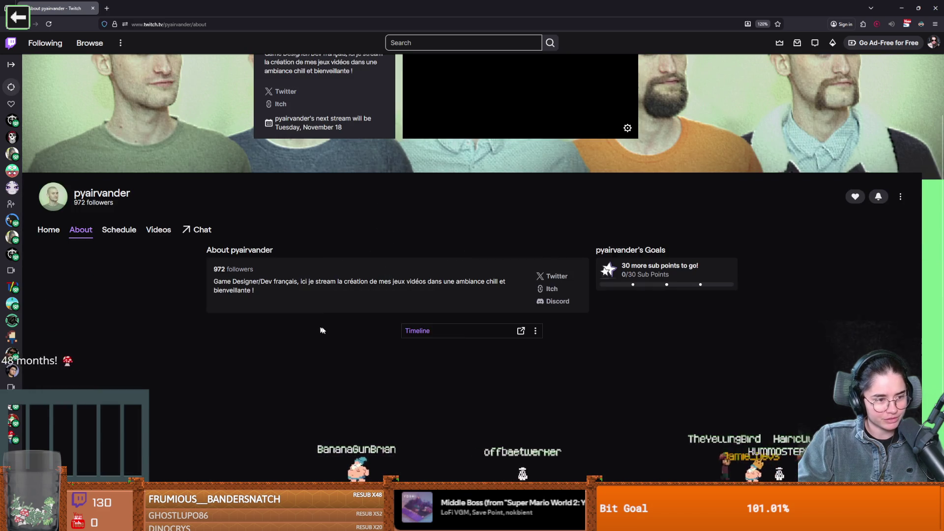
{"action": "scroll", "coordinate": [325, 329], "scroll_direction": "down", "scroll_amount": 3}
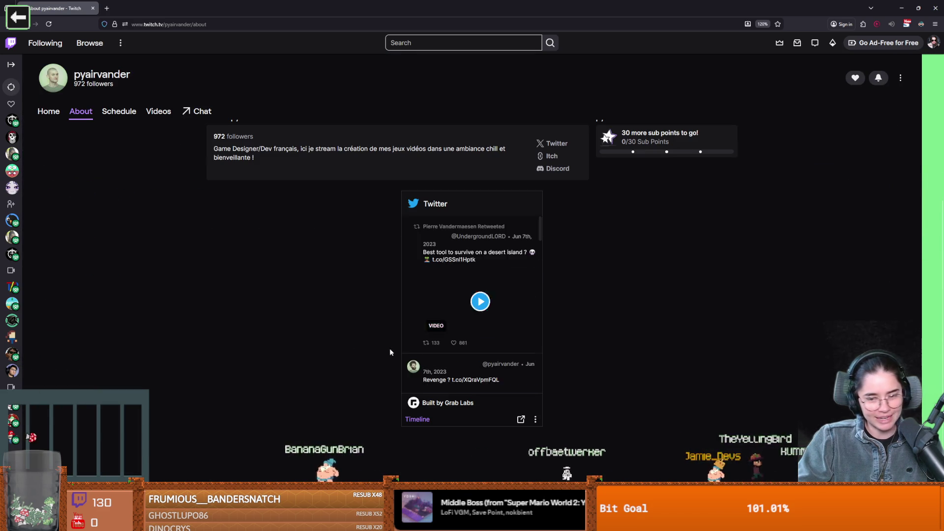
{"action": "scroll", "coordinate": [315, 323], "scroll_direction": "up", "scroll_amount": 5}
{"action": "scroll", "coordinate": [315, 323], "scroll_direction": "down", "scroll_amount": 3}
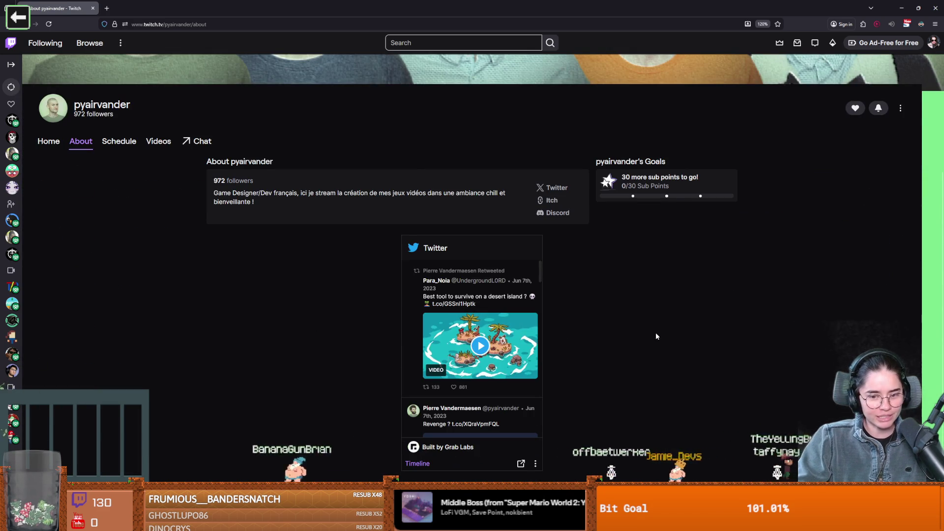
{"action": "scroll", "coordinate": [600, 351], "scroll_direction": "down", "scroll_amount": 1}
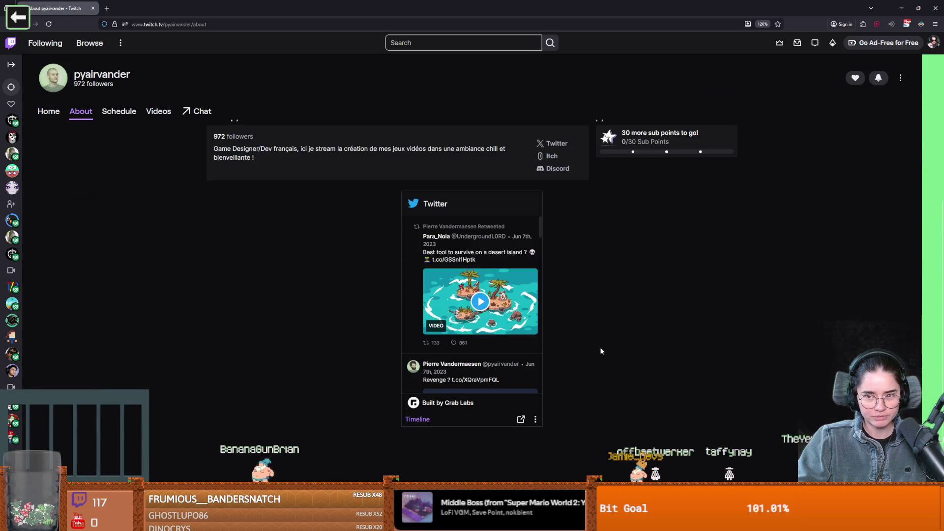
{"action": "scroll", "coordinate": [609, 378], "scroll_direction": "down", "scroll_amount": 1}
{"action": "scroll", "coordinate": [608, 377], "scroll_direction": "up", "scroll_amount": 4}
{"action": "scroll", "coordinate": [608, 378], "scroll_direction": "down", "scroll_amount": 4}
{"action": "scroll", "coordinate": [610, 377], "scroll_direction": "up", "scroll_amount": 5}
{"action": "scroll", "coordinate": [612, 377], "scroll_direction": "down", "scroll_amount": 5}
{"action": "scroll", "coordinate": [610, 372], "scroll_direction": "up", "scroll_amount": 5}
{"action": "scroll", "coordinate": [243, 371], "scroll_direction": "down", "scroll_amount": 3}
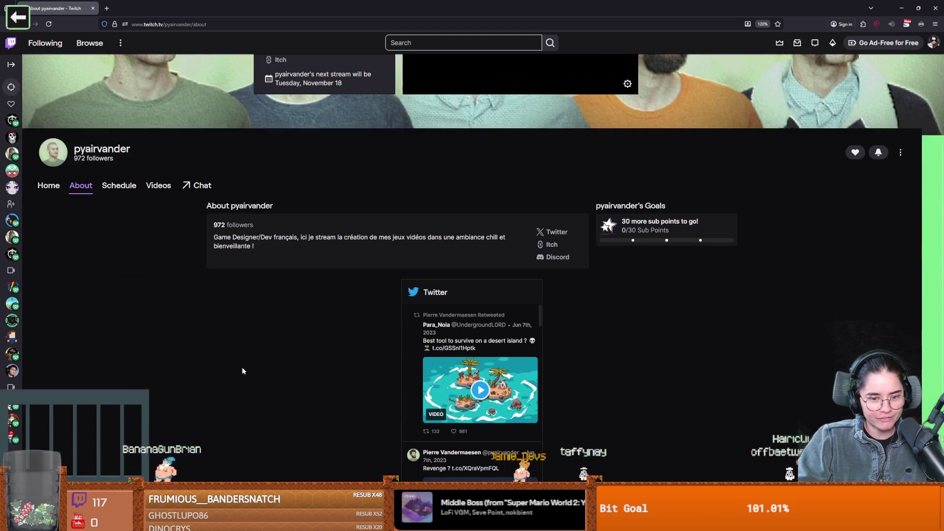
Step: Follow the Itch link in the channel description to the streamer's itch.io page in a new tab
{"action": "mouse_move", "coordinate": [426, 238]}
{"action": "left_mouse_down"}
{"action": "mouse_move", "coordinate": [354, 238]}
{"action": "mouse_move", "coordinate": [415, 238]}
{"action": "left_mouse_up"}
{"action": "left_click", "coordinate": [467, 238]}
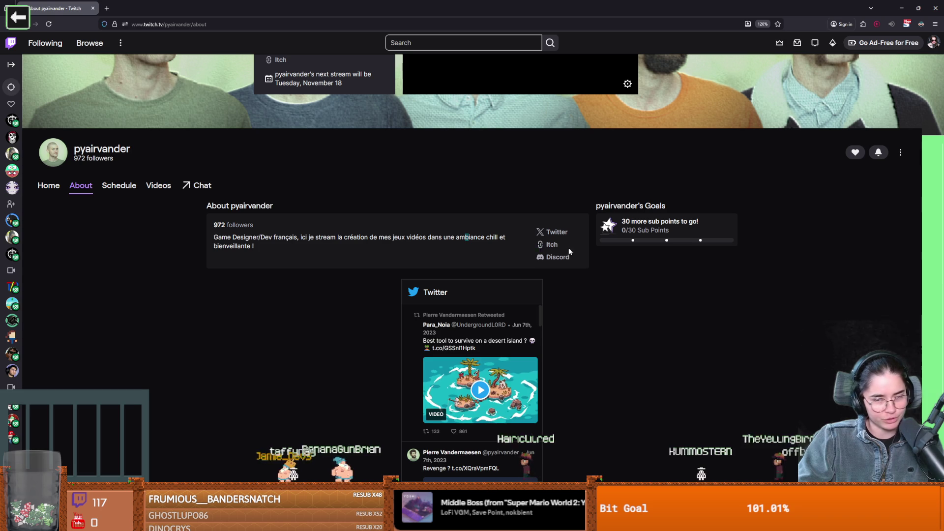
{"action": "left_click", "coordinate": [550, 245]}
{"action": "scroll", "coordinate": [376, 116], "scroll_direction": "down", "scroll_amount": 4}
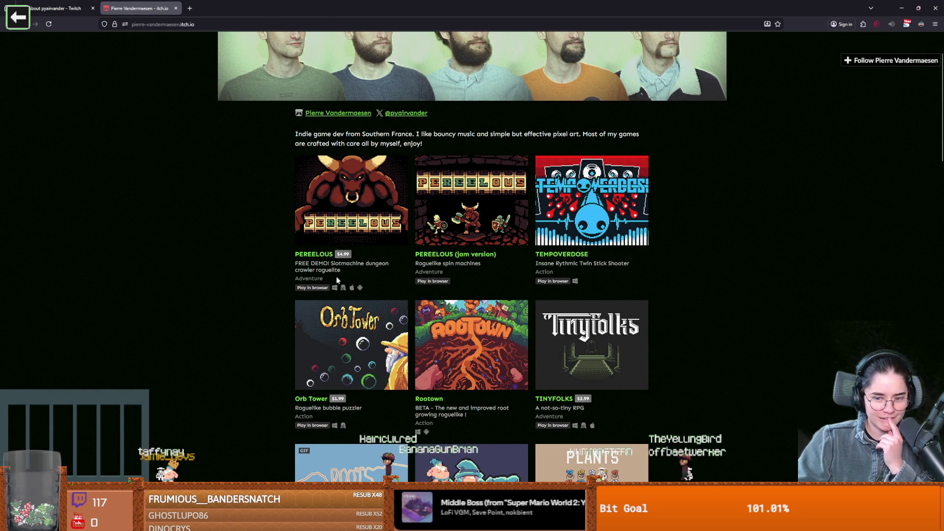
Step: Scroll through the itch.io game grid (PEREELOUS, Orb Tower, PLANTS), then return to Godot
{"action": "scroll", "coordinate": [337, 280], "scroll_direction": "down", "scroll_amount": 1}
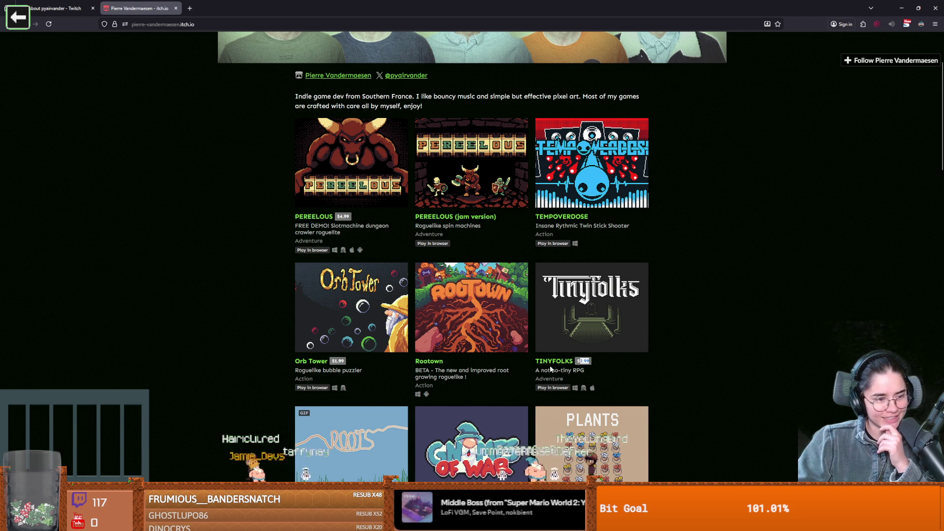
{"action": "scroll", "coordinate": [399, 342], "scroll_direction": "down", "scroll_amount": 2}
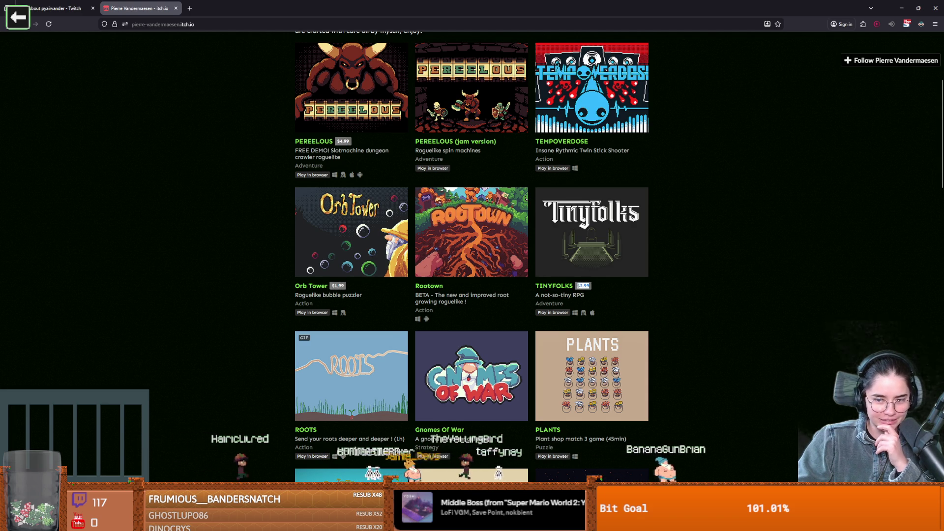
{"action": "scroll", "coordinate": [366, 297], "scroll_direction": "down", "scroll_amount": 3}
{"action": "scroll", "coordinate": [366, 297], "scroll_direction": "up", "scroll_amount": 8}
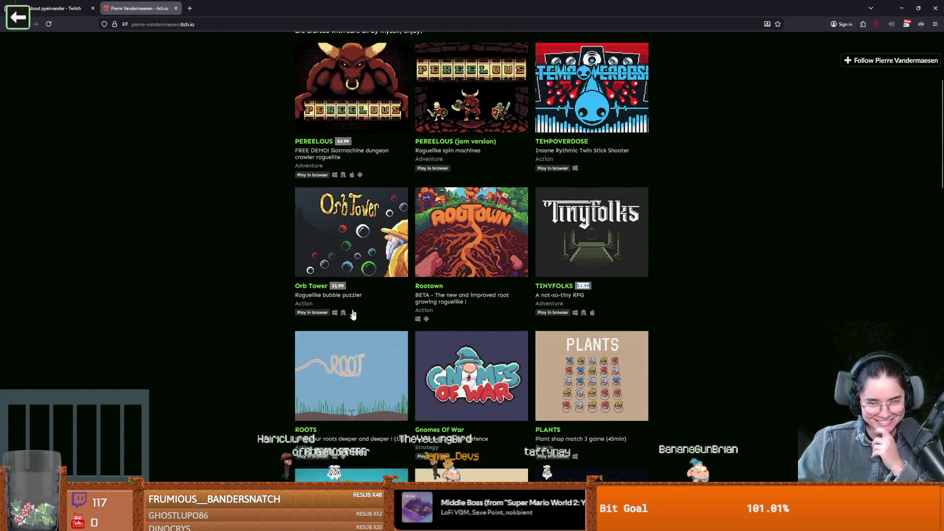
{"action": "right_click", "coordinate": [358, 336]}
{"action": "key", "text": "Escape"}
{"action": "scroll", "coordinate": [217, 323], "scroll_direction": "down", "scroll_amount": 2}
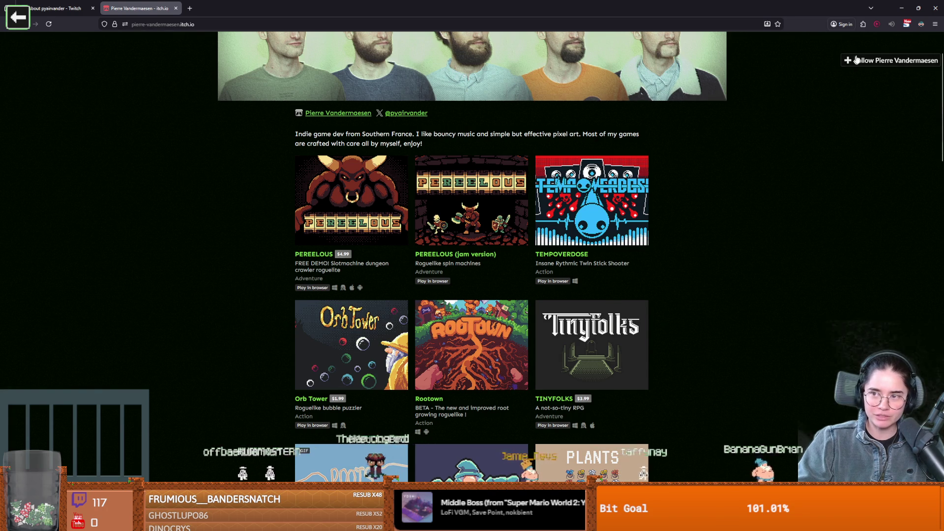
{"action": "scroll", "coordinate": [741, 189], "scroll_direction": "up", "scroll_amount": 2}
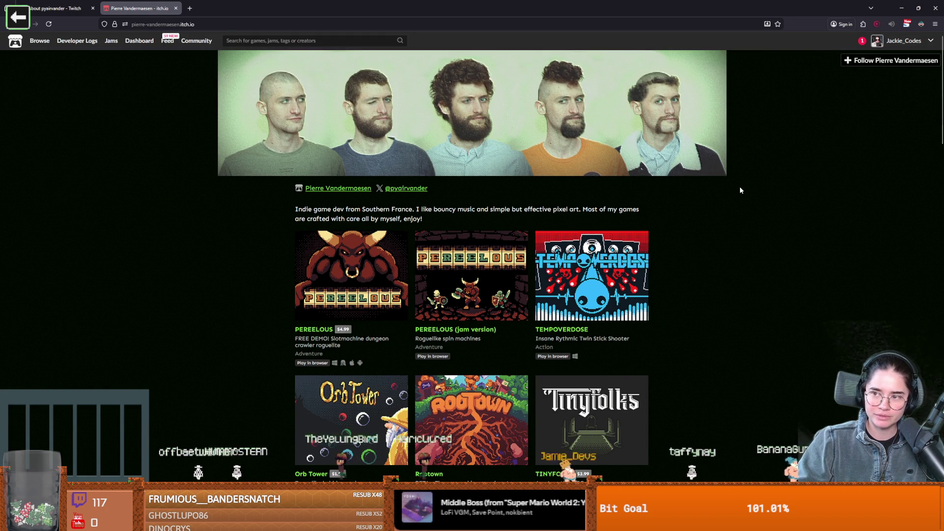
{"action": "scroll", "coordinate": [740, 190], "scroll_direction": "down", "scroll_amount": 5}
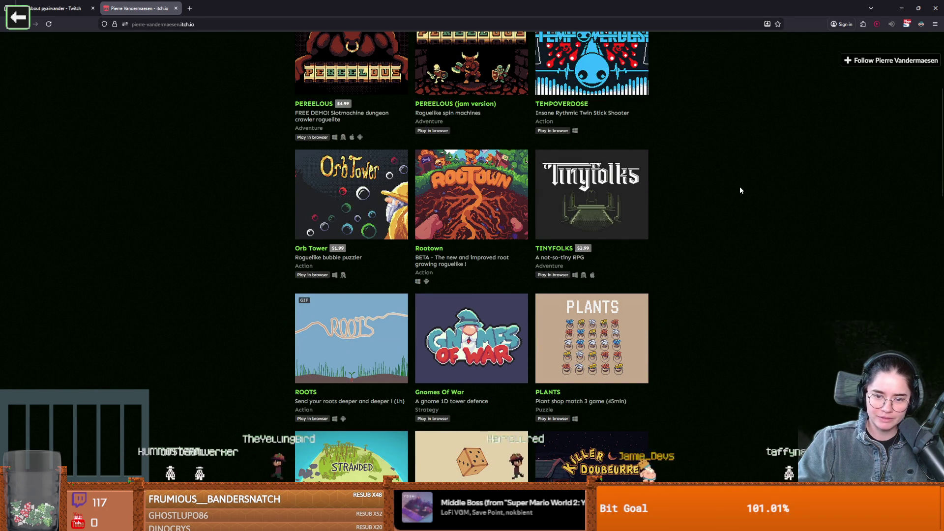
{"action": "scroll", "coordinate": [741, 190], "scroll_direction": "down", "scroll_amount": 3}
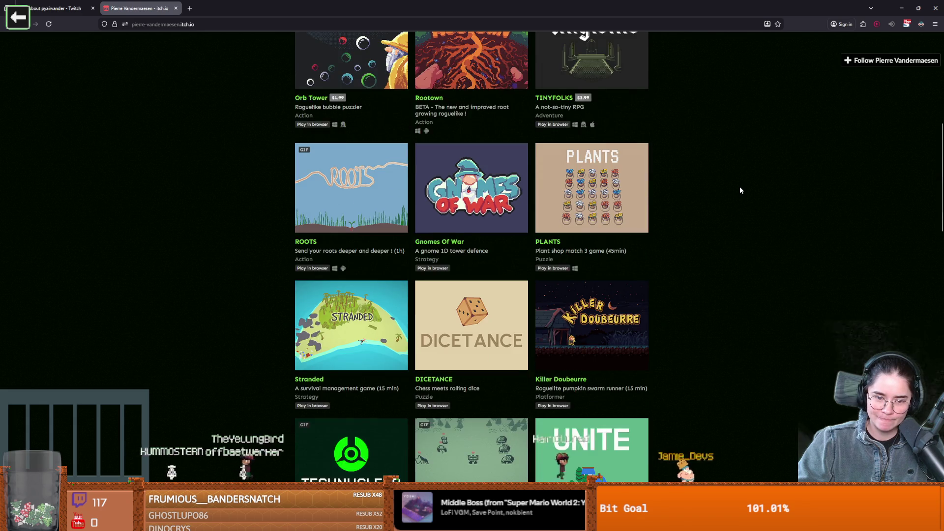
{"action": "scroll", "coordinate": [741, 190], "scroll_direction": "up", "scroll_amount": 7}
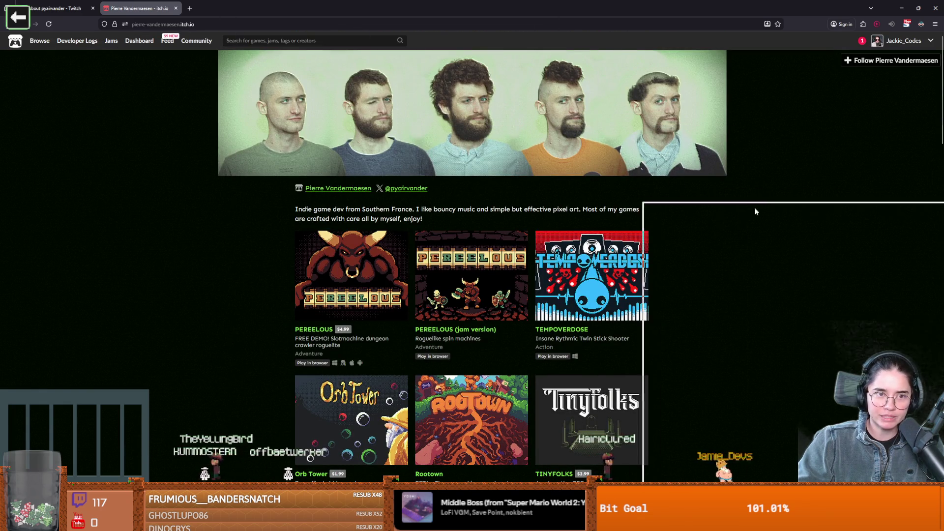
{"action": "key", "text": "alt+Tab"}
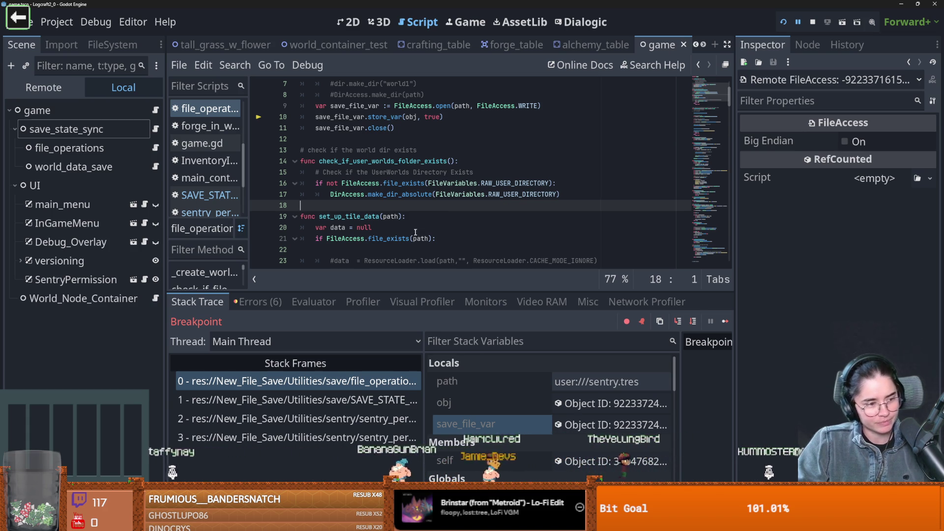
Step: Delete the commented-out lines in save_file and save file_operations.gd
{"action": "left_click", "coordinate": [438, 213]}
{"action": "scroll", "coordinate": [438, 213], "scroll_direction": "down", "scroll_amount": 5}
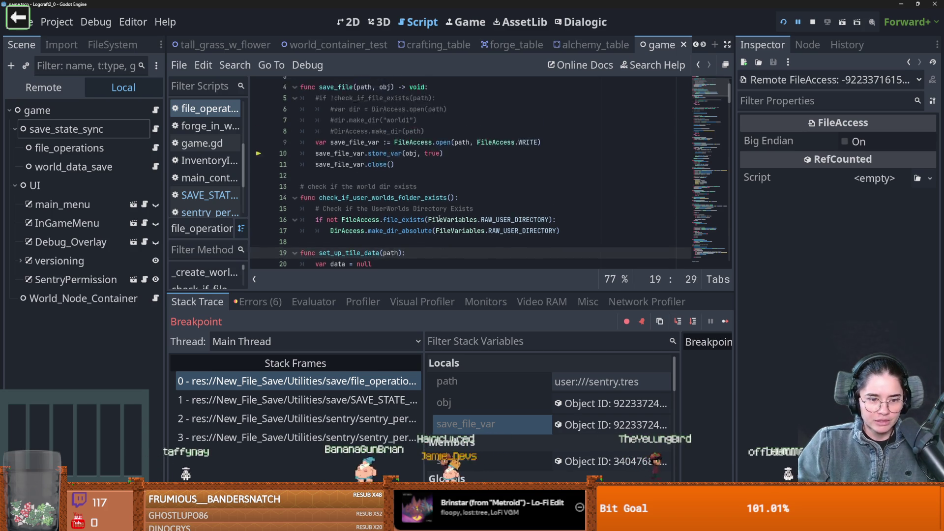
{"action": "scroll", "coordinate": [418, 200], "scroll_direction": "up", "scroll_amount": 7}
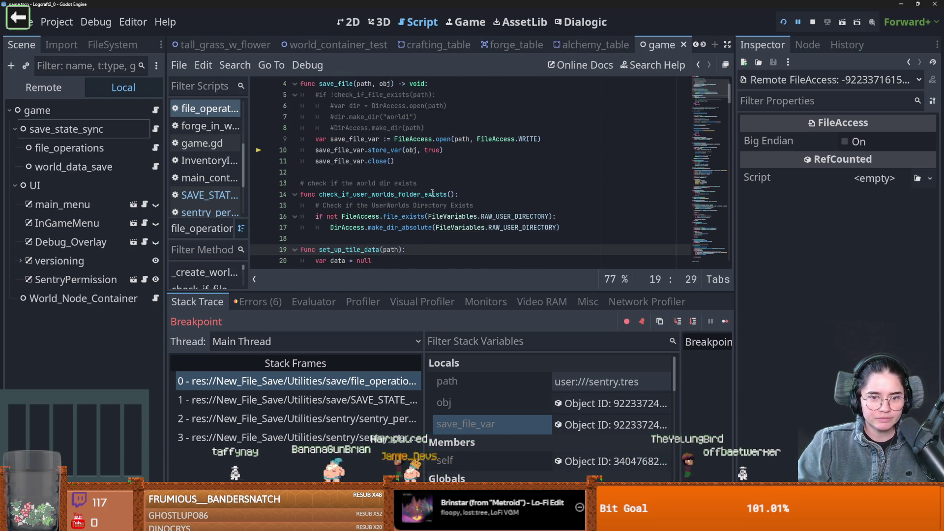
{"action": "left_click", "coordinate": [423, 161]}
{"action": "left_click_drag", "start_coordinate": [423, 162], "coordinate": [429, 117]}
{"action": "key", "text": "BackSpace"}
{"action": "key", "text": "ctrl+s"}
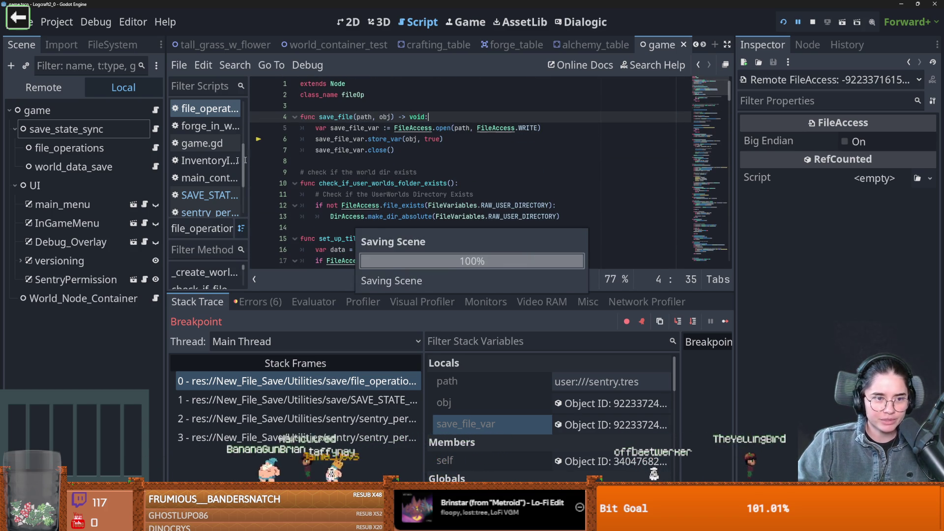
Step: Collapse the save_state_sync and UI nodes, save, check the errors list, and relaunch from the 2D view
{"action": "left_click", "coordinate": [16, 129]}
{"action": "left_click", "coordinate": [15, 147]}
{"action": "key", "text": "ctrl+s"}
{"action": "scroll", "coordinate": [270, 223], "scroll_direction": "down", "scroll_amount": 3}
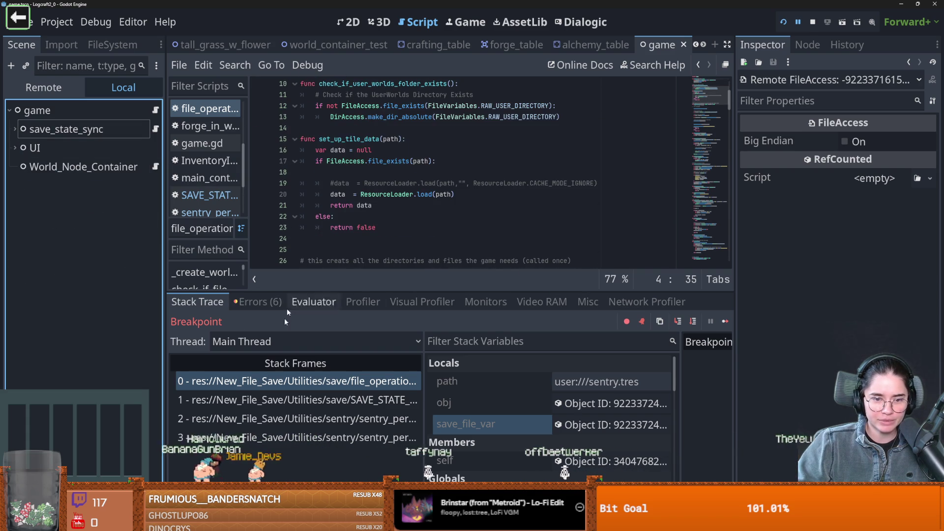
{"action": "left_click", "coordinate": [248, 302]}
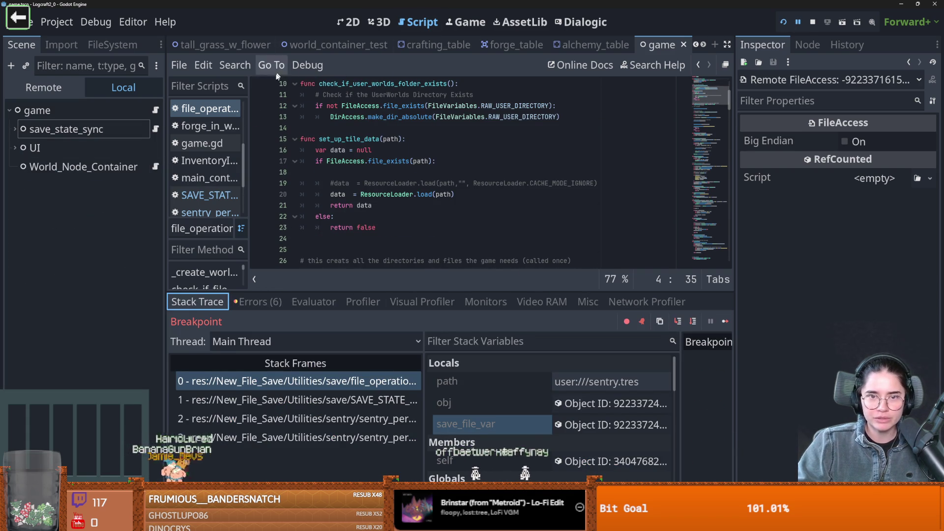
{"action": "left_click", "coordinate": [350, 21]}
{"action": "left_click", "coordinate": [784, 23]}
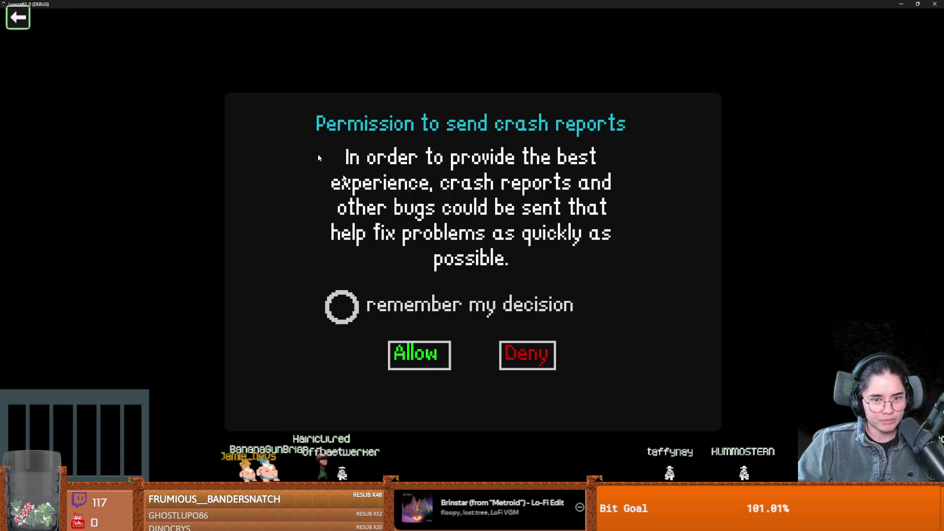
Step: Deny crash reports with 'remember my decision' ticked, then confirm sentry.tres is still empty in Notepad
{"action": "left_click", "coordinate": [342, 306]}
{"action": "left_click_drag", "start_coordinate": [433, 4], "coordinate": [428, 176]}
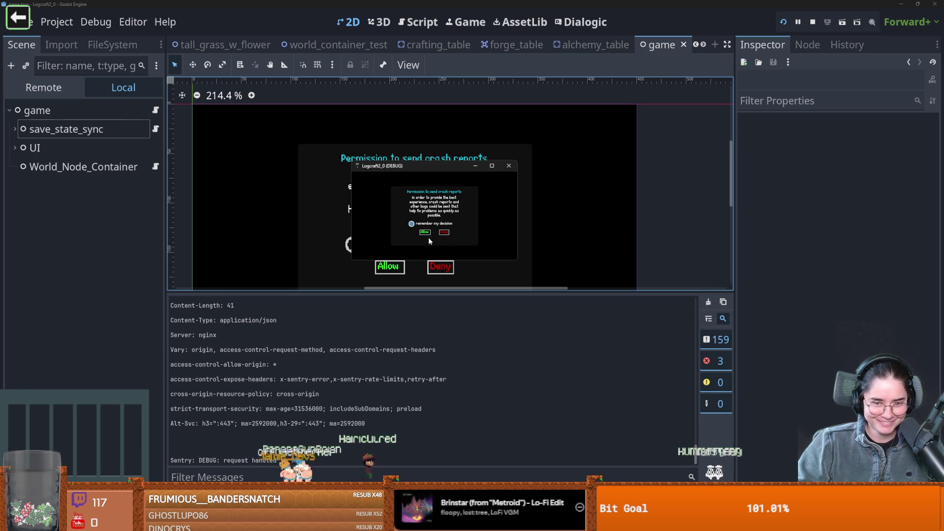
{"action": "left_click", "coordinate": [441, 232]}
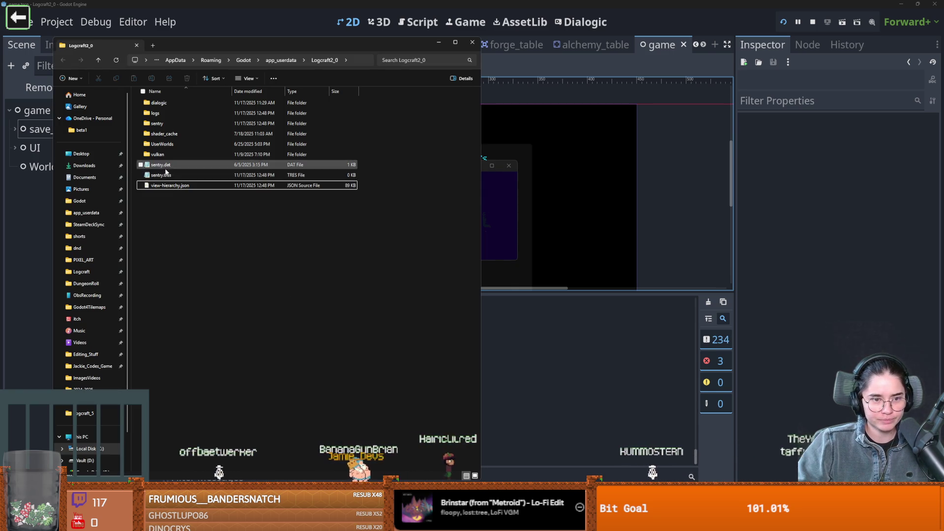
{"action": "double_click", "coordinate": [159, 175]}
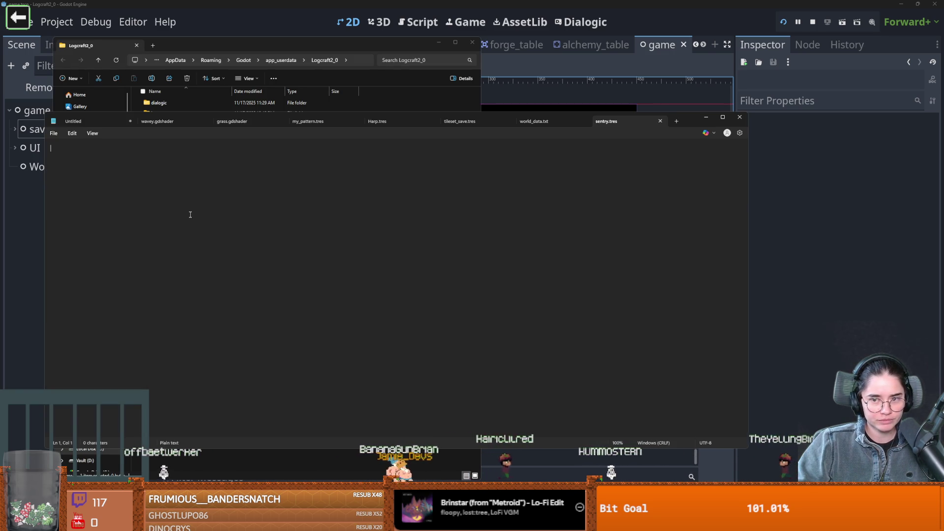
{"action": "left_click", "coordinate": [740, 117]}
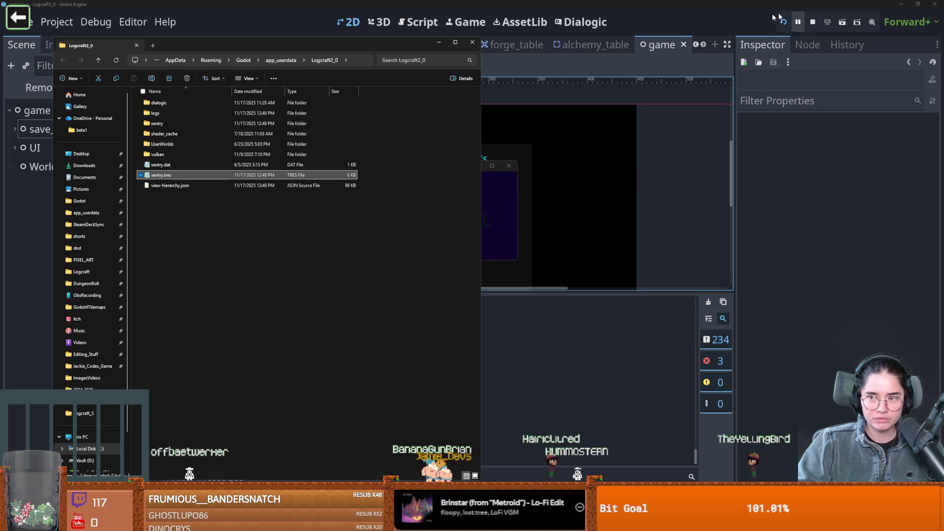
Step: Relaunch the game, allow crash reports with 'remember my decision' ticked, and close the game
{"action": "left_click", "coordinate": [778, 17]}
{"action": "left_click", "coordinate": [783, 21]}
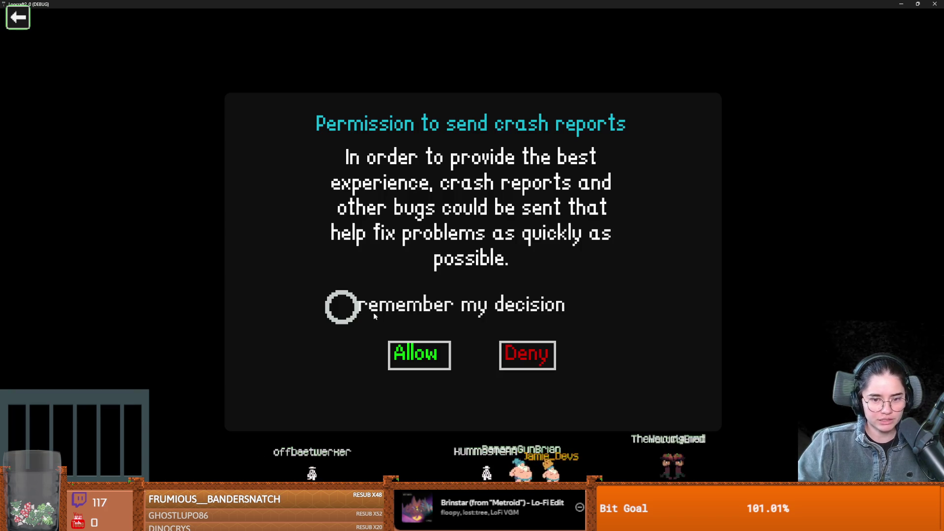
{"action": "left_click", "coordinate": [373, 311]}
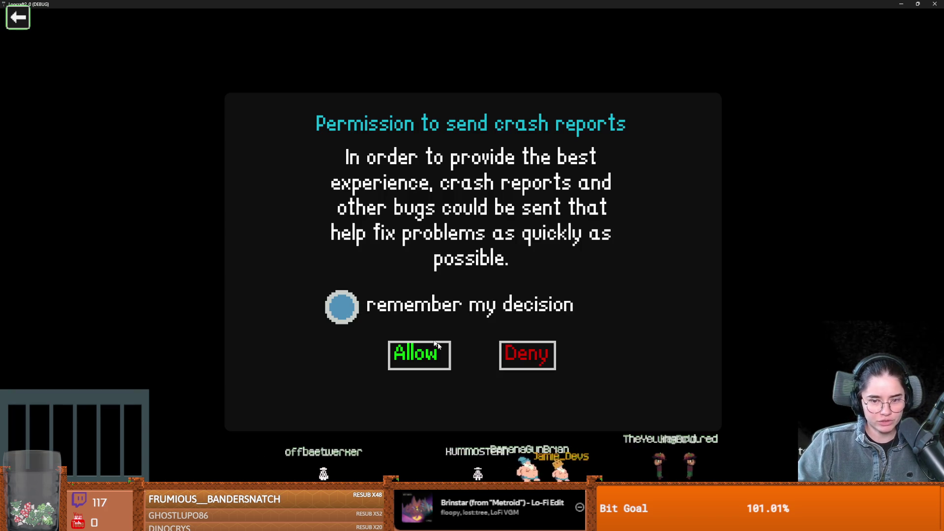
{"action": "left_click", "coordinate": [441, 361]}
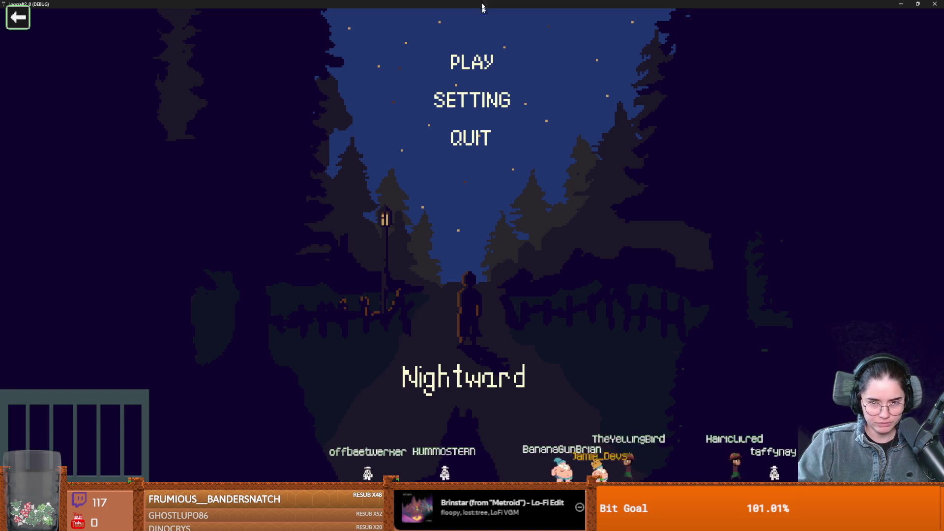
{"action": "left_click_drag", "start_coordinate": [482, 7], "coordinate": [364, 274]}
{"action": "left_click", "coordinate": [414, 277]}
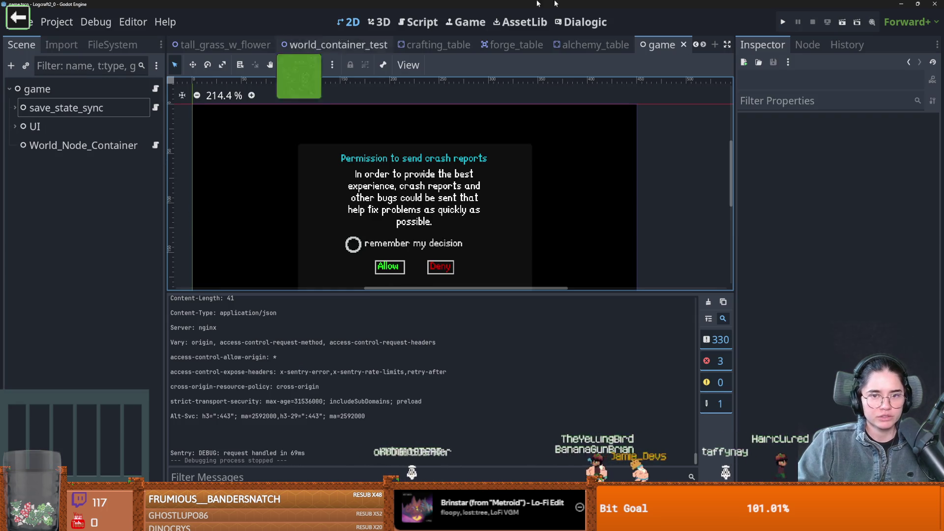
Step: Open sentry_permission.gd from the SentryPermission node under UI and scroll to the SentrySave class
{"action": "left_click", "coordinate": [155, 88]}
{"action": "left_click", "coordinate": [14, 108]}
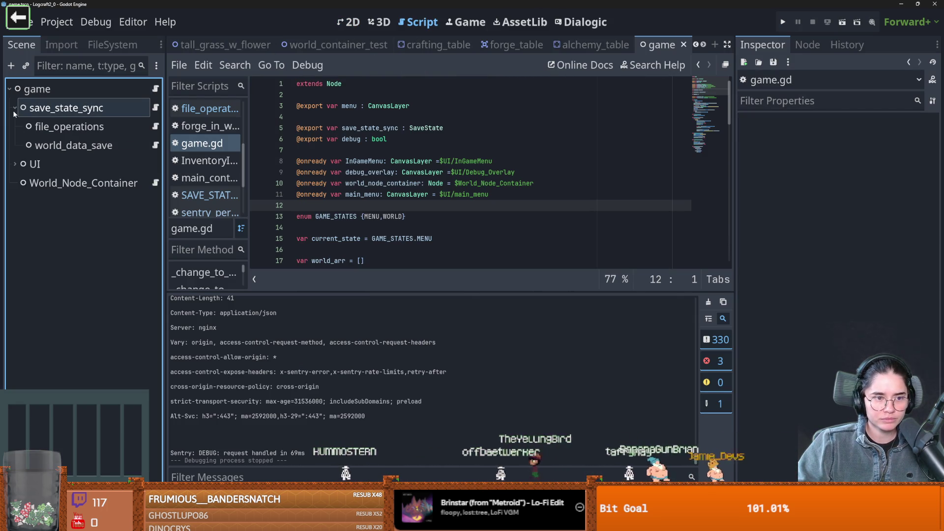
{"action": "left_click", "coordinate": [15, 108]}
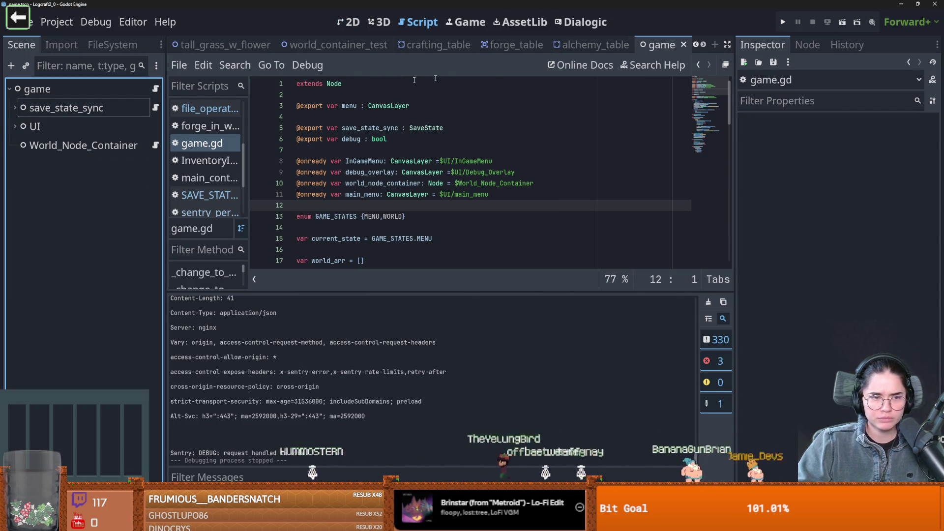
{"action": "left_click", "coordinate": [15, 126]}
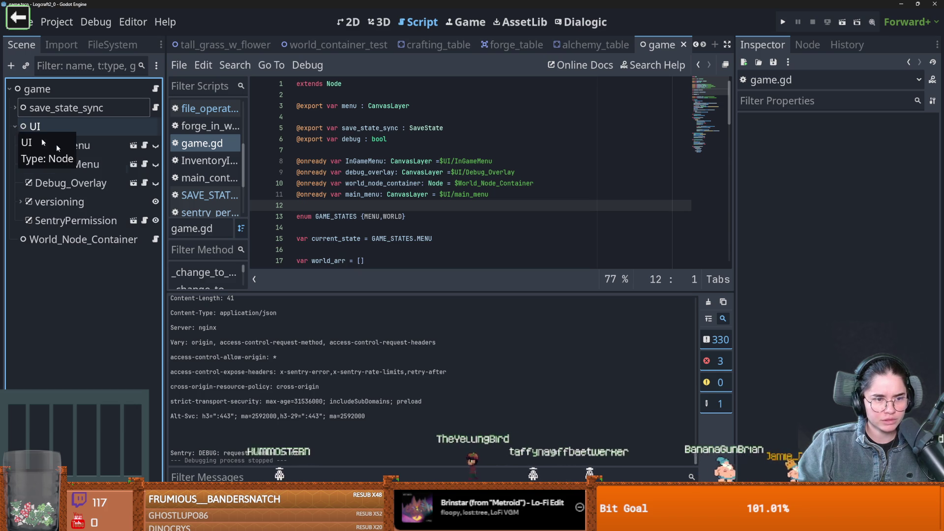
{"action": "left_click", "coordinate": [146, 220]}
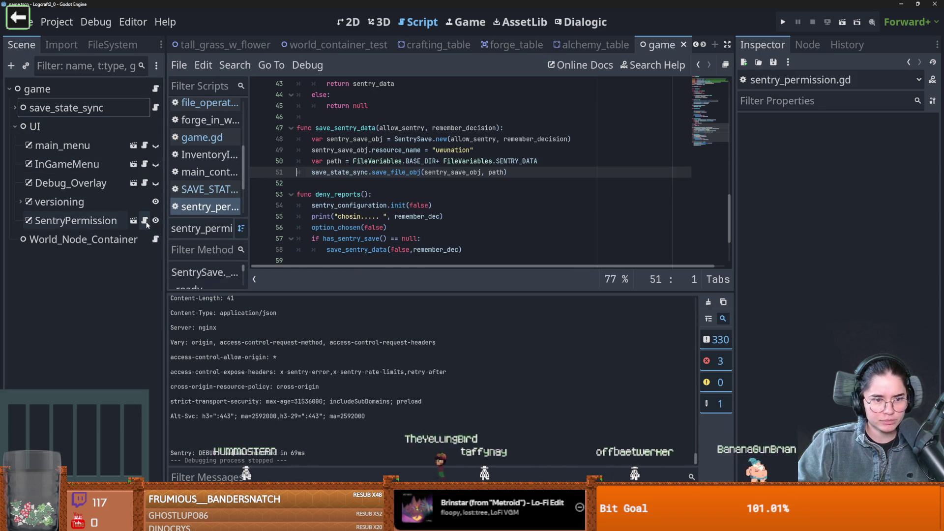
{"action": "scroll", "coordinate": [365, 184], "scroll_direction": "up", "scroll_amount": 5}
{"action": "scroll", "coordinate": [366, 184], "scroll_direction": "up", "scroll_amount": 5}
{"action": "scroll", "coordinate": [369, 158], "scroll_direction": "down", "scroll_amount": 4}
{"action": "mouse_move", "coordinate": [369, 150]}
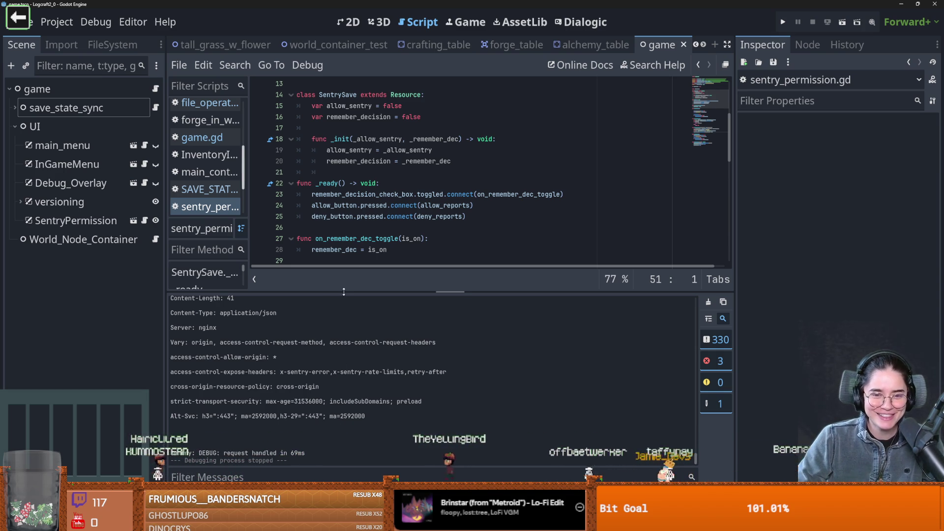
Step: Make the script editor taller and add a blank line at the top of _ready
{"action": "left_click_drag", "start_coordinate": [331, 290], "coordinate": [332, 363]}
{"action": "left_click", "coordinate": [382, 276]}
{"action": "key", "text": "ctrl+s"}
{"action": "scroll", "coordinate": [388, 272], "scroll_direction": "up", "scroll_amount": 5}
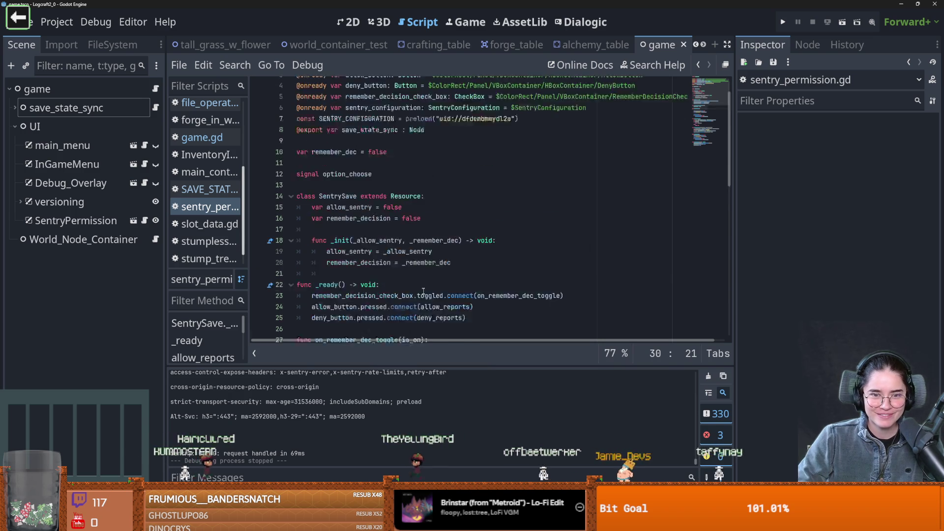
{"action": "left_click", "coordinate": [393, 263]}
{"action": "scroll", "coordinate": [392, 267], "scroll_direction": "down", "scroll_amount": 4}
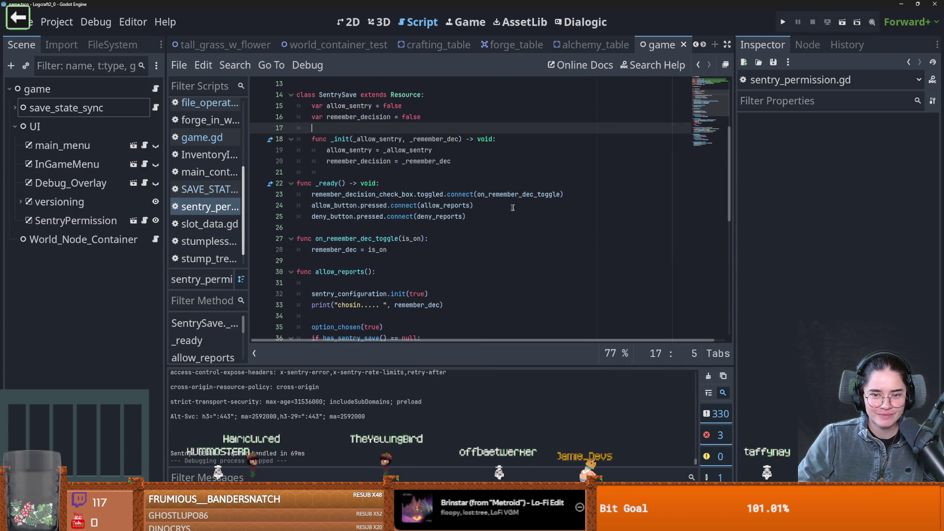
{"action": "left_click", "coordinate": [471, 186]}
{"action": "key", "text": "Return"}
{"action": "key", "text": "ctrl+s"}
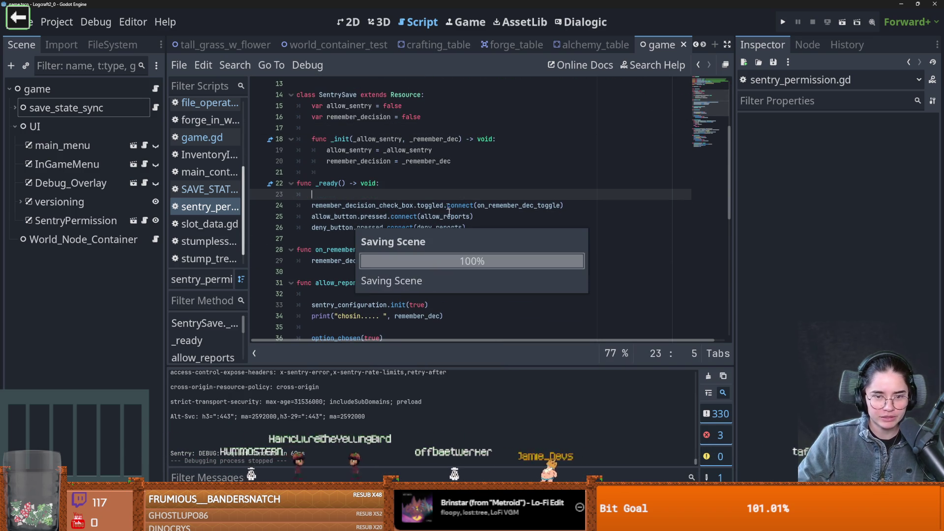
{"action": "scroll", "coordinate": [452, 221], "scroll_direction": "down", "scroll_amount": 8}
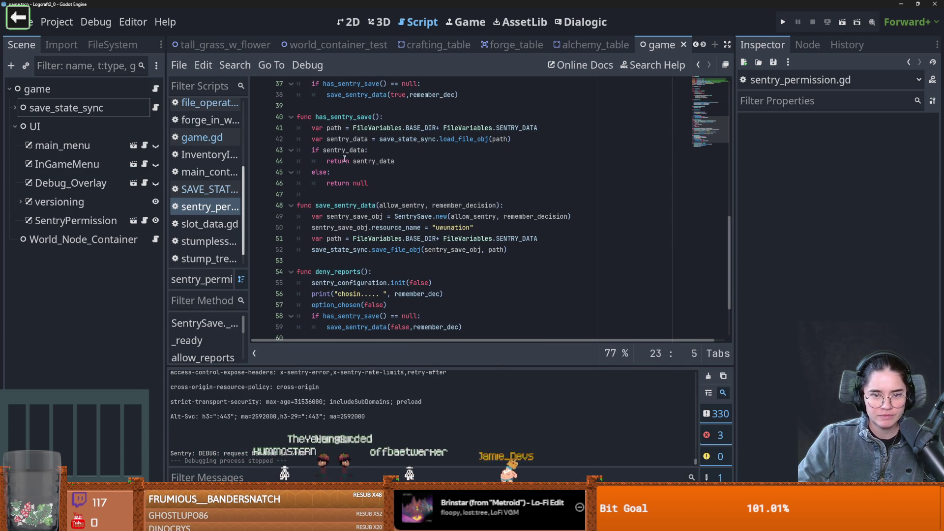
Step: Write 'if has_sentry_save():' with a 'pass' body on the new _ready line and save
{"action": "left_click_drag", "start_coordinate": [381, 116], "coordinate": [311, 117]}
{"action": "key", "text": "ctrl+c"}
{"action": "key", "text": "ctrl+s"}
{"action": "scroll", "coordinate": [340, 150], "scroll_direction": "up", "scroll_amount": 7}
{"action": "scroll", "coordinate": [340, 151], "scroll_direction": "up", "scroll_amount": 3}
{"action": "left_click", "coordinate": [342, 230]}
{"action": "type", "text": "if"}
{"action": "key", "text": "ctrl+v"}
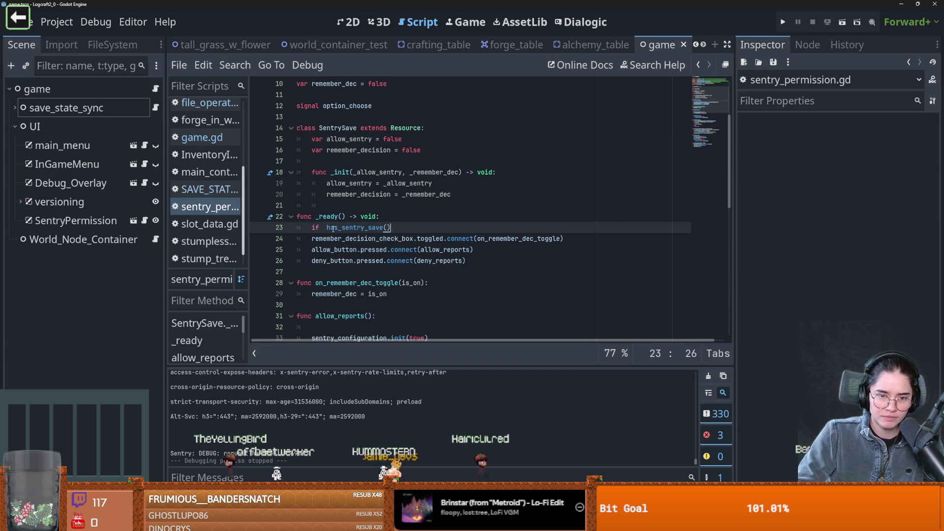
{"action": "left_click", "coordinate": [328, 228]}
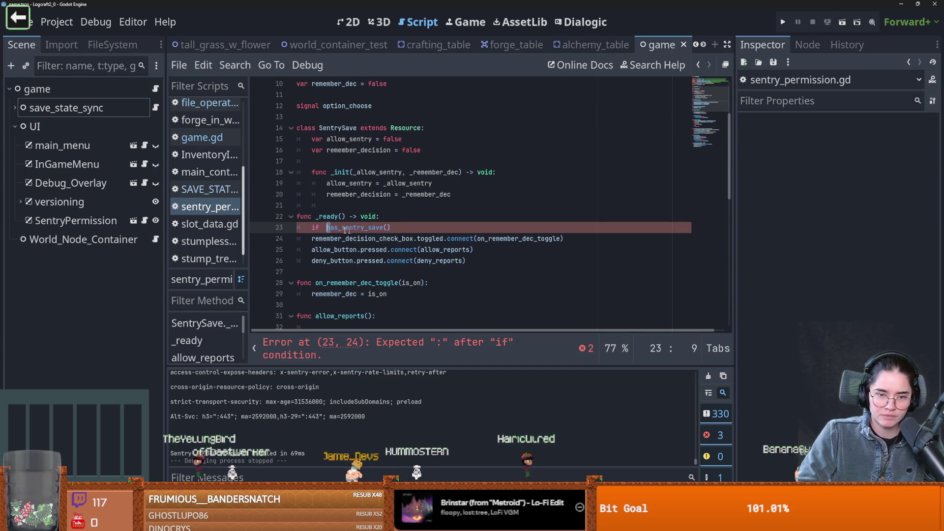
{"action": "left_click", "coordinate": [408, 230]}
{"action": "type", "text": ":"}
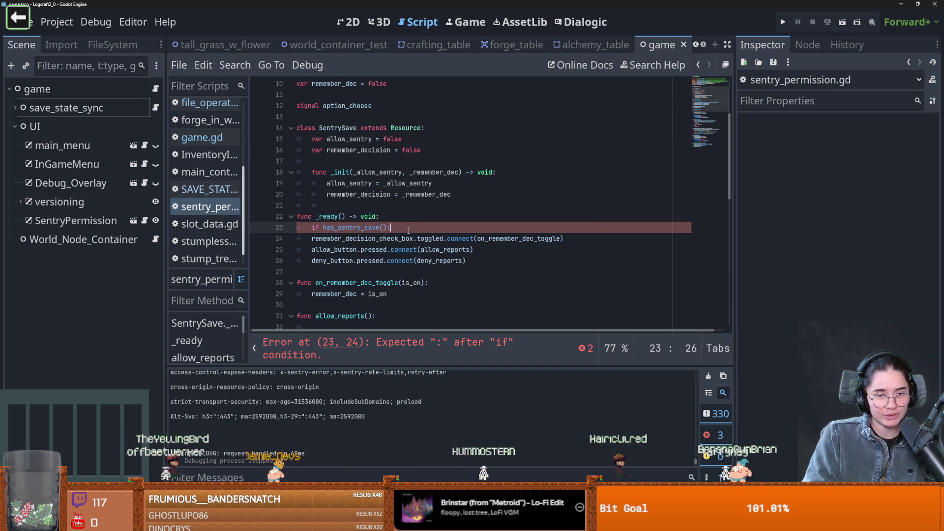
{"action": "key", "text": "Return"}
{"action": "type", "text": "pass"}
{"action": "key", "text": "ctrl+s"}
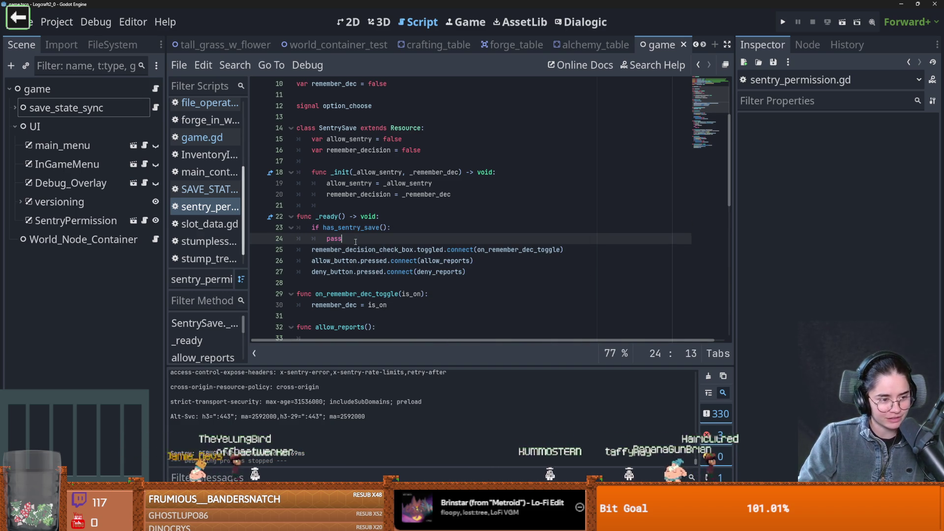
{"action": "key", "text": "ctrl+s"}
Step: Delete the blank line in allow_reports
{"action": "scroll", "coordinate": [363, 250], "scroll_direction": "down", "scroll_amount": 7}
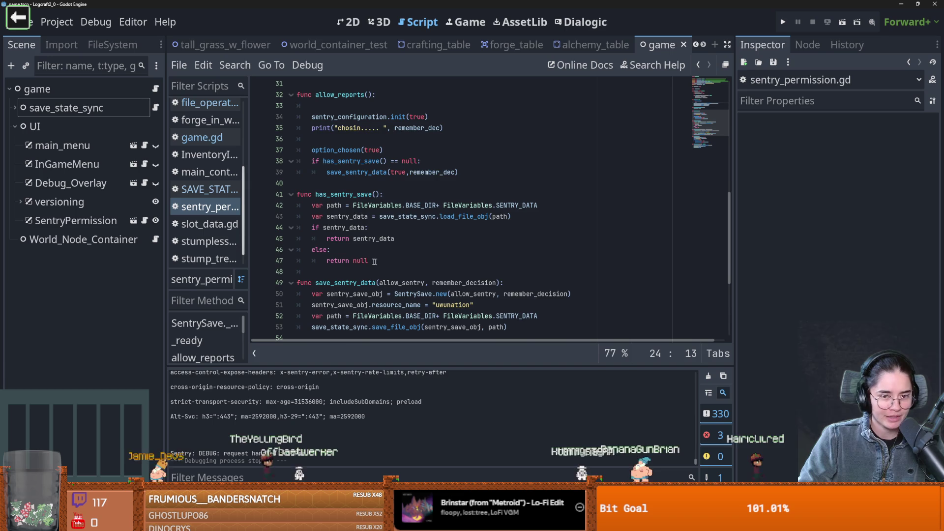
{"action": "scroll", "coordinate": [309, 186], "scroll_direction": "up", "scroll_amount": 3}
{"action": "left_click", "coordinate": [310, 206]}
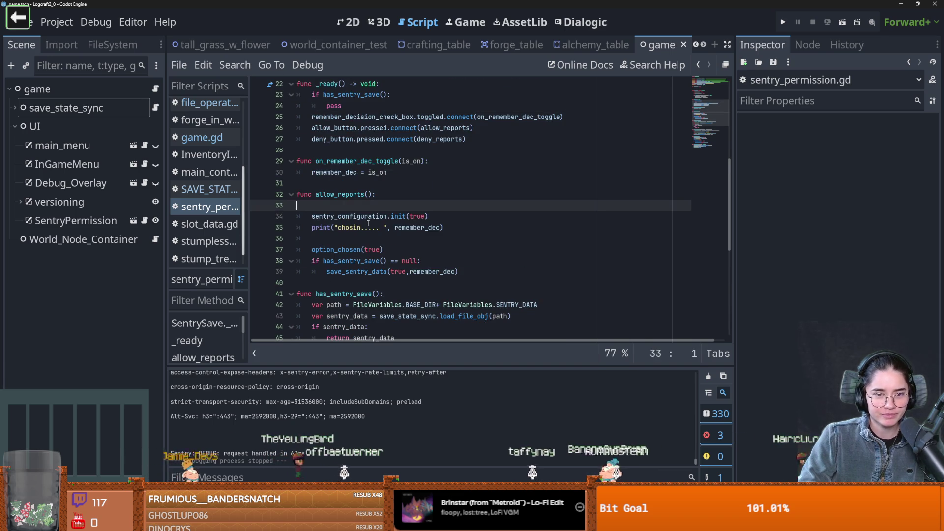
{"action": "key", "text": "BackSpace"}
{"action": "scroll", "coordinate": [368, 225], "scroll_direction": "down", "scroll_amount": 1}
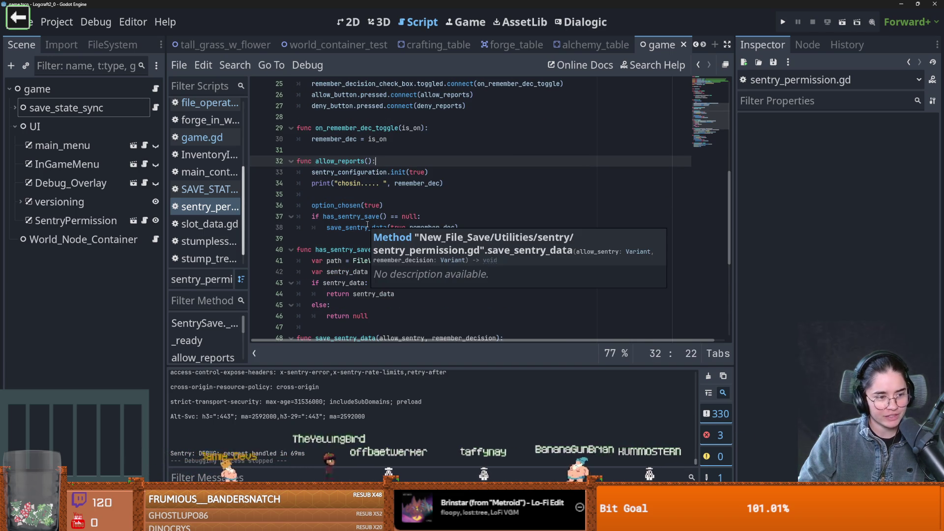
{"action": "left_click", "coordinate": [363, 193]}
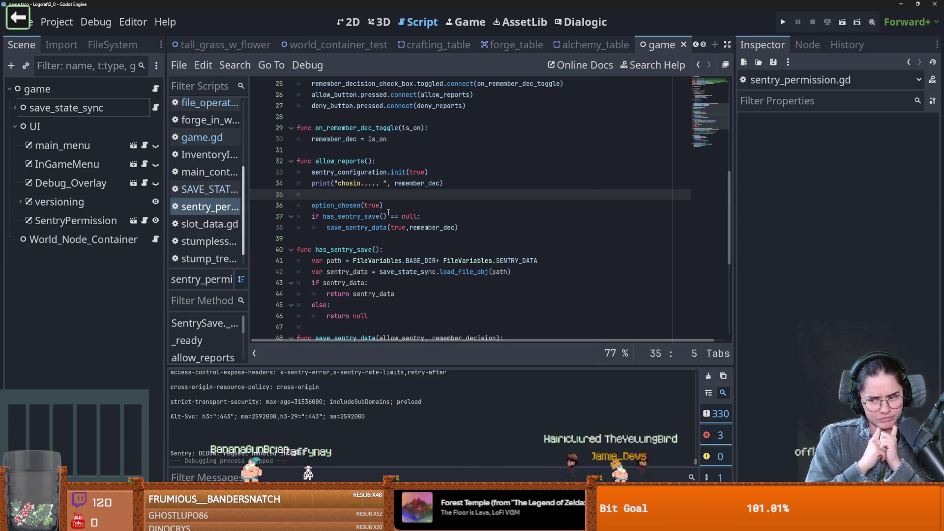
{"action": "key", "text": "ctrl+s"}
{"action": "scroll", "coordinate": [359, 227], "scroll_direction": "down", "scroll_amount": 4}
{"action": "scroll", "coordinate": [351, 235], "scroll_direction": "down", "scroll_amount": 2}
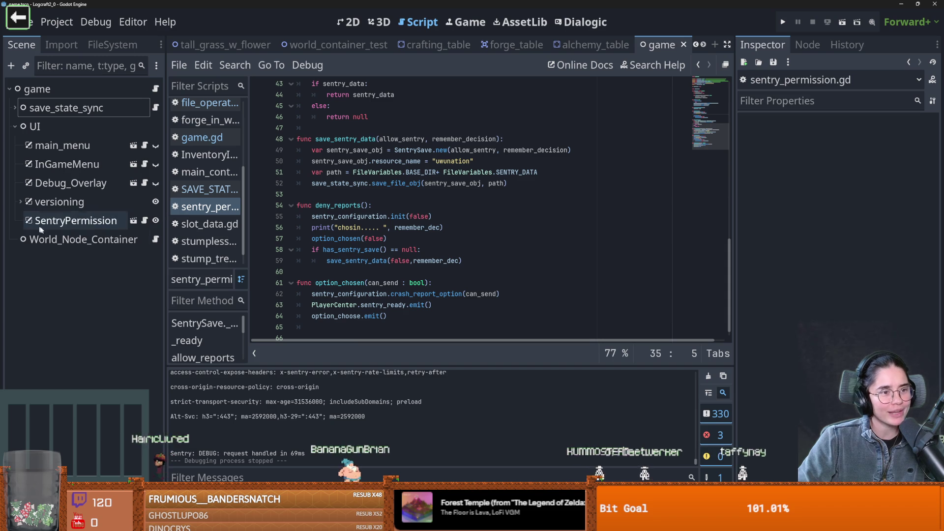
{"action": "scroll", "coordinate": [443, 246], "scroll_direction": "up", "scroll_amount": 4}
{"action": "key", "text": "ctrl+s"}
{"action": "scroll", "coordinate": [433, 239], "scroll_direction": "up", "scroll_amount": 7}
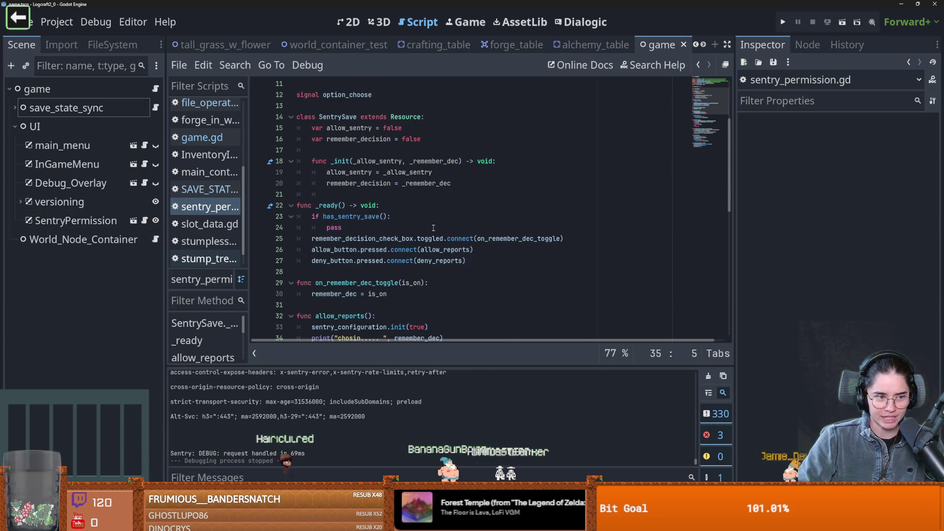
{"action": "scroll", "coordinate": [433, 227], "scroll_direction": "down", "scroll_amount": 7}
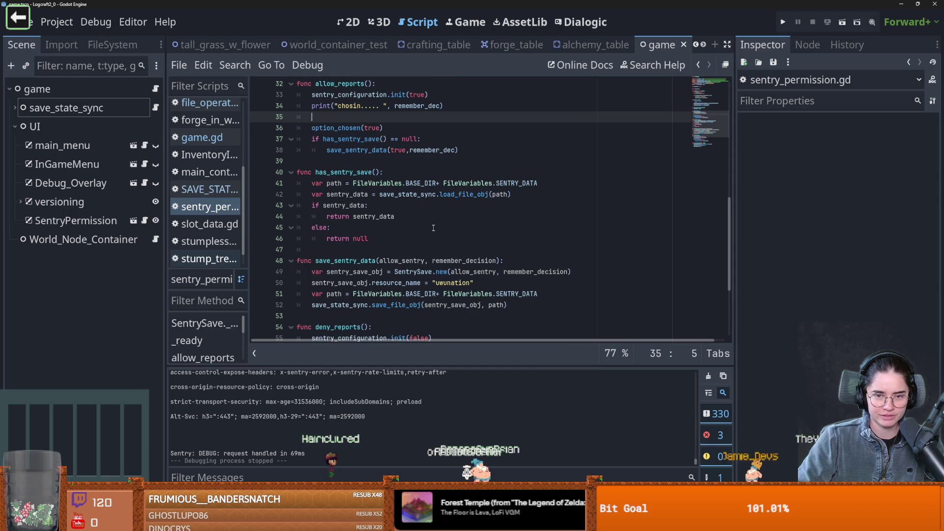
{"action": "scroll", "coordinate": [433, 227], "scroll_direction": "down", "scroll_amount": 1}
{"action": "scroll", "coordinate": [433, 228], "scroll_direction": "down", "scroll_amount": 2}
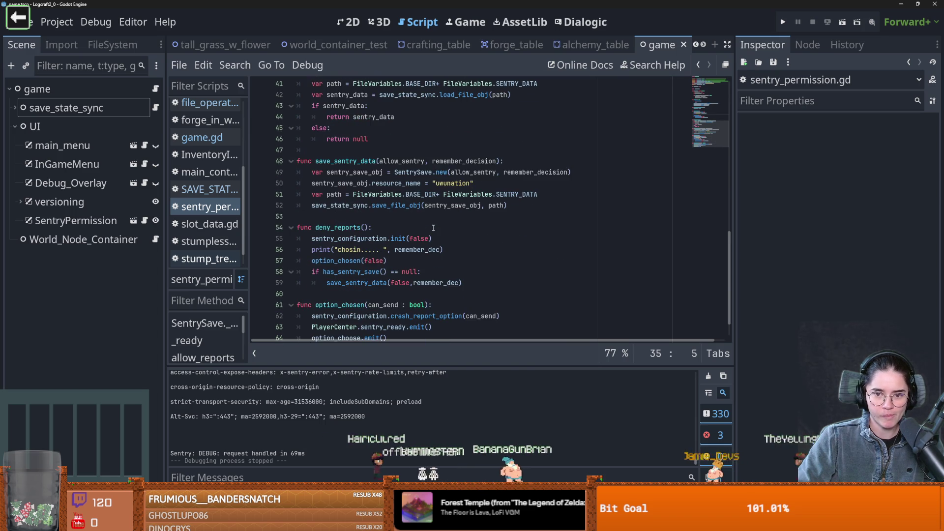
{"action": "scroll", "coordinate": [431, 228], "scroll_direction": "up", "scroll_amount": 1}
{"action": "scroll", "coordinate": [430, 228], "scroll_direction": "down", "scroll_amount": 1}
{"action": "double_click", "coordinate": [351, 161]}
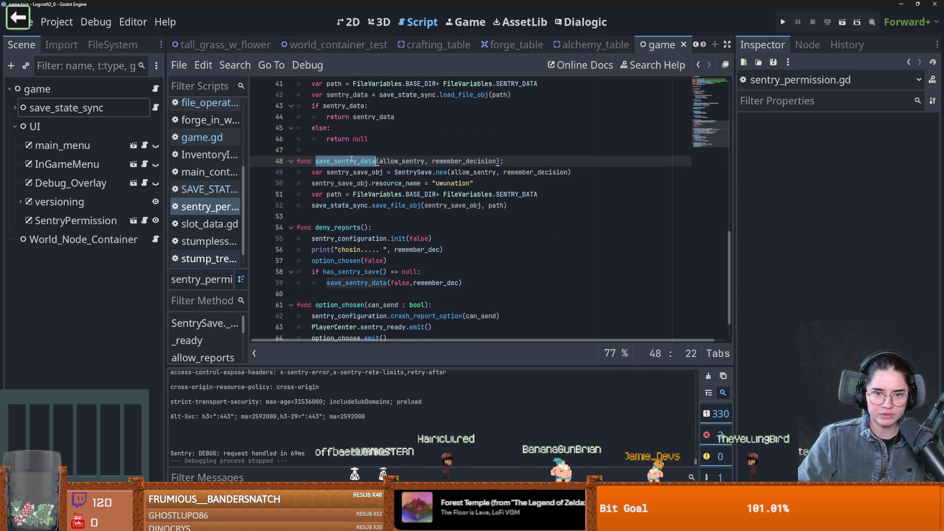
{"action": "double_click", "coordinate": [368, 283]}
{"action": "scroll", "coordinate": [353, 247], "scroll_direction": "up", "scroll_amount": 4}
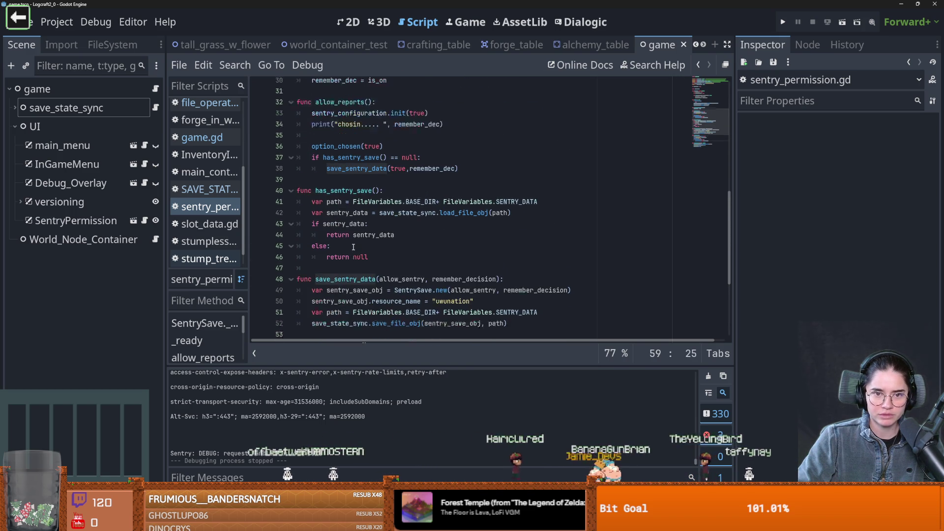
{"action": "scroll", "coordinate": [353, 247], "scroll_direction": "up", "scroll_amount": 1}
{"action": "double_click", "coordinate": [353, 205]}
{"action": "scroll", "coordinate": [353, 210], "scroll_direction": "up", "scroll_amount": 5}
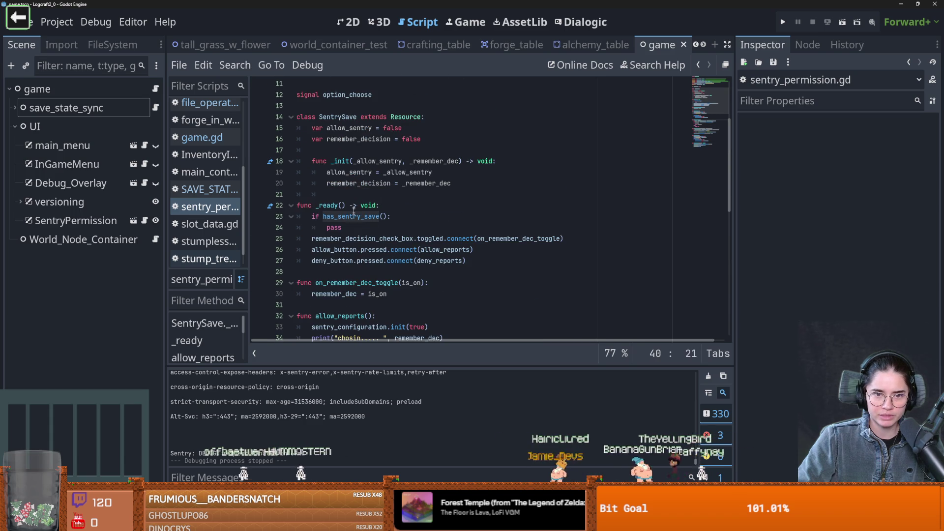
{"action": "left_click", "coordinate": [339, 217]}
Step: Replace pass with 'var sentry_data : SentrySave = has_sentry_save()'
{"action": "double_click", "coordinate": [333, 227]}
{"action": "type", "text": "v"}
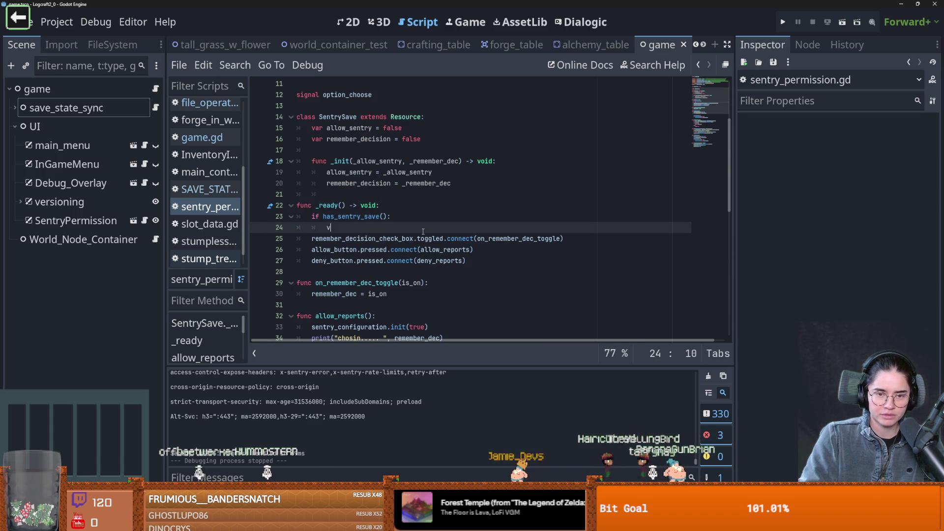
{"action": "type", "text": "ar"}
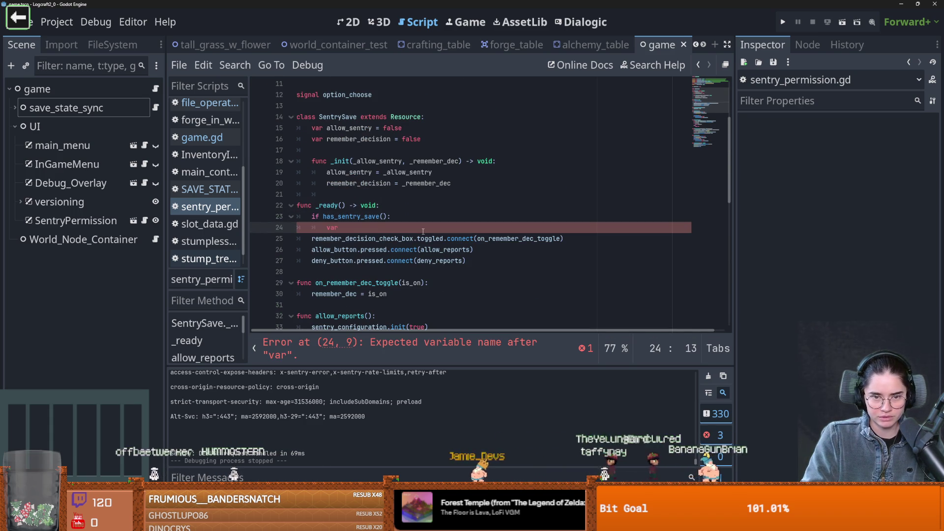
{"action": "scroll", "coordinate": [421, 232], "scroll_direction": "up", "scroll_amount": 2}
{"action": "type", "text": "sen"}
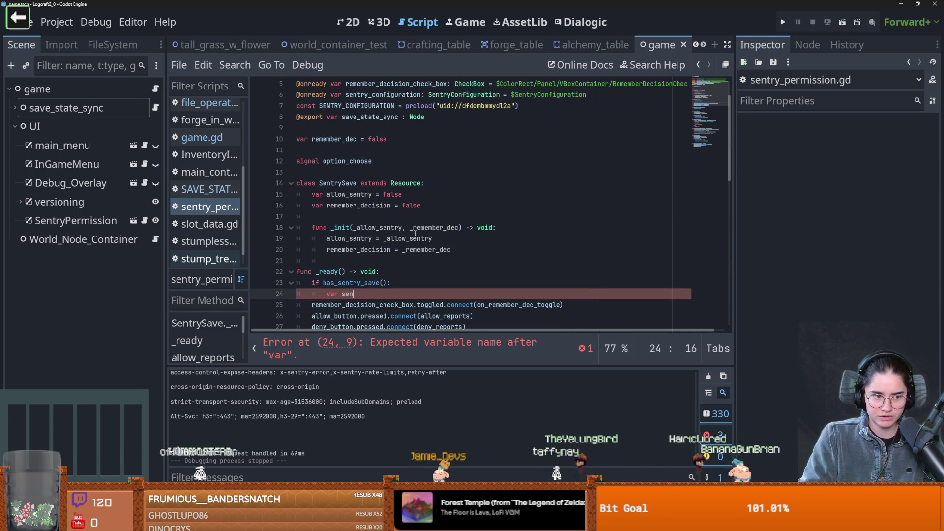
{"action": "type", "text": "try_data = "}
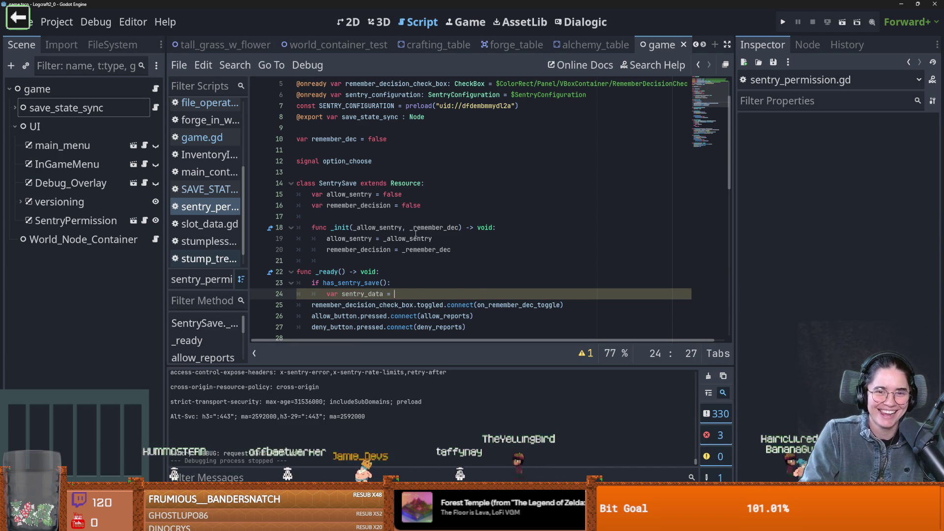
{"action": "type", "text": "has"}
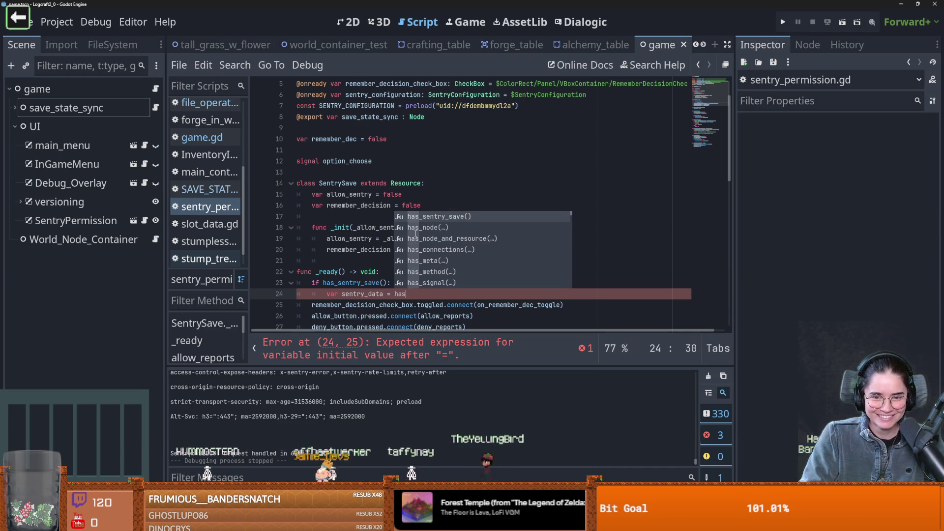
{"action": "key", "text": "Return"}
{"action": "key", "text": "Return"}
{"action": "key", "text": "ctrl+s"}
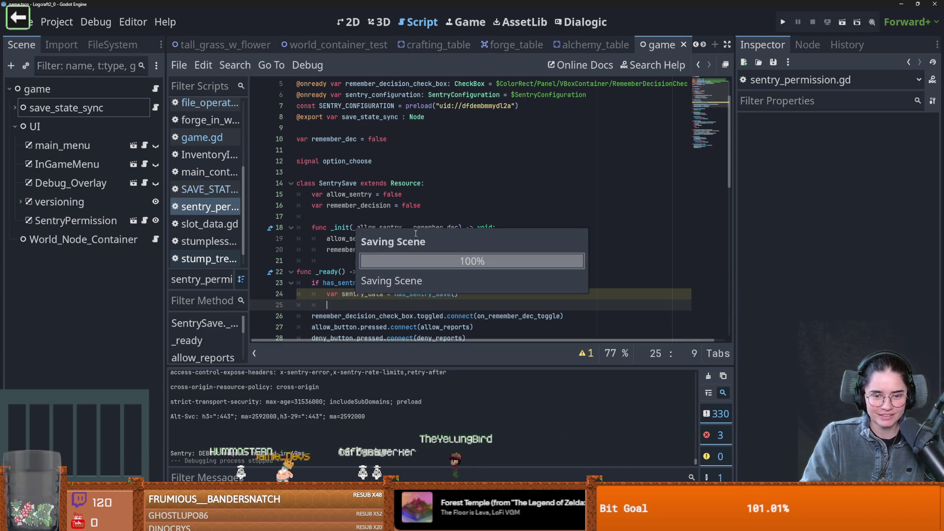
{"action": "scroll", "coordinate": [410, 244], "scroll_direction": "down", "scroll_amount": 1}
{"action": "scroll", "coordinate": [410, 244], "scroll_direction": "down", "scroll_amount": 1}
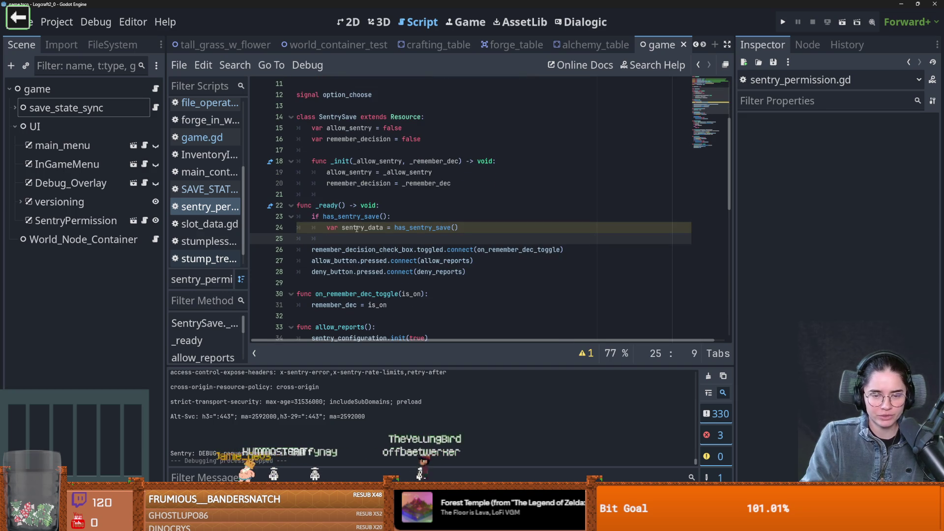
{"action": "type", "text": "if sen"}
{"action": "key", "text": "BackSpace"}
{"action": "key", "text": "BackSpace"}
{"action": "key", "text": "BackSpace"}
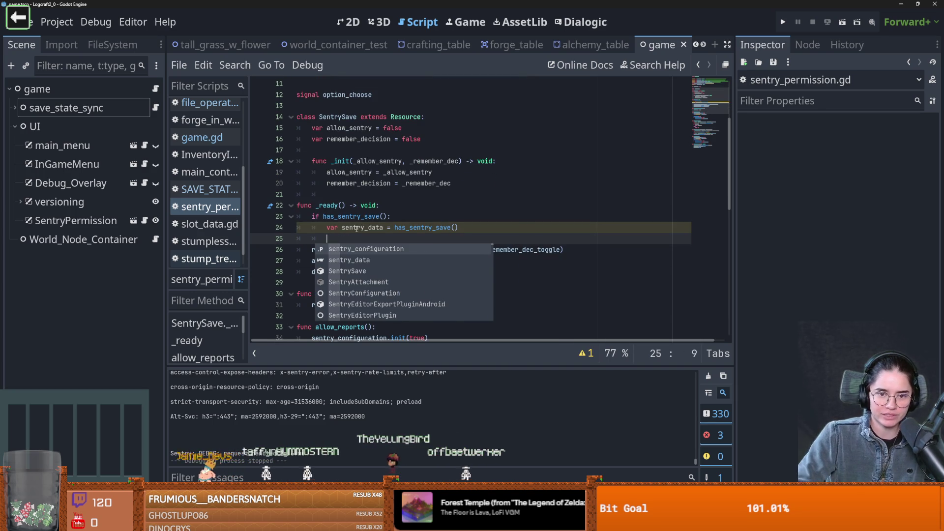
{"action": "left_click", "coordinate": [385, 227]}
{"action": "type", "text": ": Se"}
{"action": "key", "text": "Return"}
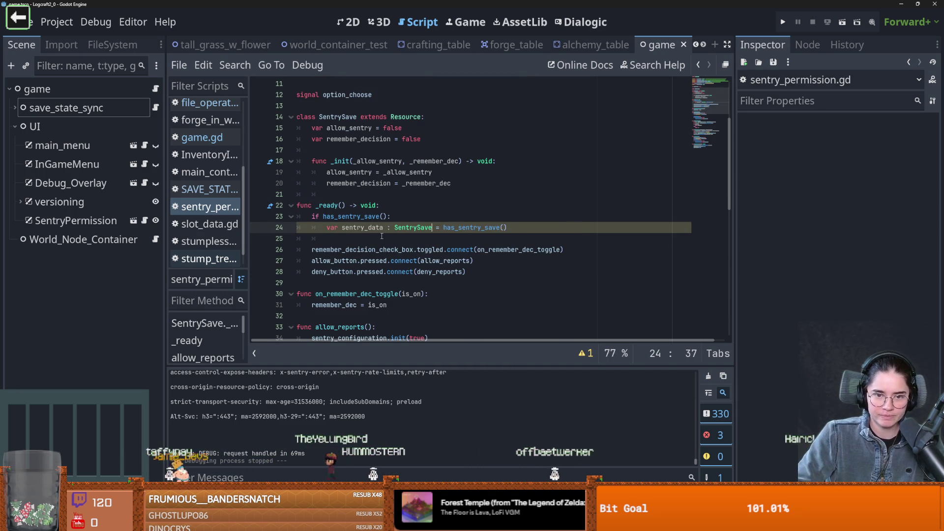
Step: Add an 'if sentry_data.remember_decision:' check below it and save
{"action": "left_click", "coordinate": [382, 236]}
{"action": "type", "text": "if sen"}
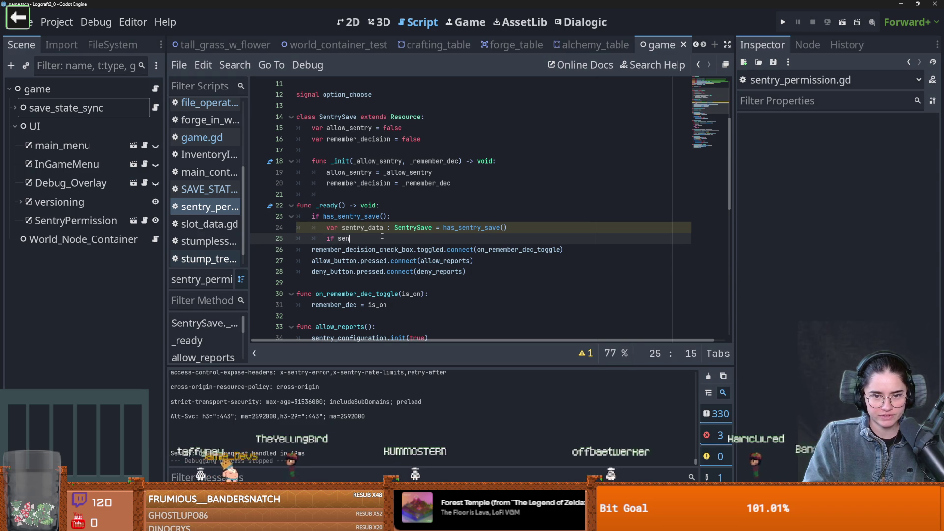
{"action": "type", "text": "tr"}
{"action": "key", "text": "Return"}
{"action": "type", "text": "."}
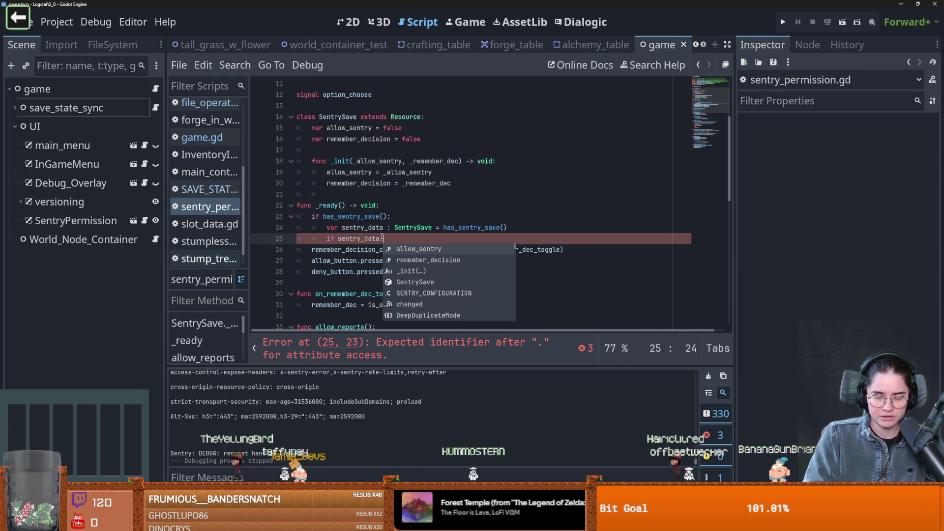
{"action": "key", "text": "Down"}
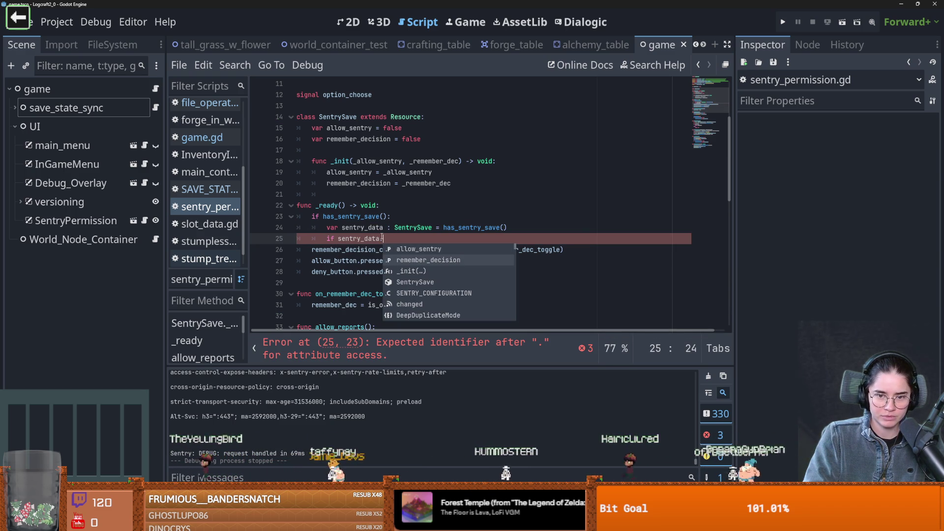
{"action": "key", "text": "Return"}
{"action": "key", "text": "Return"}
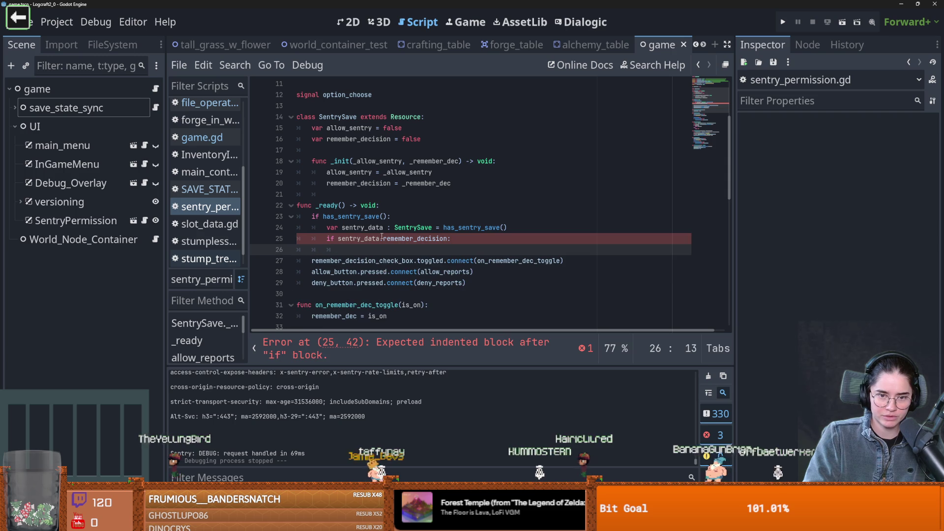
{"action": "key", "text": "ctrl+s"}
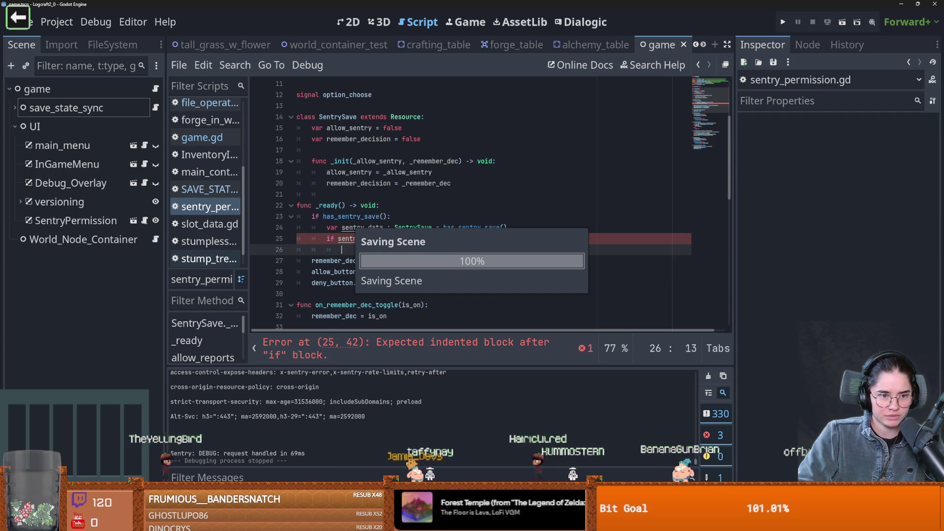
Step: Finish the hide() call inside the if block, save the script, and run the project
{"action": "left_click", "coordinate": [143, 222]}
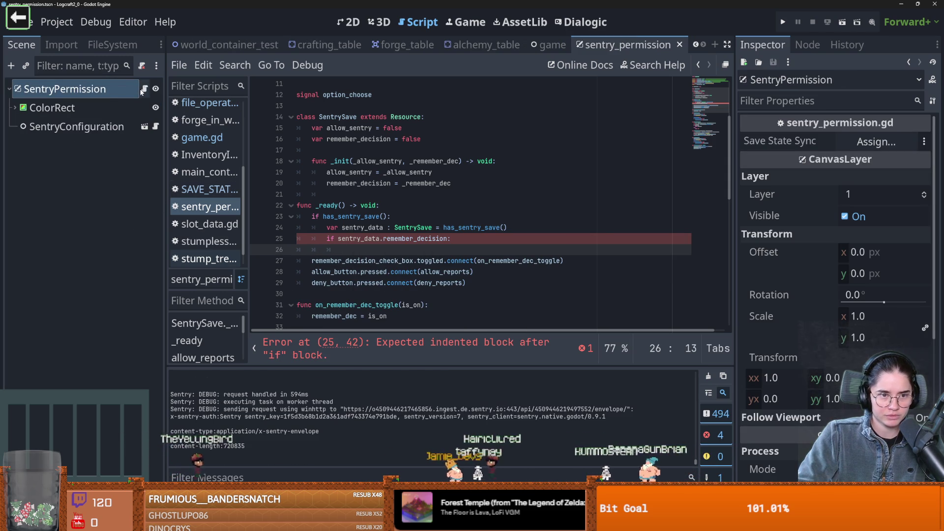
{"action": "left_click", "coordinate": [15, 108]}
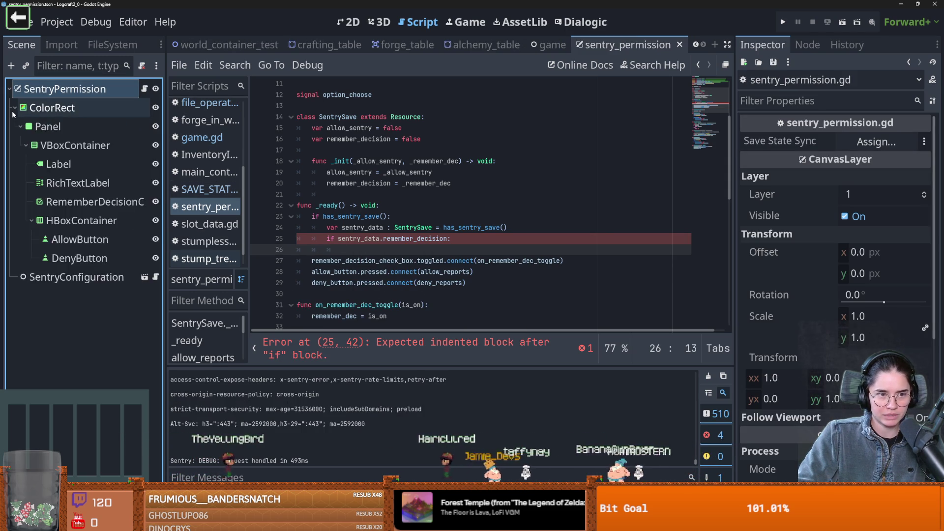
{"action": "left_click", "coordinate": [16, 107]}
{"action": "left_click", "coordinate": [367, 253]}
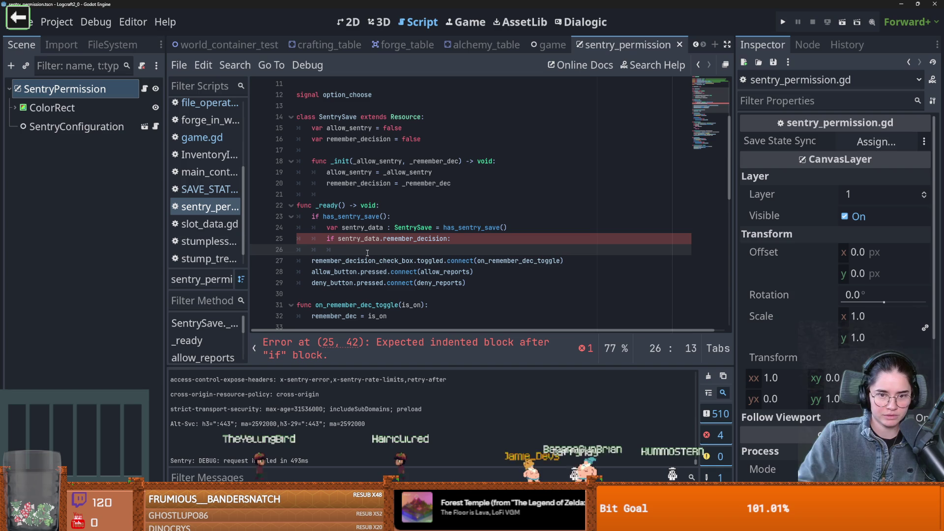
{"action": "type", "text": "hide()"}
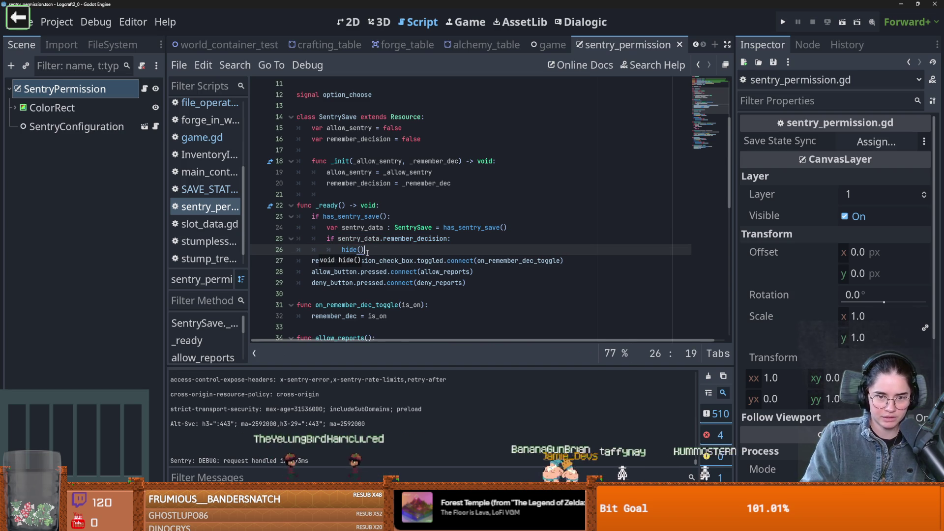
{"action": "key", "text": "ctrl+s"}
{"action": "double_click", "coordinate": [415, 239]}
{"action": "left_click", "coordinate": [376, 251]}
{"action": "left_click", "coordinate": [782, 22]}
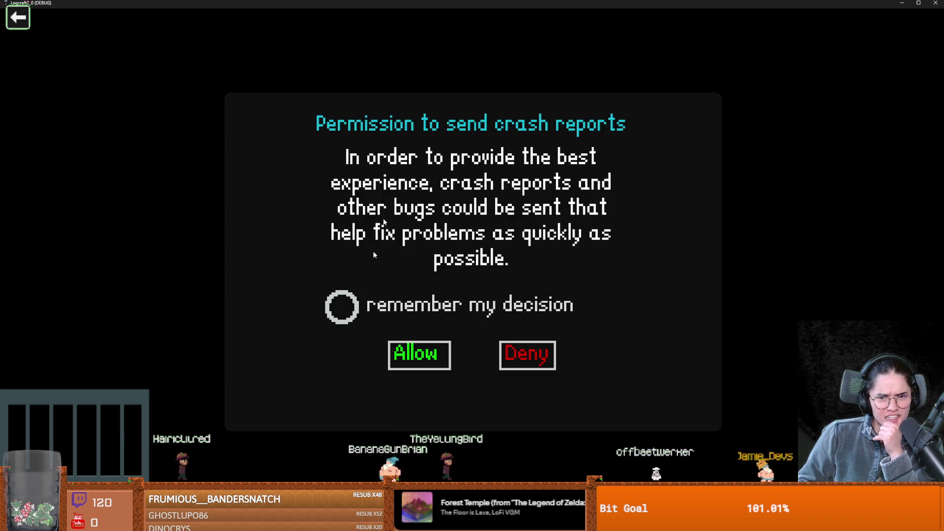
Step: Relaunch the game to hit the breakpoint and step from has_sentry_save into load_file_obj
{"action": "key", "text": "alt+F4"}
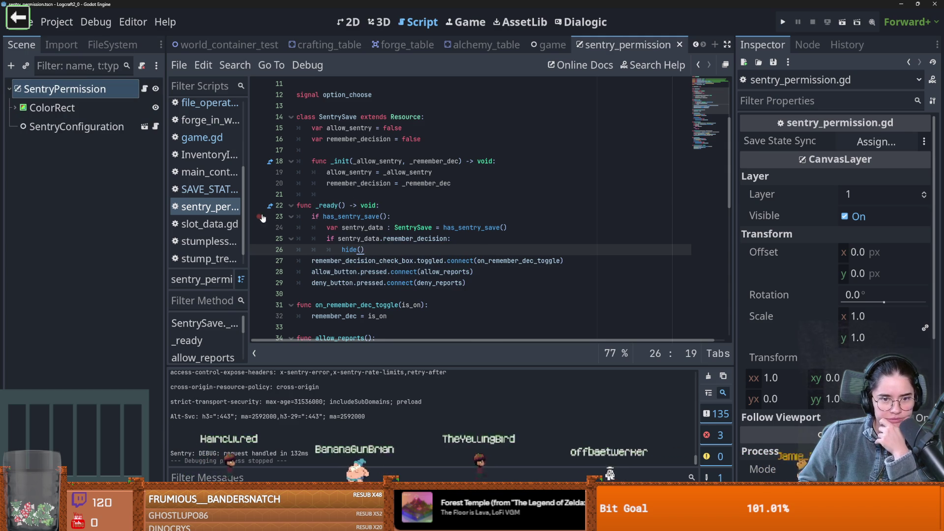
{"action": "left_click", "coordinate": [781, 22]}
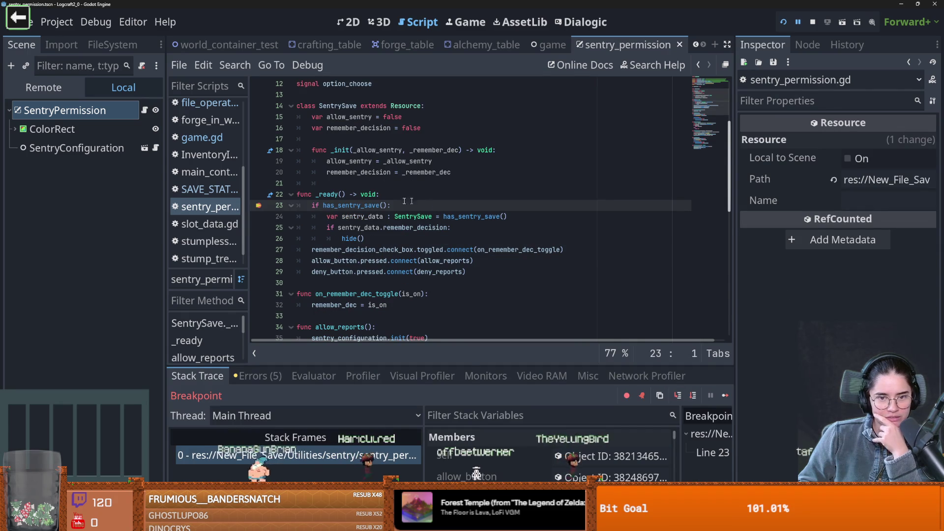
{"action": "left_click", "coordinate": [678, 395]}
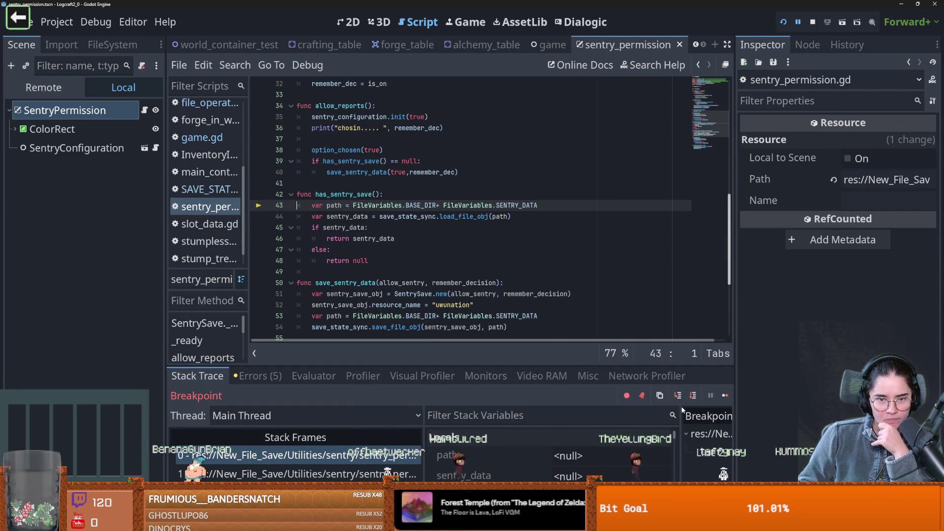
{"action": "left_click", "coordinate": [677, 395]}
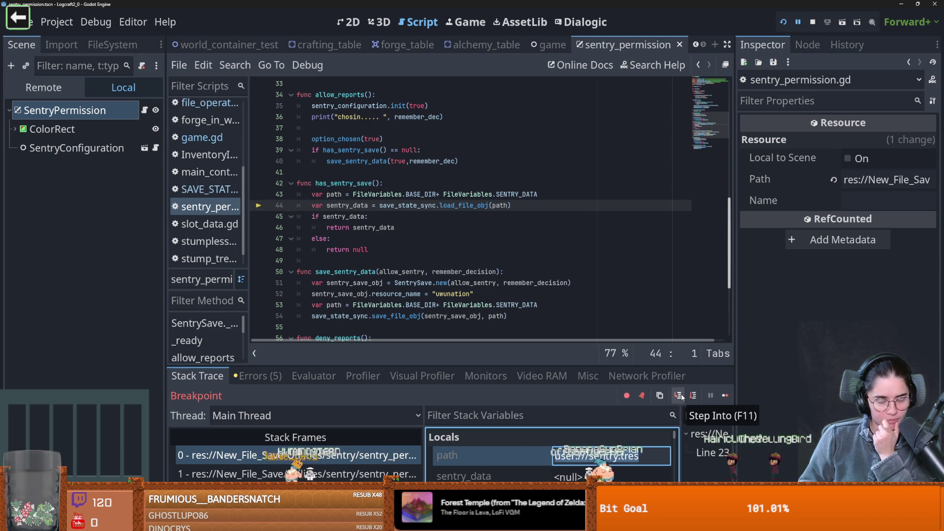
{"action": "left_click", "coordinate": [680, 395]}
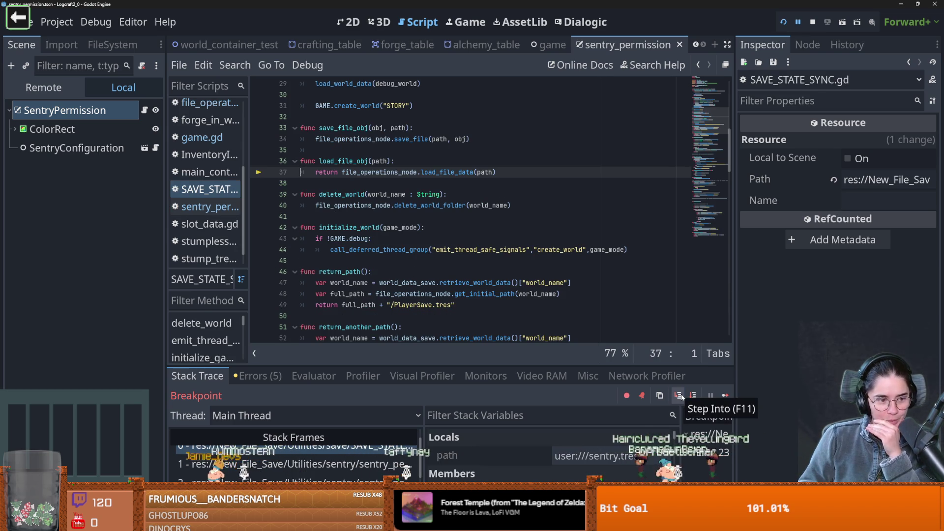
Step: Step into load_file_data in file_operations.gd, pausing at line 131
{"action": "left_click", "coordinate": [682, 397]}
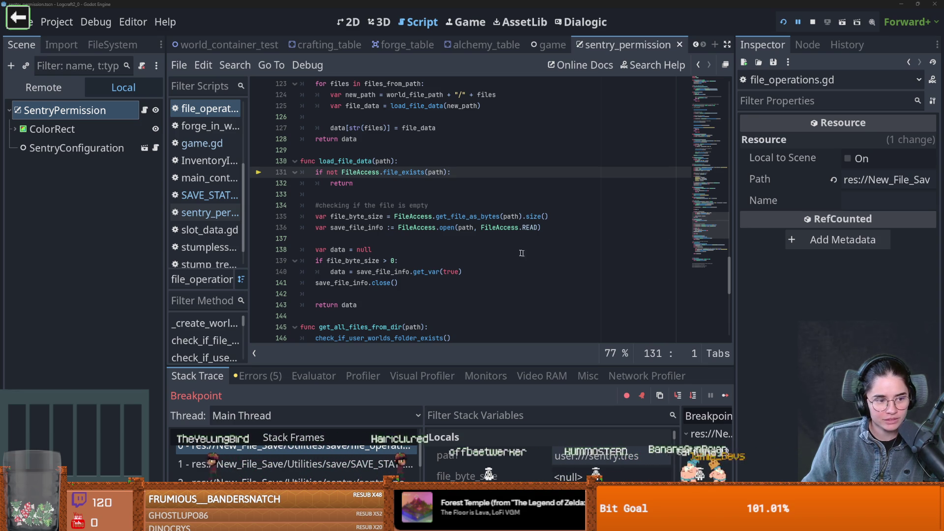
Step: Inspect load_file_data's FileAccess and get_var lines, checking a browser reference alongside
{"action": "left_click", "coordinate": [456, 241]}
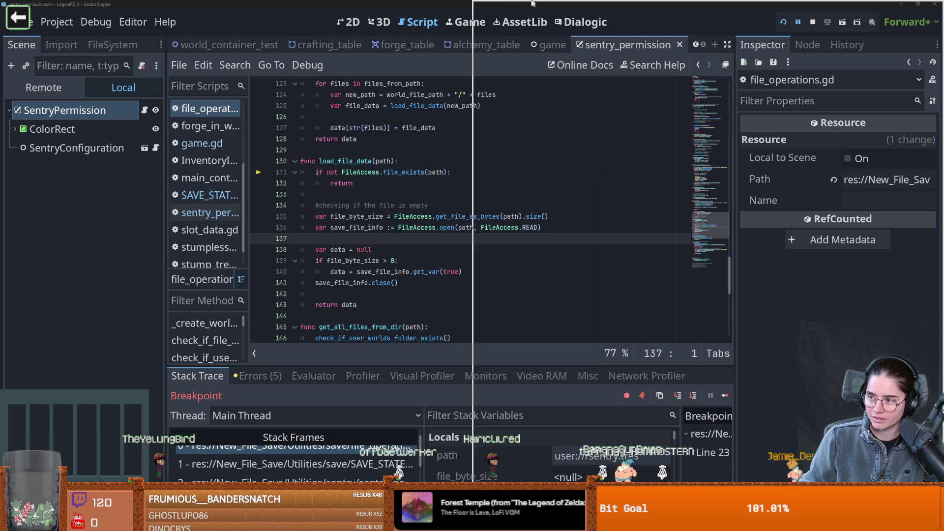
{"action": "key", "text": "alt+Tab"}
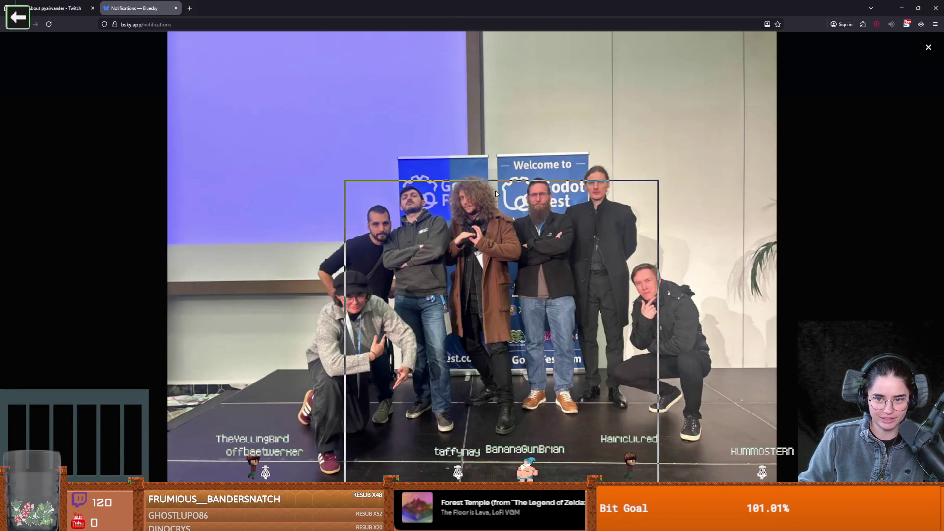
{"action": "key", "text": "alt+Tab"}
{"action": "left_click", "coordinate": [407, 248]}
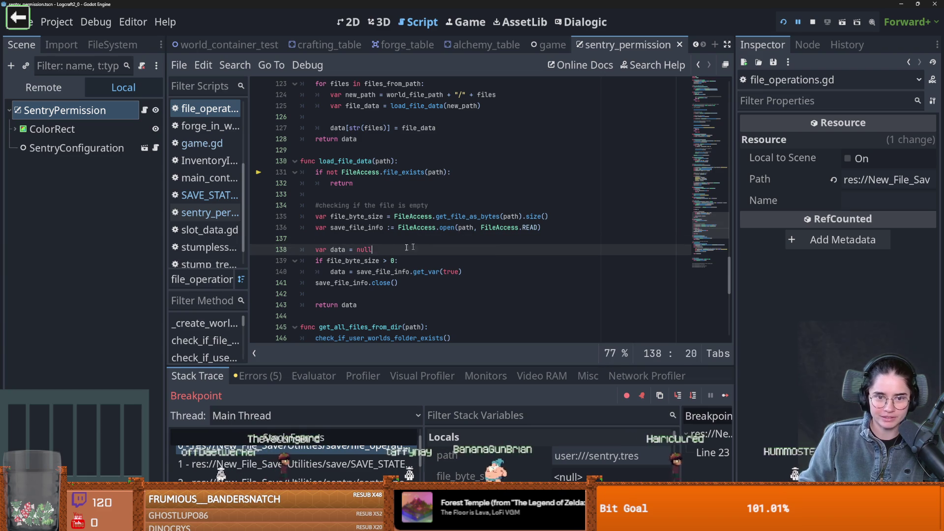
{"action": "left_click", "coordinate": [433, 220]}
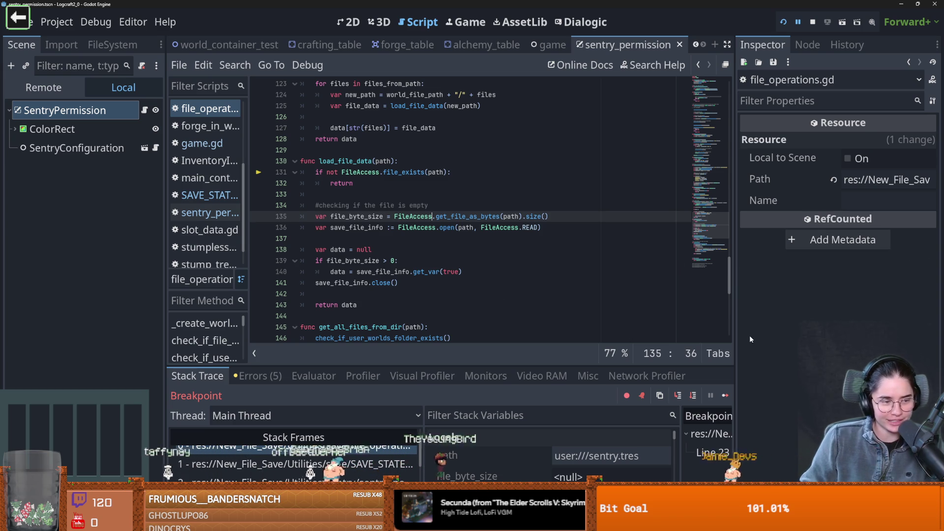
{"action": "left_click", "coordinate": [464, 271]}
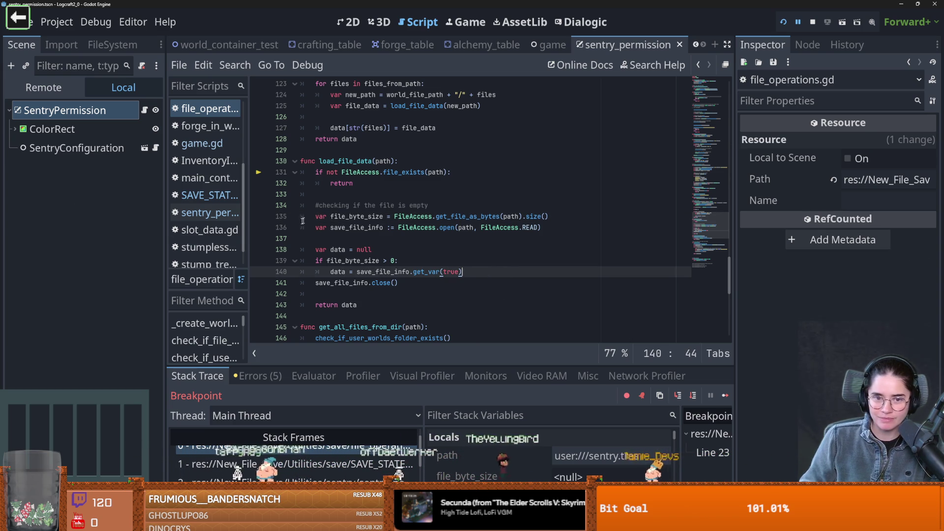
{"action": "left_click", "coordinate": [334, 227]}
{"action": "key", "text": "ctrl+s"}
{"action": "left_click", "coordinate": [362, 237]}
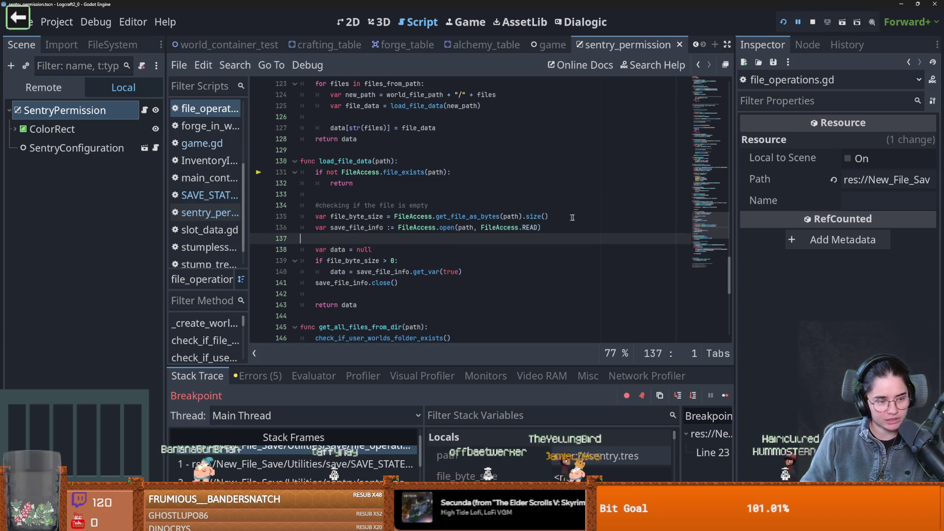
{"action": "key", "text": "ctrl+s"}
{"action": "scroll", "coordinate": [387, 211], "scroll_direction": "up", "scroll_amount": 1}
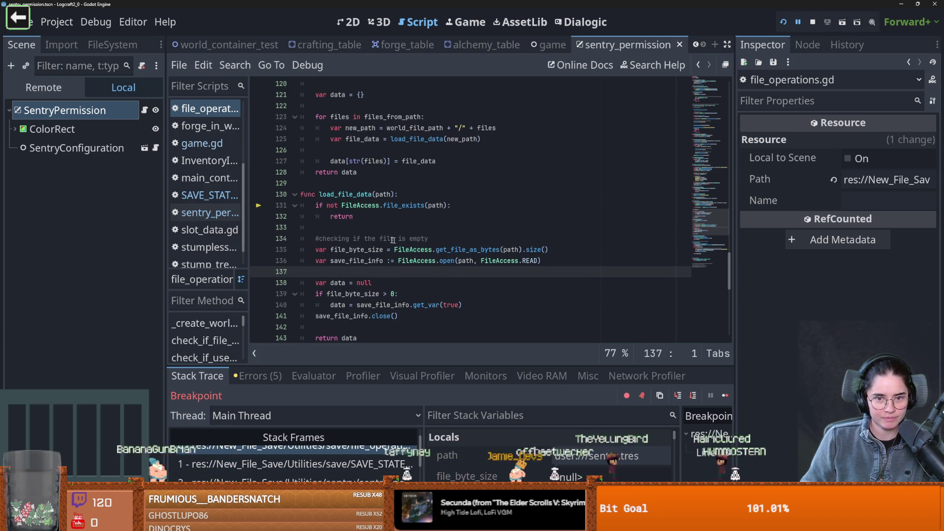
{"action": "double_click", "coordinate": [341, 216]}
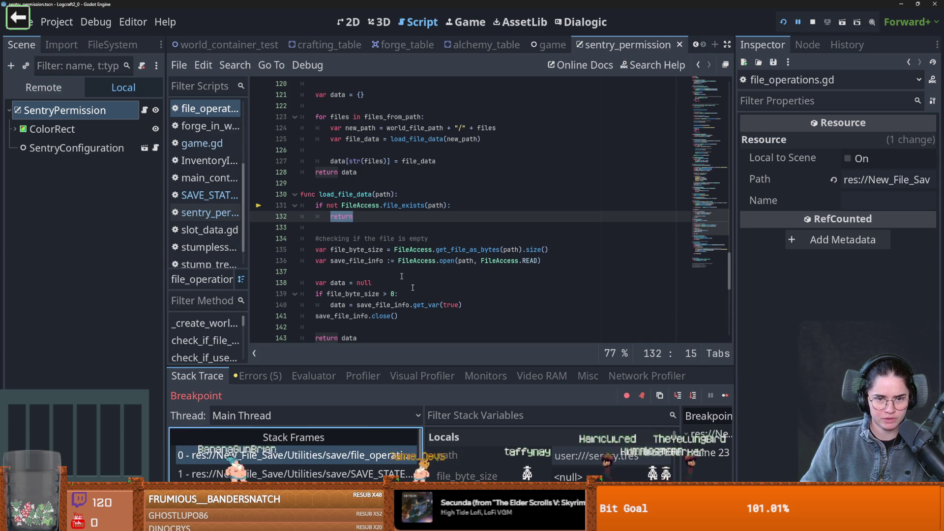
Step: Step through load_file_data back into has_sentry_save until the return null on line 48
{"action": "left_click", "coordinate": [678, 395]}
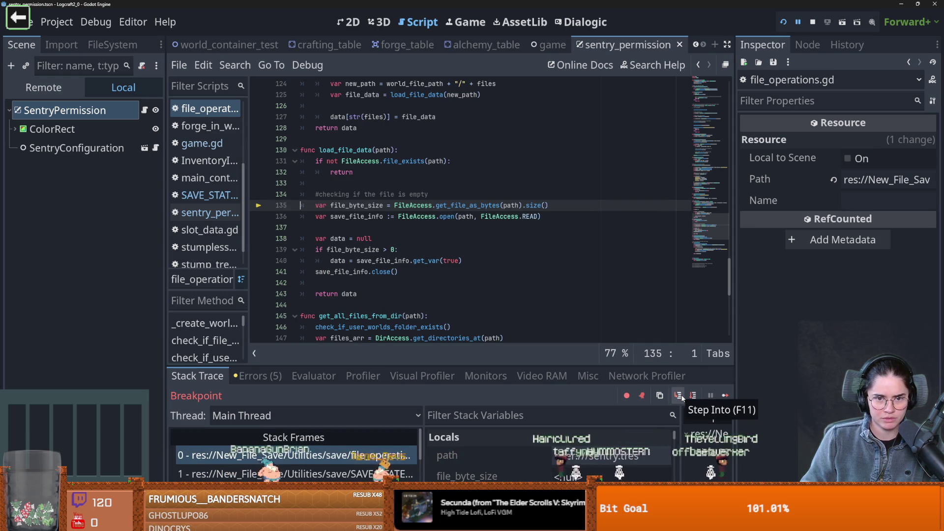
{"action": "left_click", "coordinate": [681, 396]}
{"action": "left_click", "coordinate": [680, 396]}
{"action": "left_click", "coordinate": [680, 397]}
{"action": "left_click", "coordinate": [681, 396]}
{"action": "left_click", "coordinate": [681, 397]}
{"action": "left_click", "coordinate": [681, 396]}
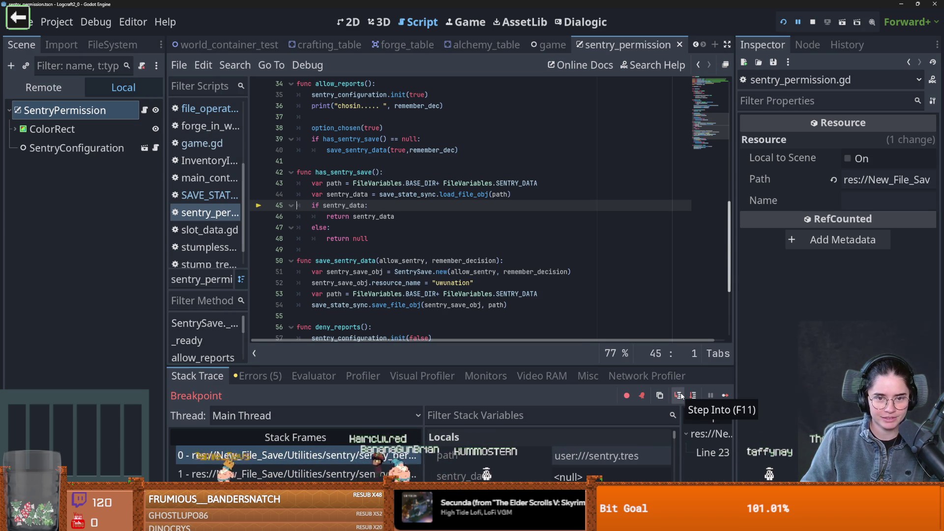
{"action": "left_click", "coordinate": [681, 397]}
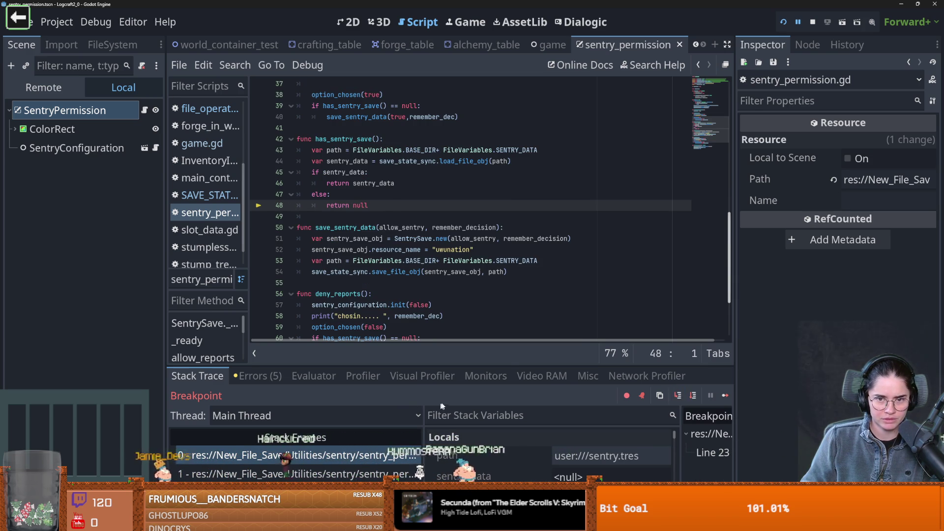
Step: Narrow the Scene dock and script list and resize the debugger panel to widen the code view
{"action": "mouse_move", "coordinate": [487, 366]}
{"action": "left_mouse_down"}
{"action": "mouse_move", "coordinate": [487, 305]}
{"action": "mouse_move", "coordinate": [487, 338]}
{"action": "left_mouse_up"}
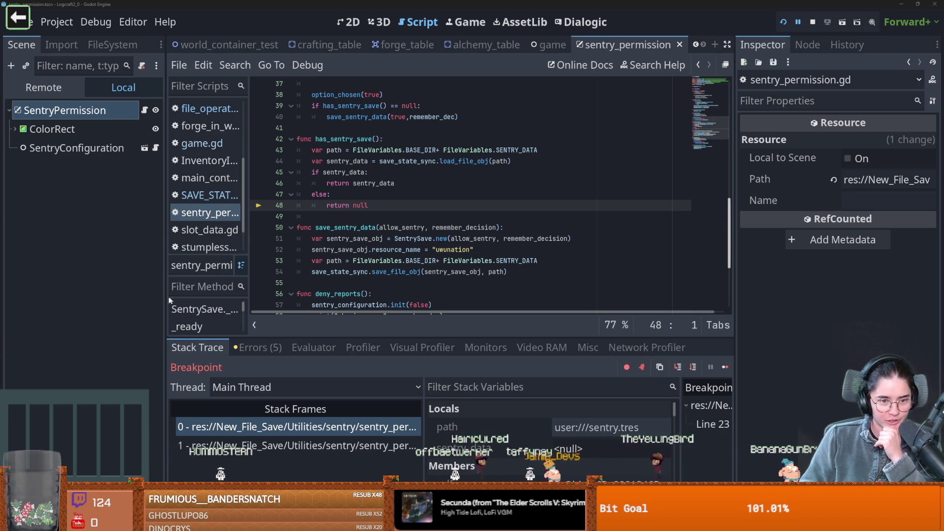
{"action": "left_click_drag", "start_coordinate": [166, 298], "coordinate": [138, 296]}
{"action": "left_click_drag", "start_coordinate": [219, 287], "coordinate": [214, 287]}
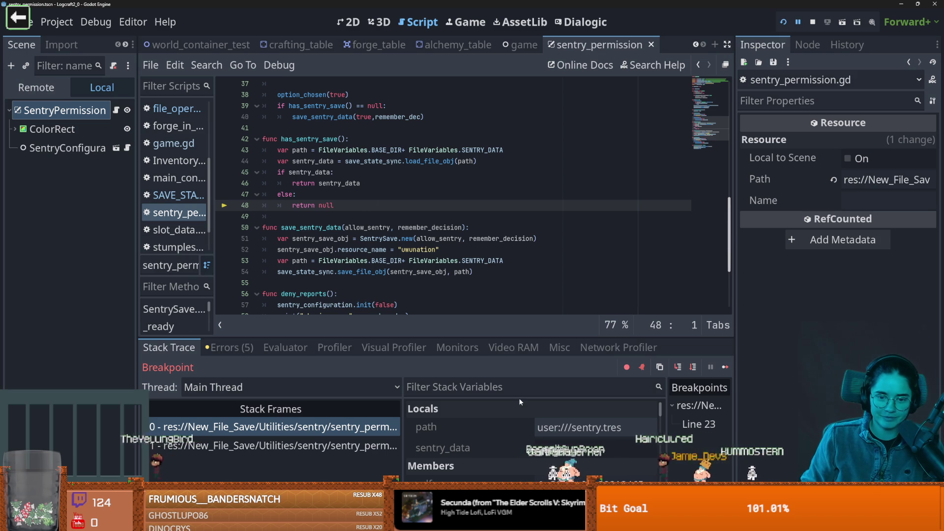
{"action": "left_click_drag", "start_coordinate": [461, 337], "coordinate": [465, 351]}
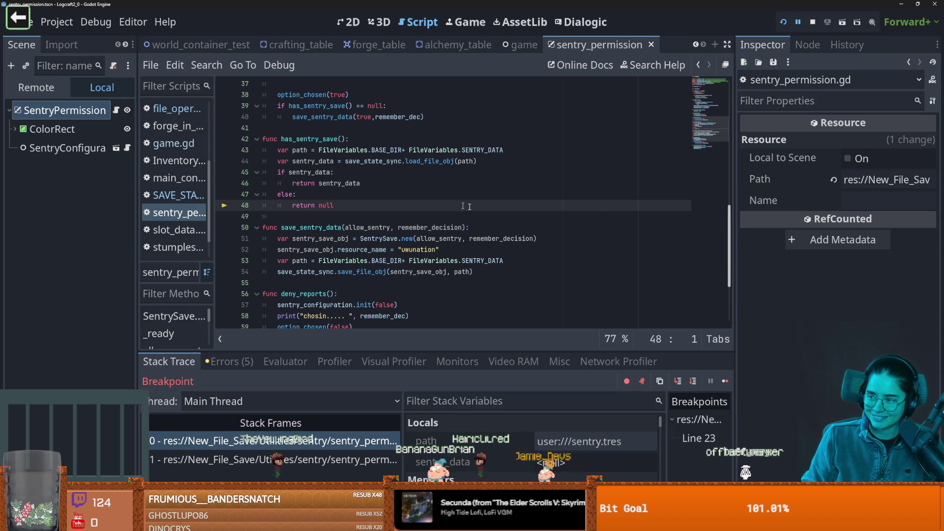
{"action": "left_click", "coordinate": [451, 239]}
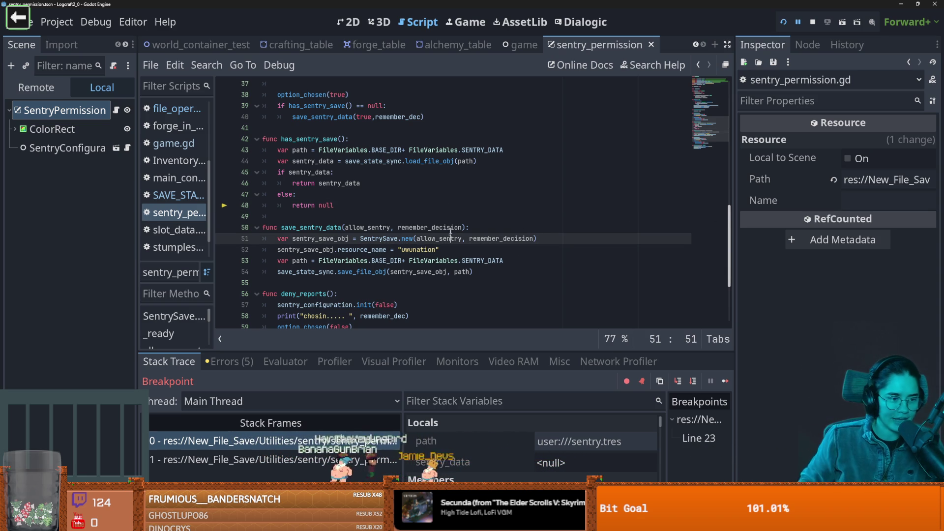
{"action": "left_click", "coordinate": [404, 216]}
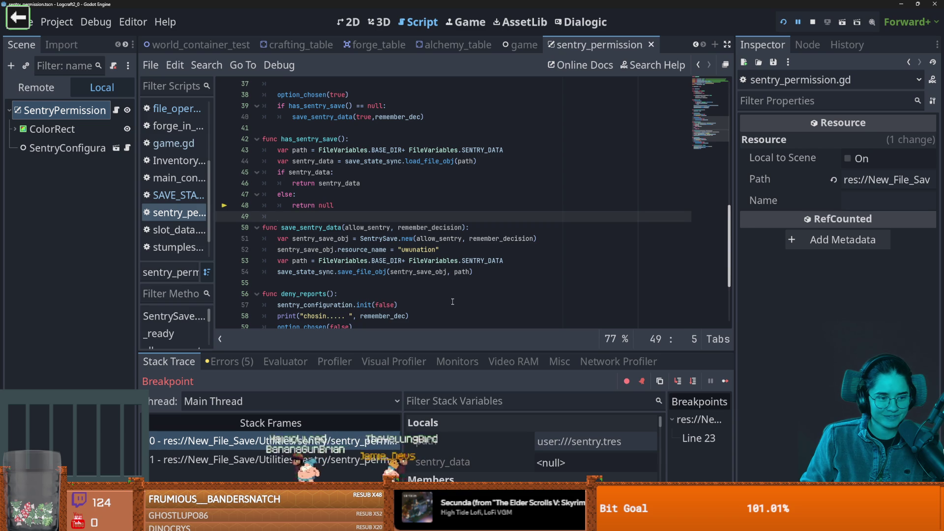
{"action": "left_click", "coordinate": [384, 271]}
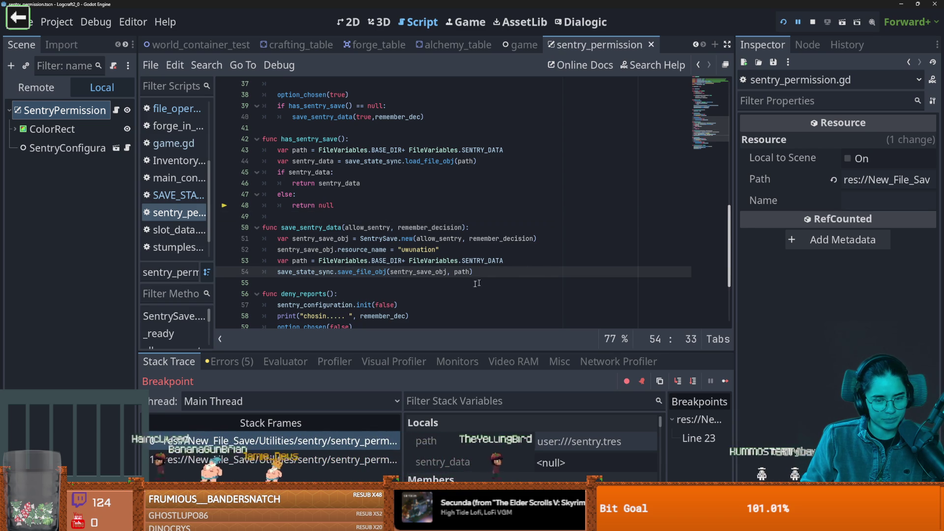
{"action": "key", "text": "Down"}
{"action": "key", "text": "Down"}
{"action": "key", "text": "ctrl+s"}
{"action": "scroll", "coordinate": [335, 294], "scroll_direction": "up", "scroll_amount": 1}
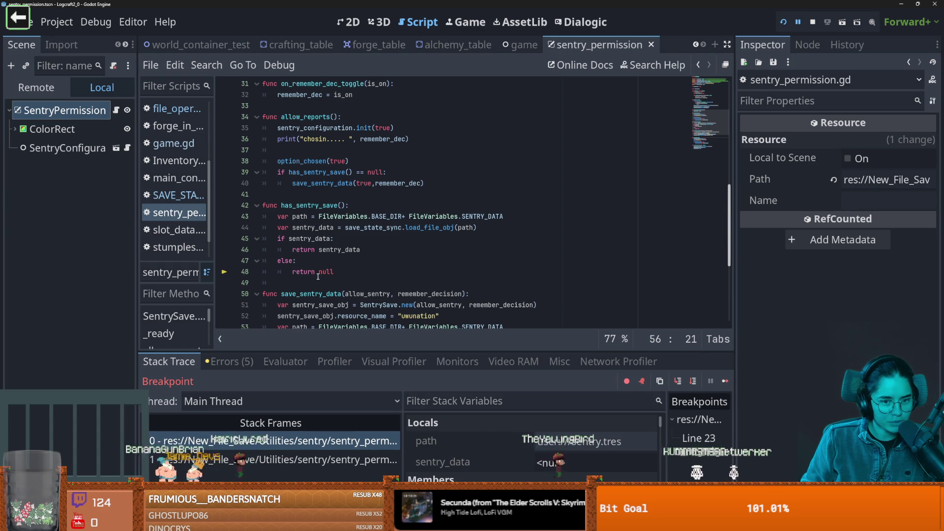
{"action": "scroll", "coordinate": [318, 286], "scroll_direction": "down", "scroll_amount": 2}
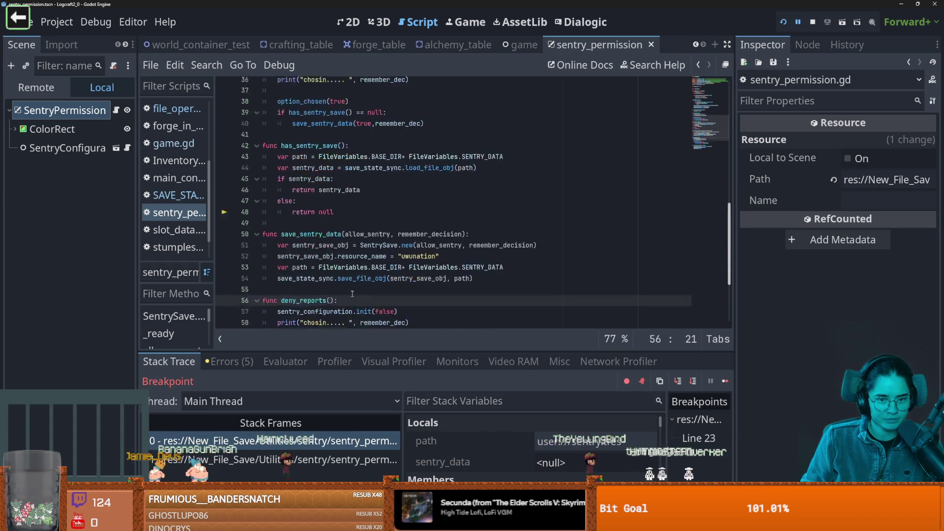
{"action": "key", "text": "Up"}
{"action": "double_click", "coordinate": [456, 272]}
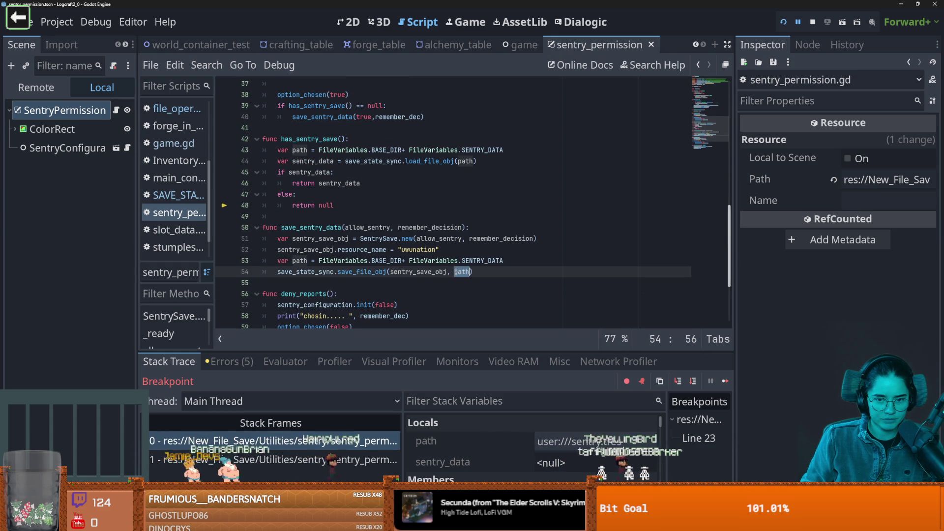
{"action": "double_click", "coordinate": [424, 272]}
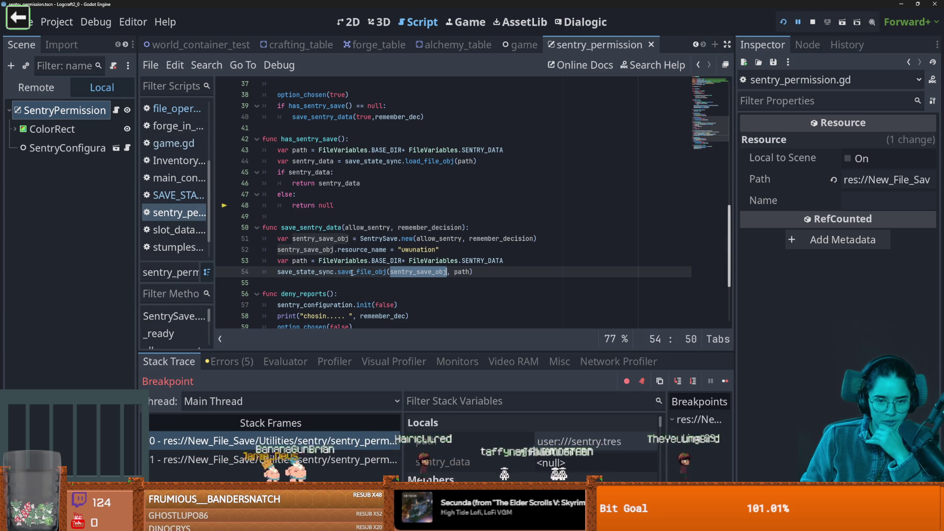
{"action": "double_click", "coordinate": [352, 272]}
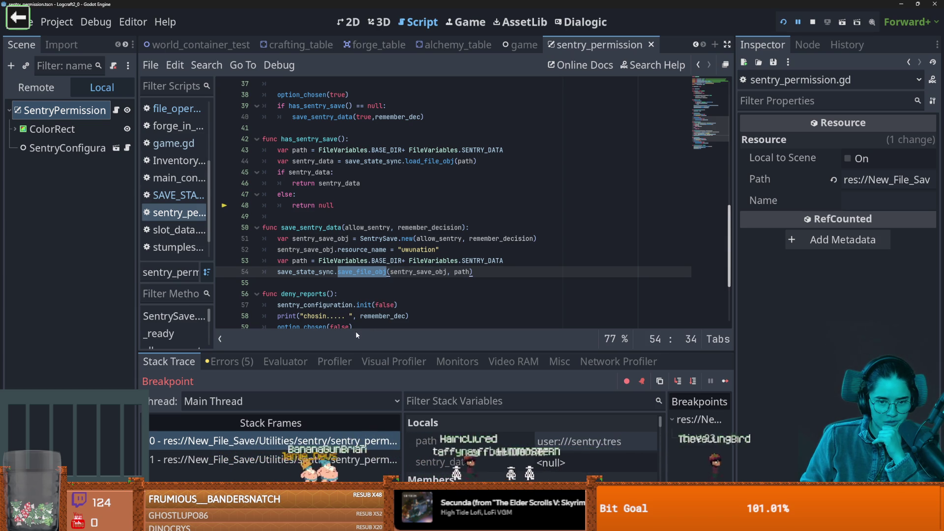
{"action": "scroll", "coordinate": [345, 295], "scroll_direction": "up", "scroll_amount": 3}
{"action": "scroll", "coordinate": [346, 295], "scroll_direction": "up", "scroll_amount": 5}
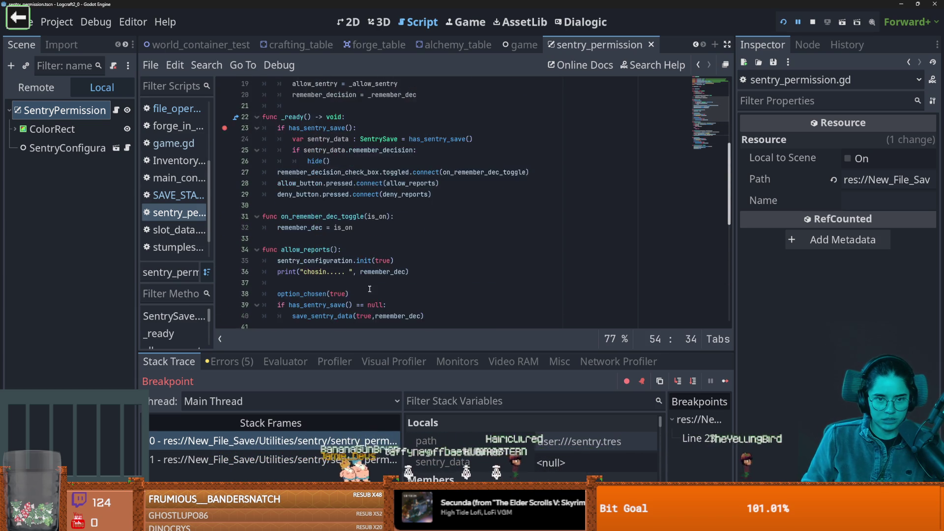
{"action": "double_click", "coordinate": [334, 219]}
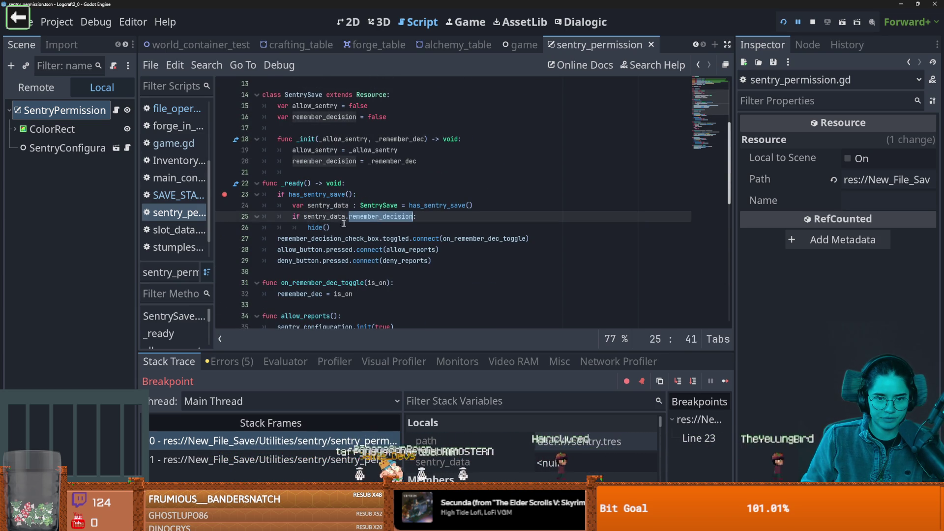
{"action": "double_click", "coordinate": [315, 227]}
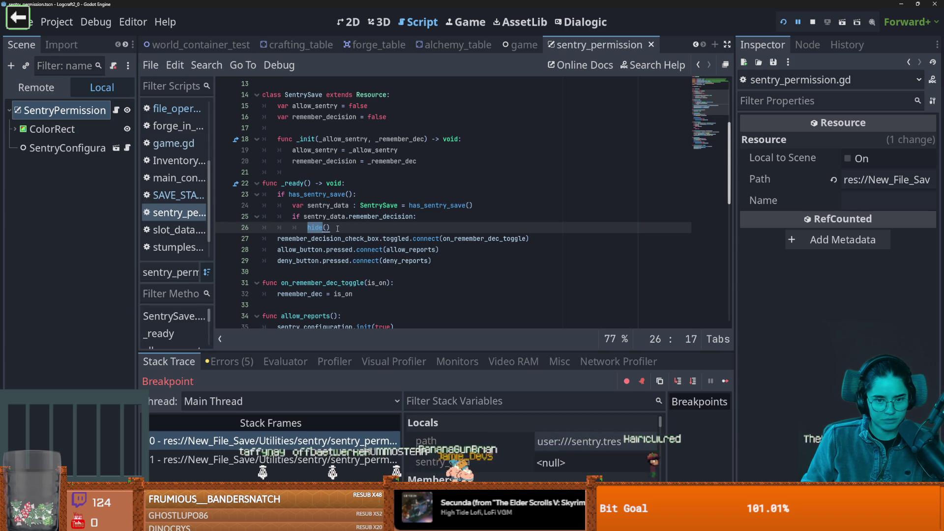
{"action": "scroll", "coordinate": [360, 273], "scroll_direction": "down", "scroll_amount": 2}
{"action": "scroll", "coordinate": [360, 273], "scroll_direction": "down", "scroll_amount": 4}
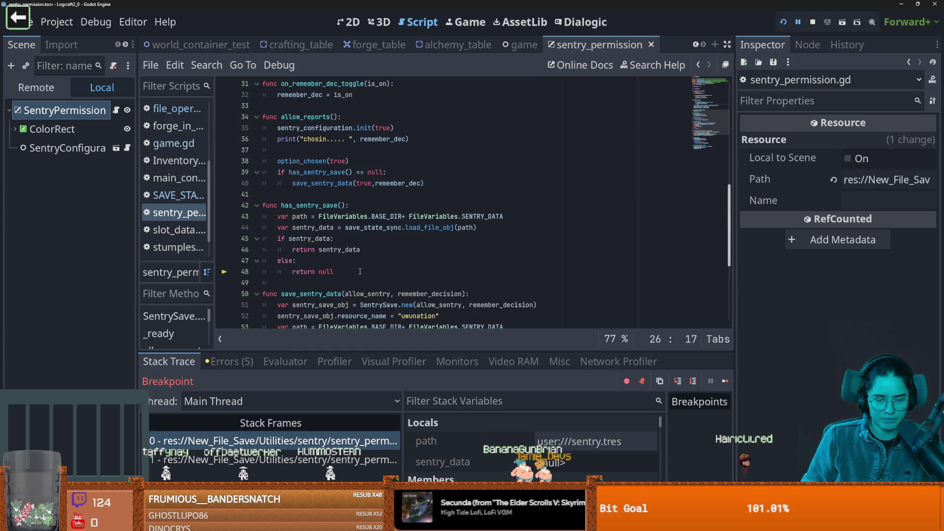
{"action": "double_click", "coordinate": [395, 227]}
{"action": "double_click", "coordinate": [464, 228]}
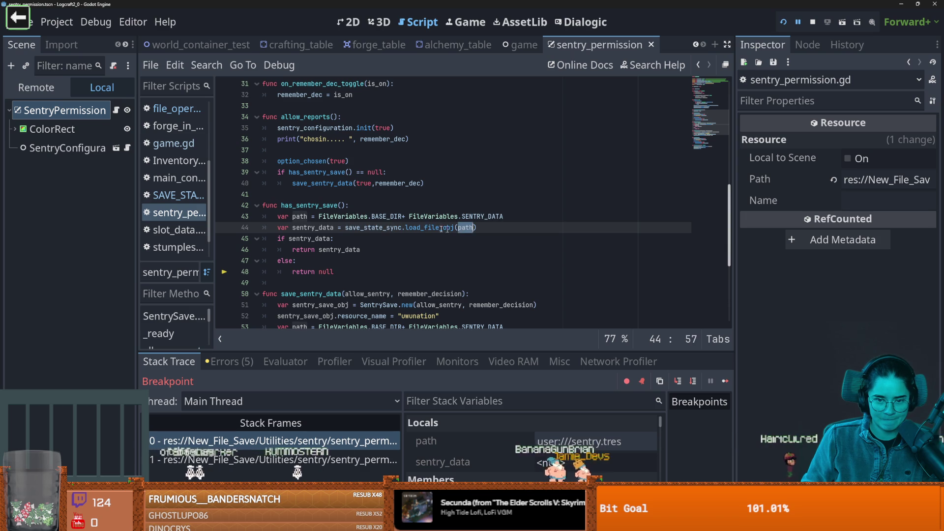
{"action": "scroll", "coordinate": [363, 287], "scroll_direction": "down", "scroll_amount": 1}
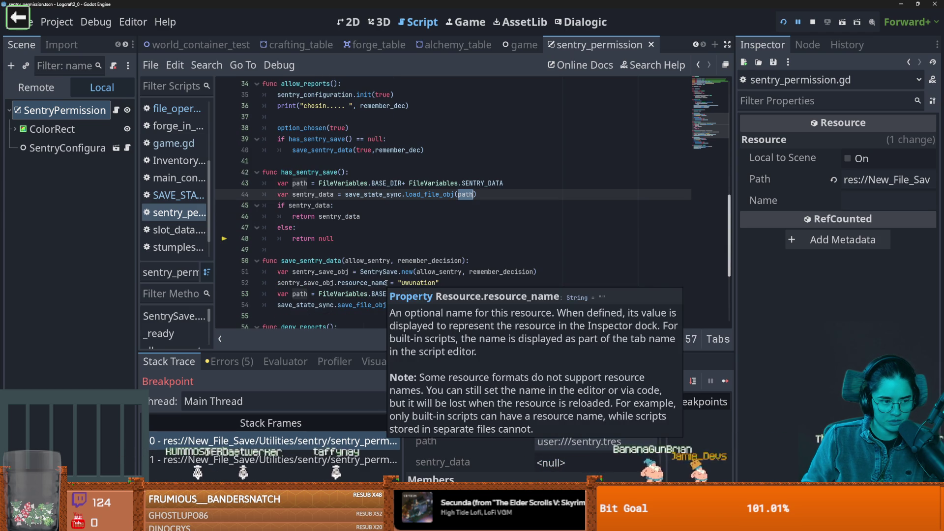
{"action": "mouse_move", "coordinate": [388, 283]}
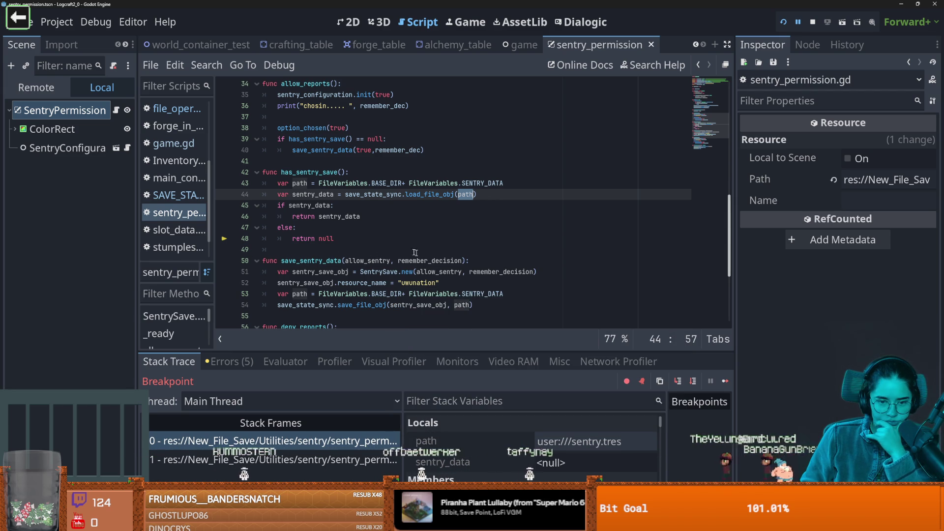
{"action": "scroll", "coordinate": [393, 251], "scroll_direction": "down", "scroll_amount": 1}
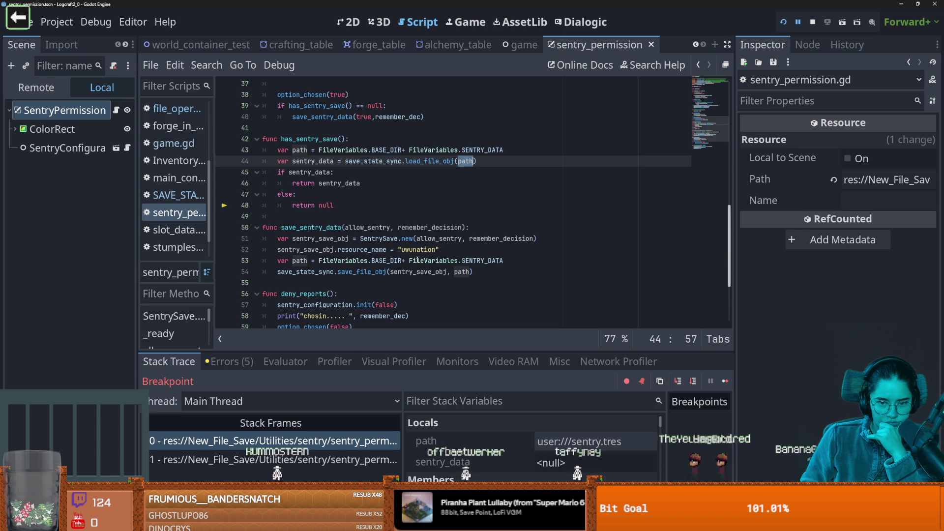
{"action": "double_click", "coordinate": [397, 271]}
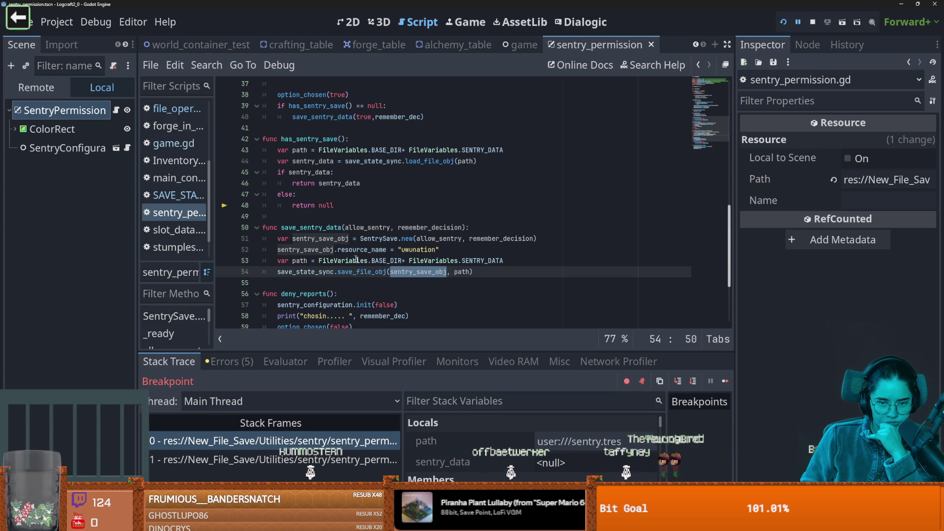
{"action": "scroll", "coordinate": [374, 270], "scroll_direction": "up", "scroll_amount": 8}
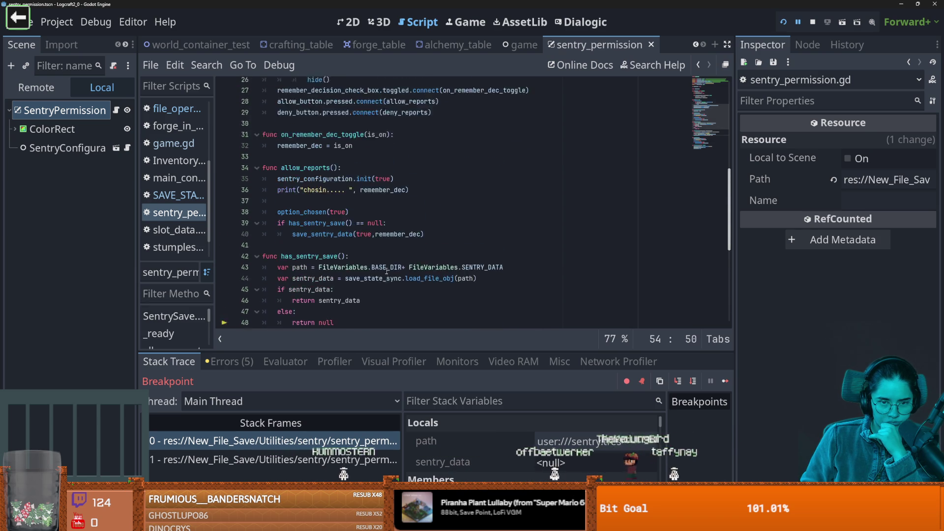
{"action": "scroll", "coordinate": [386, 271], "scroll_direction": "up", "scroll_amount": 4}
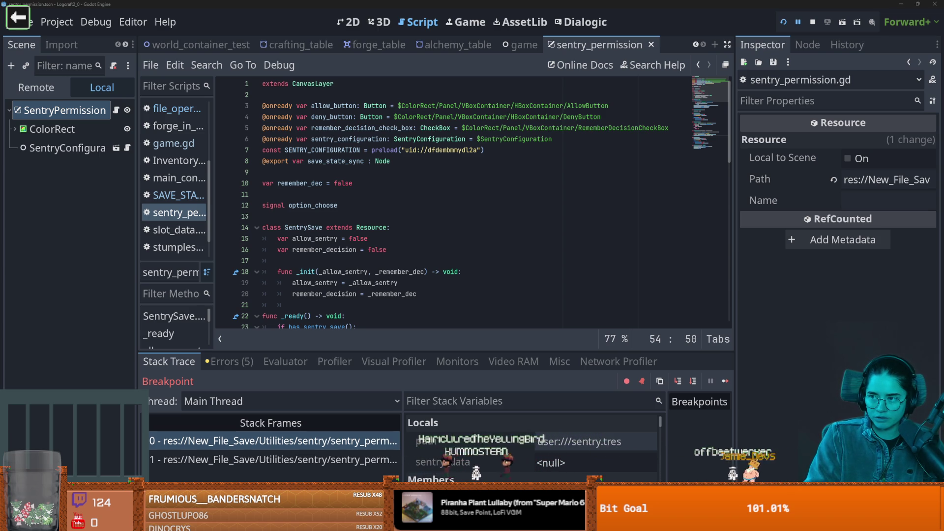
{"action": "left_click", "coordinate": [373, 264]}
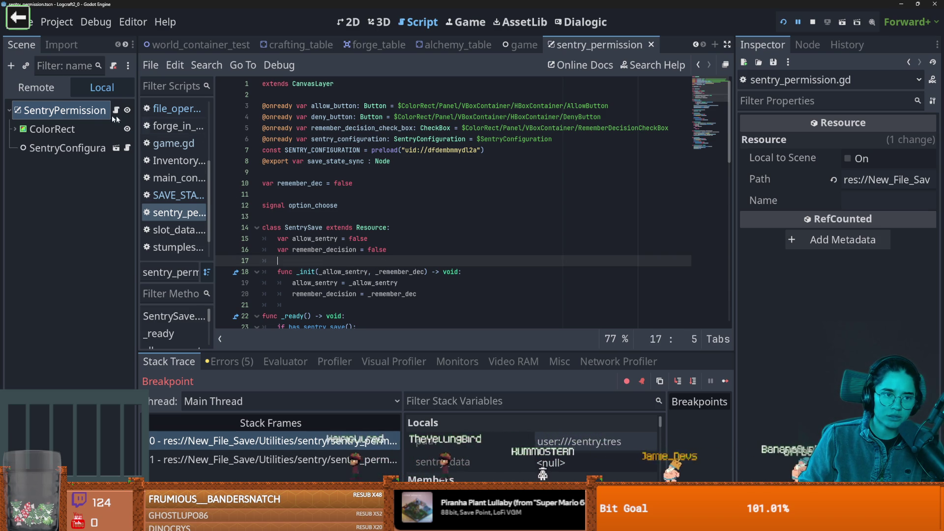
Step: Widen the left dock, jump to has_sentry_save, and select save_state_sync.load_file_obj(path) on line 44
{"action": "left_click", "coordinate": [56, 45]}
{"action": "left_click", "coordinate": [39, 45]}
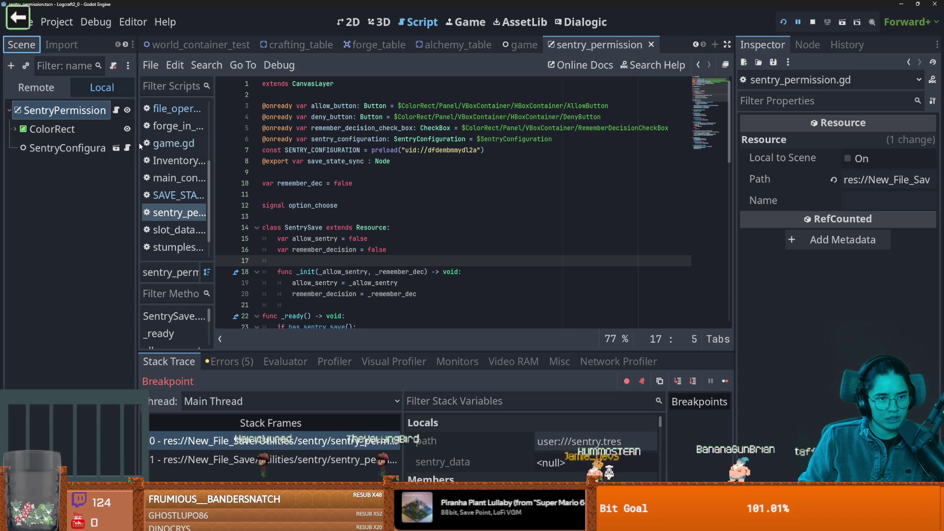
{"action": "left_click_drag", "start_coordinate": [137, 144], "coordinate": [152, 144]}
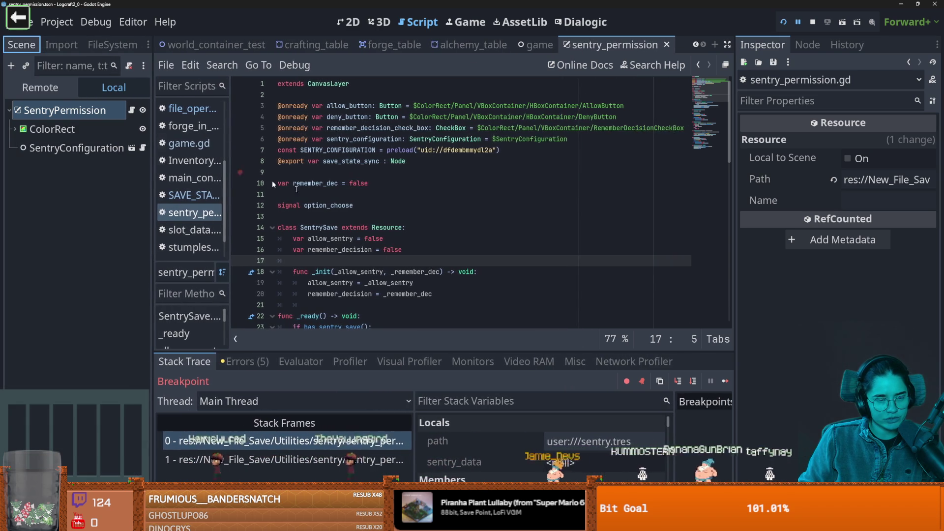
{"action": "scroll", "coordinate": [344, 240], "scroll_direction": "down", "scroll_amount": 4}
{"action": "scroll", "coordinate": [345, 240], "scroll_direction": "down", "scroll_amount": 4}
{"action": "left_click", "coordinate": [315, 238], "text": "ctrl"}
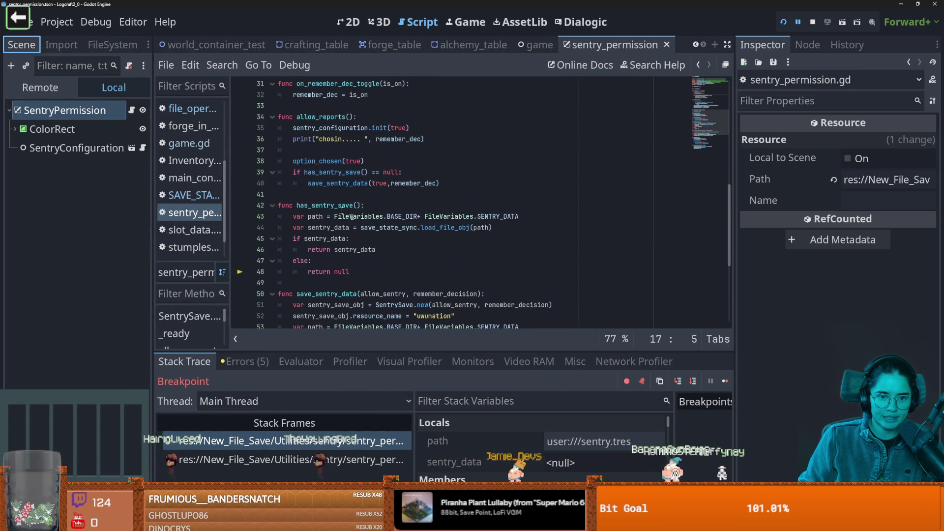
{"action": "left_click", "coordinate": [499, 228]}
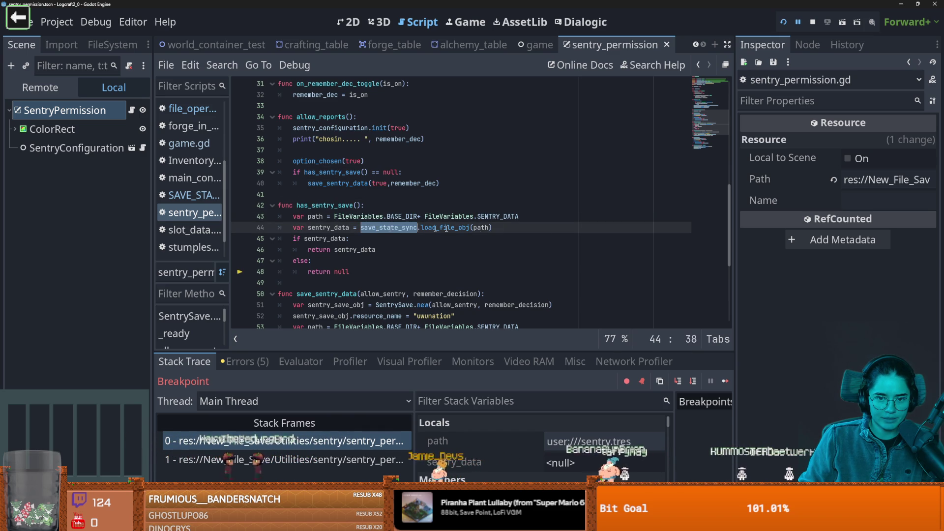
{"action": "left_click", "coordinate": [524, 217]}
{"action": "left_click_drag", "start_coordinate": [362, 228], "coordinate": [497, 229]}
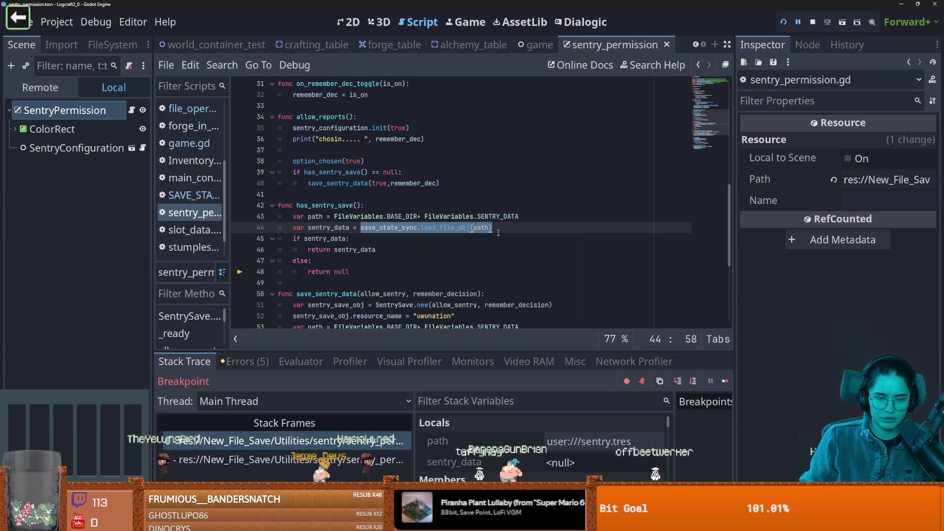
Step: Replace line 44's save_state_sync load call with ResourceLoader.load(path)
{"action": "key", "text": "BackSpace"}
{"action": "type", "text": "es"}
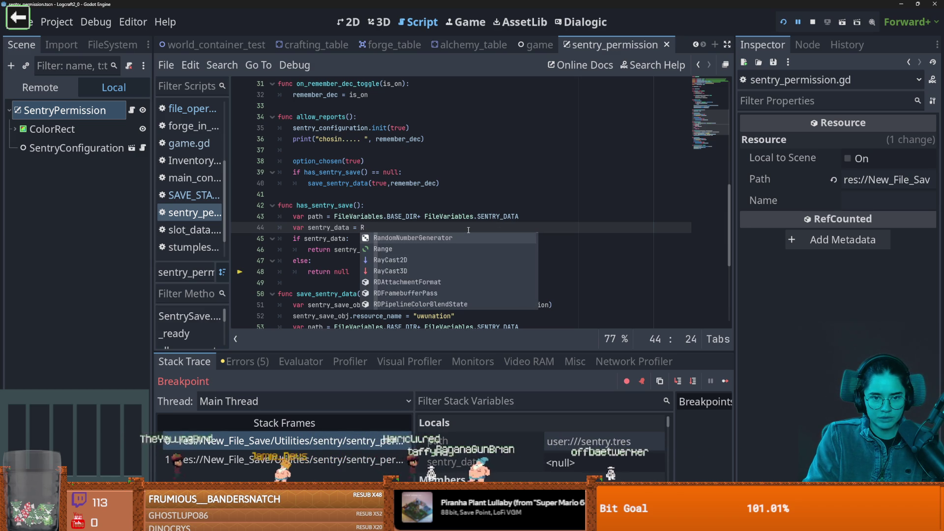
{"action": "key", "text": "Return"}
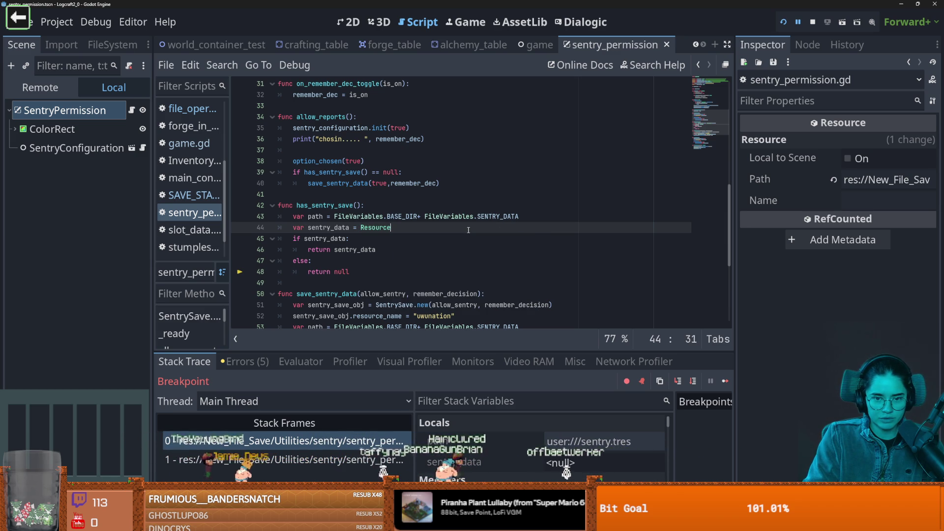
{"action": "type", "text": "Loader.l"}
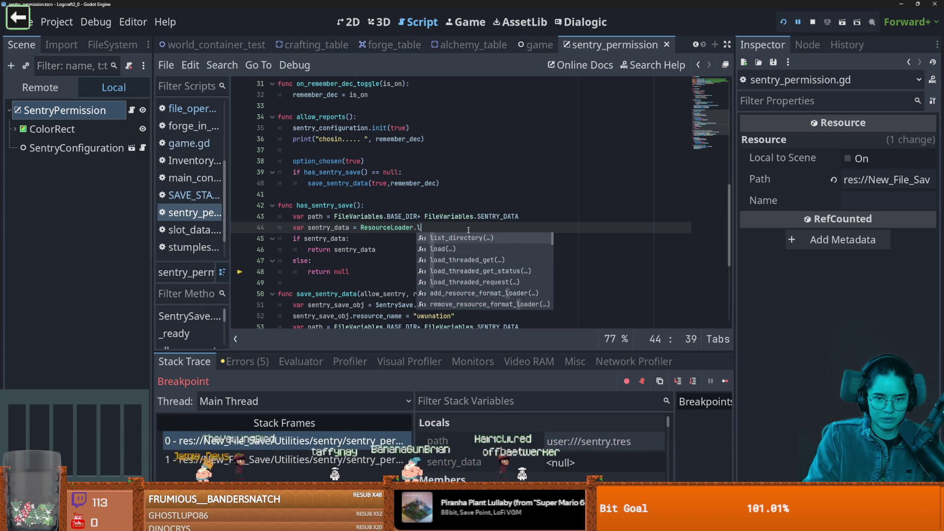
{"action": "type", "text": "oad("}
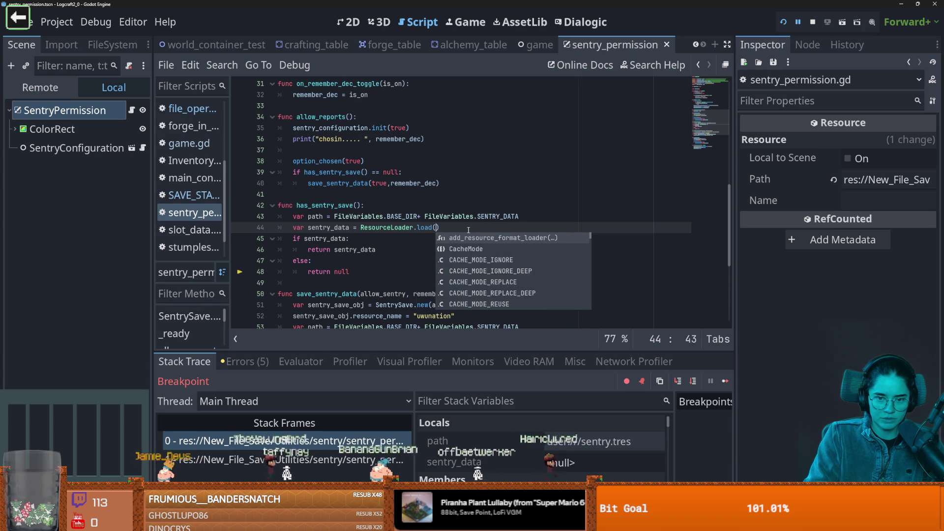
{"action": "type", "text": "path)"}
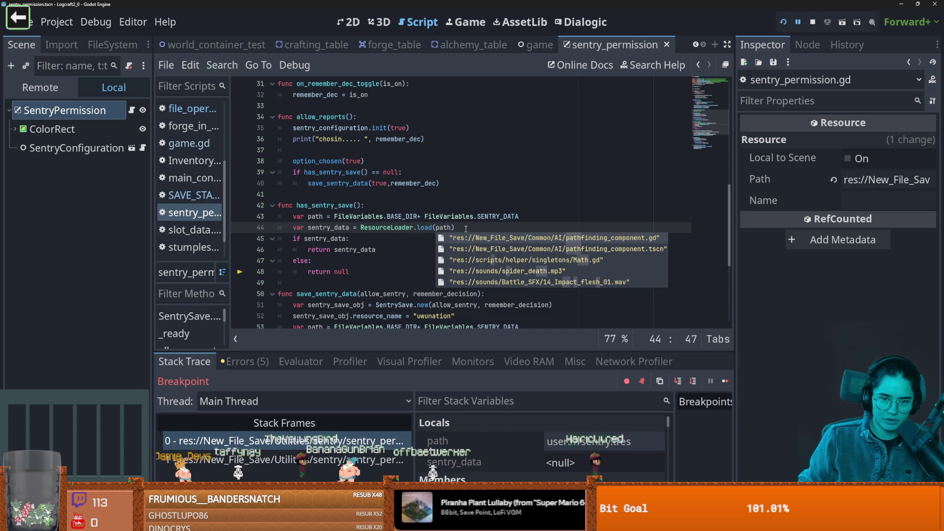
{"action": "scroll", "coordinate": [412, 235], "scroll_direction": "down", "scroll_amount": 3}
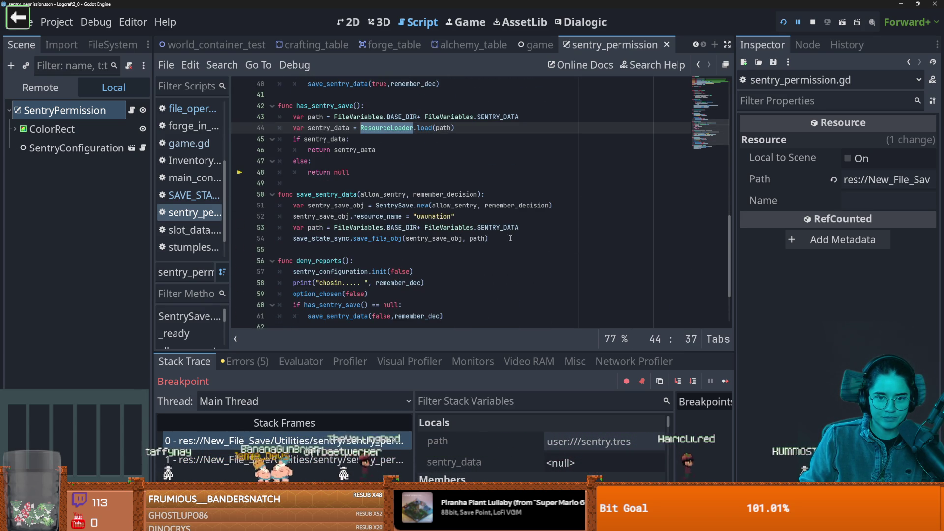
Step: Add a ResourceSaver.save(sentry_save_obj, path) call after the path line in save_sentry_data
{"action": "left_click", "coordinate": [535, 230]}
{"action": "key", "text": "Return"}
{"action": "type", "text": "R"}
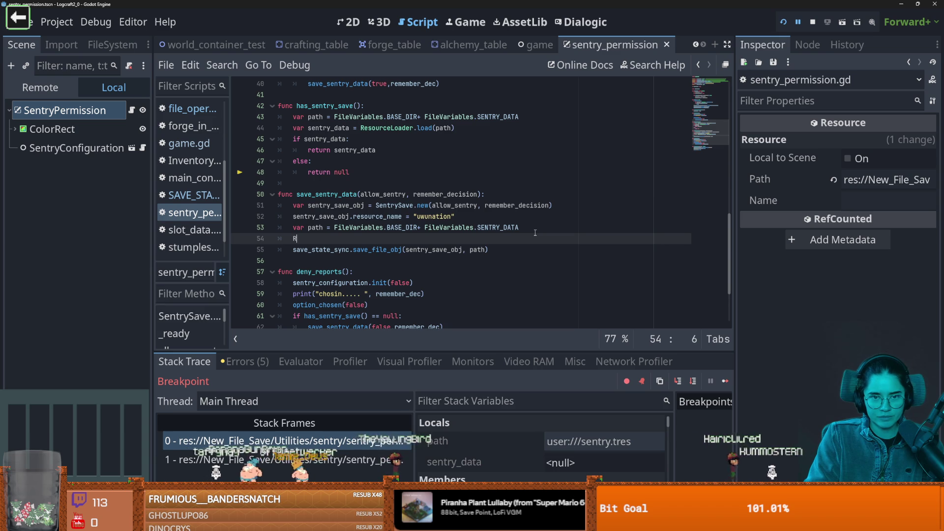
{"action": "type", "text": "esours"}
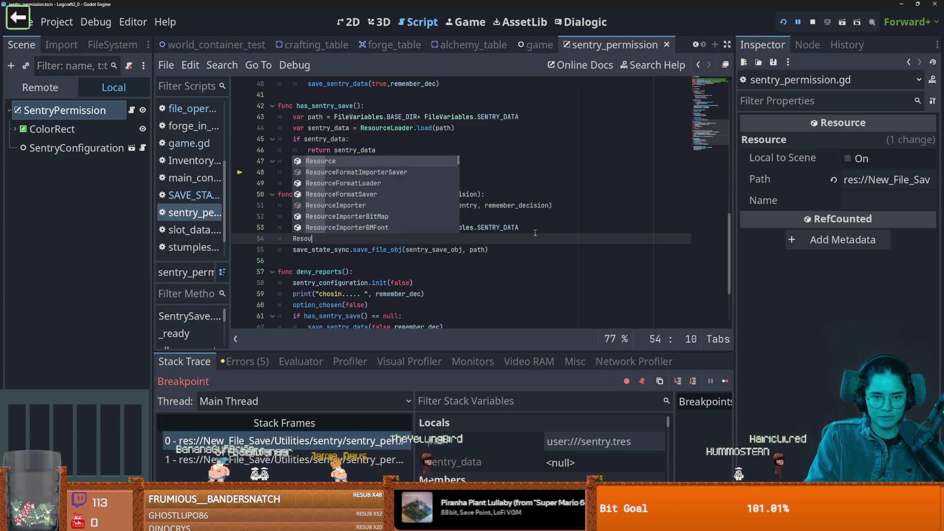
{"action": "key", "text": "BackSpace"}
{"action": "type", "text": "ceS"}
{"action": "key", "text": "Return"}
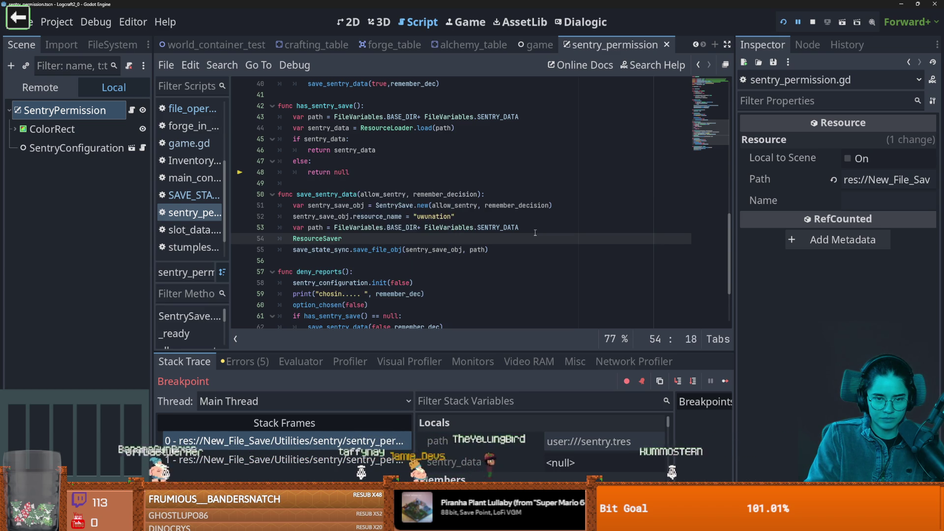
{"action": "type", "text": ".sa"}
{"action": "key", "text": "Return"}
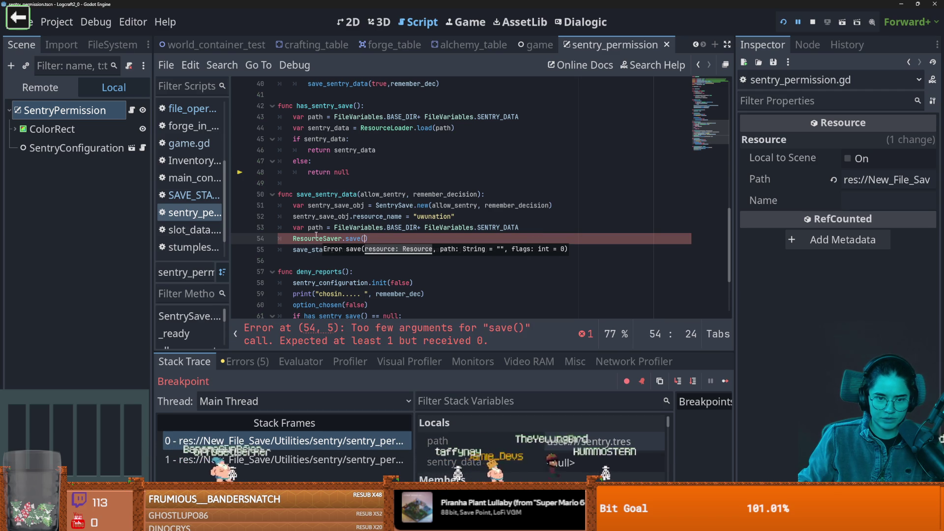
{"action": "double_click", "coordinate": [330, 206]}
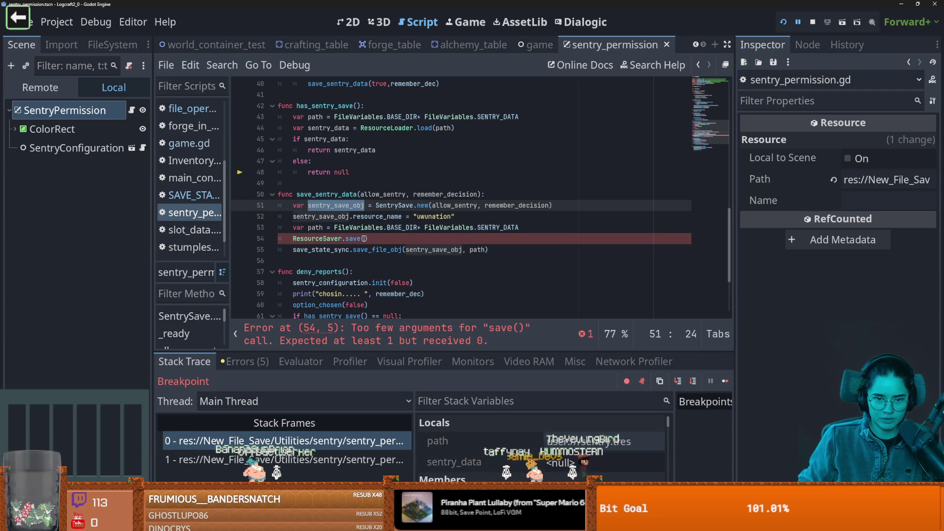
{"action": "key", "text": "ctrl+c"}
{"action": "left_click", "coordinate": [364, 238]}
{"action": "key", "text": "ctrl+v"}
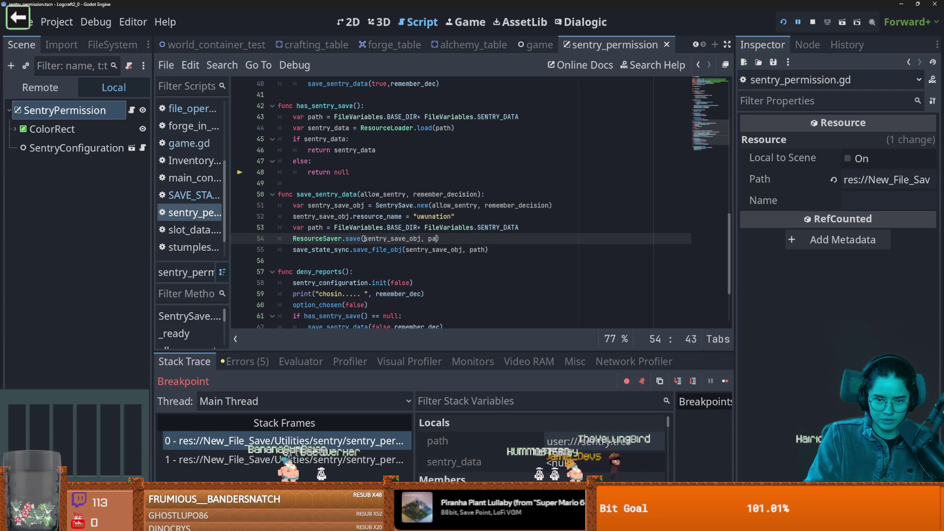
{"action": "type", "text": "th"}
{"action": "key", "text": "Return"}
Step: Remove the old save_state_sync save line and save the script
{"action": "left_click_drag", "start_coordinate": [488, 249], "coordinate": [285, 253]}
{"action": "key", "text": "BackSpace"}
{"action": "scroll", "coordinate": [344, 197], "scroll_direction": "up", "scroll_amount": 1}
{"action": "key", "text": "ctrl+s"}
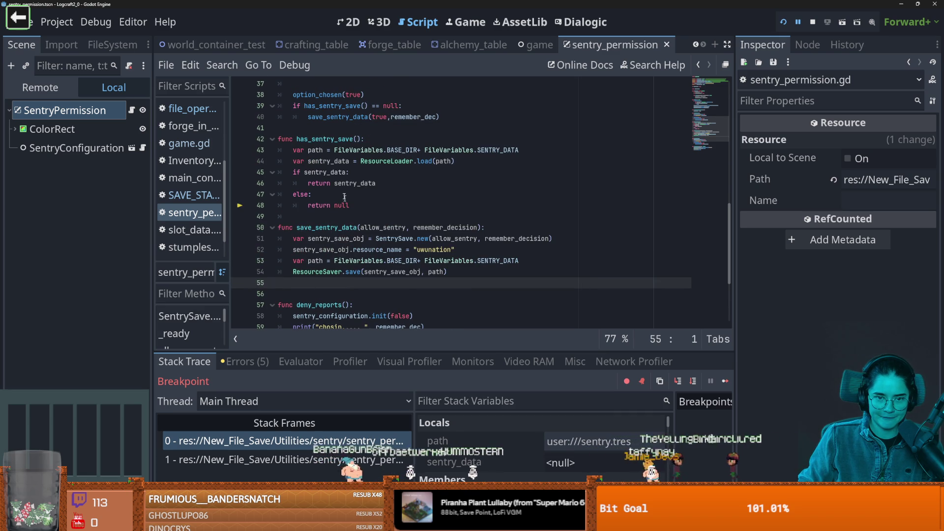
Step: Delete the old sentry.tres file from the game's save folder in File Explorer
{"action": "key", "text": "alt+Tab"}
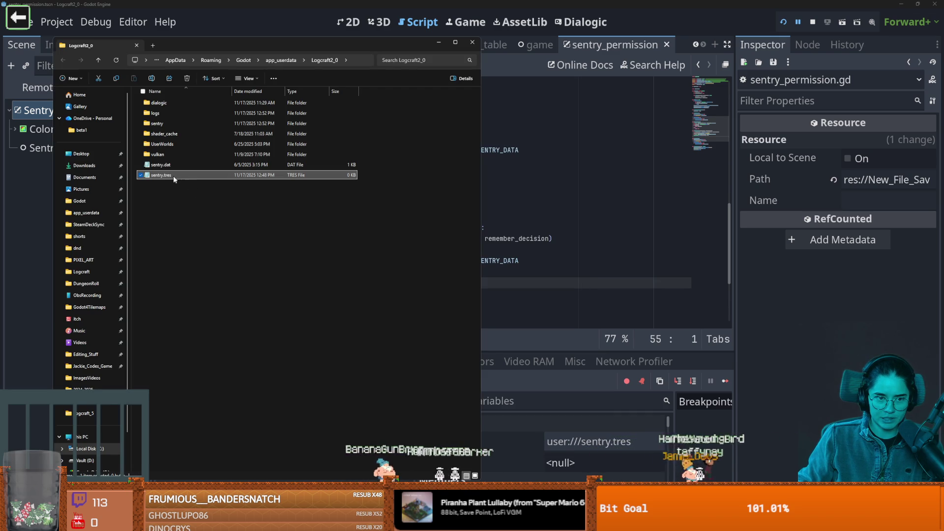
{"action": "right_click", "coordinate": [167, 174]}
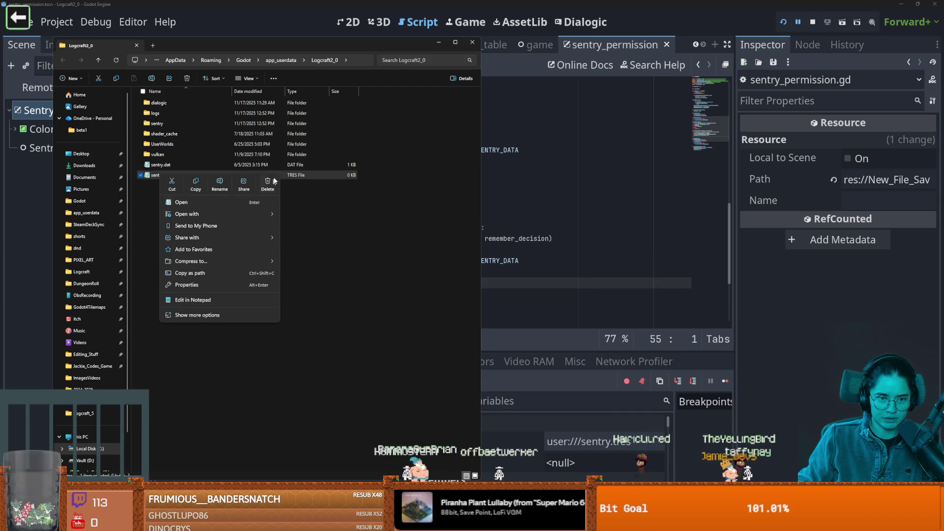
{"action": "left_click", "coordinate": [270, 182]}
{"action": "left_click", "coordinate": [595, 175]}
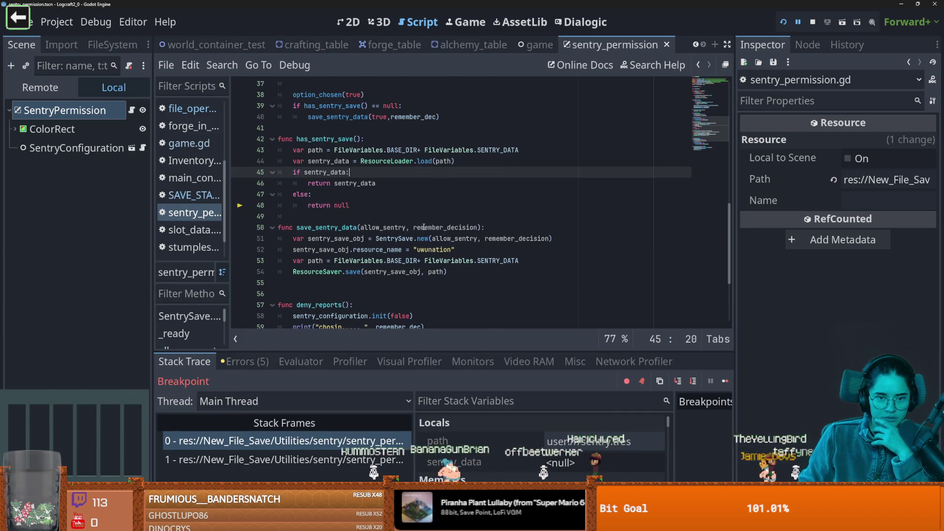
Step: Run the project with F5 and resize the debug game window beside the save folder
{"action": "scroll", "coordinate": [419, 215], "scroll_direction": "down", "scroll_amount": 4}
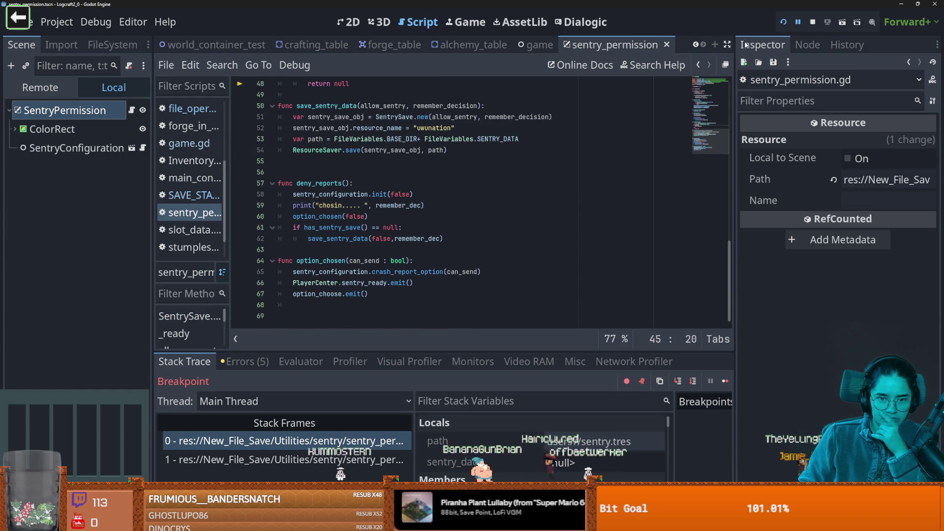
{"action": "key", "text": "F5"}
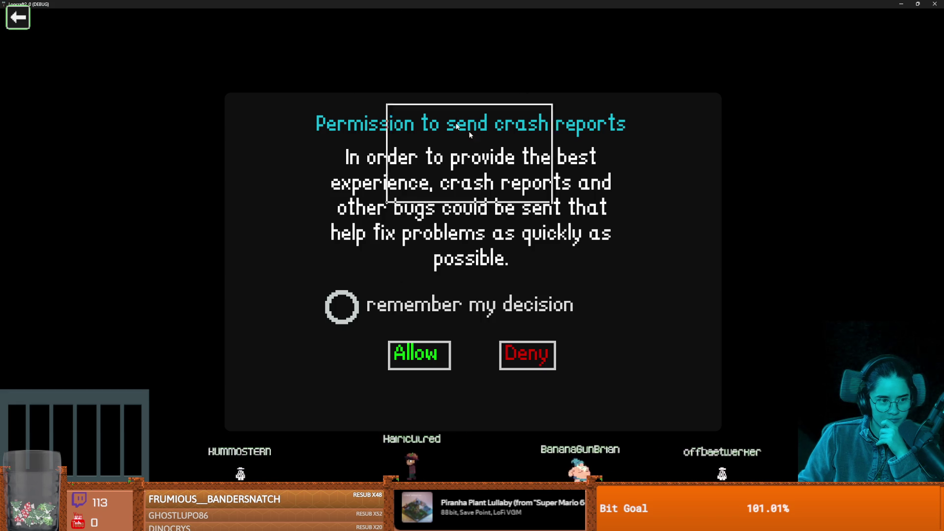
{"action": "key", "text": "super+Down"}
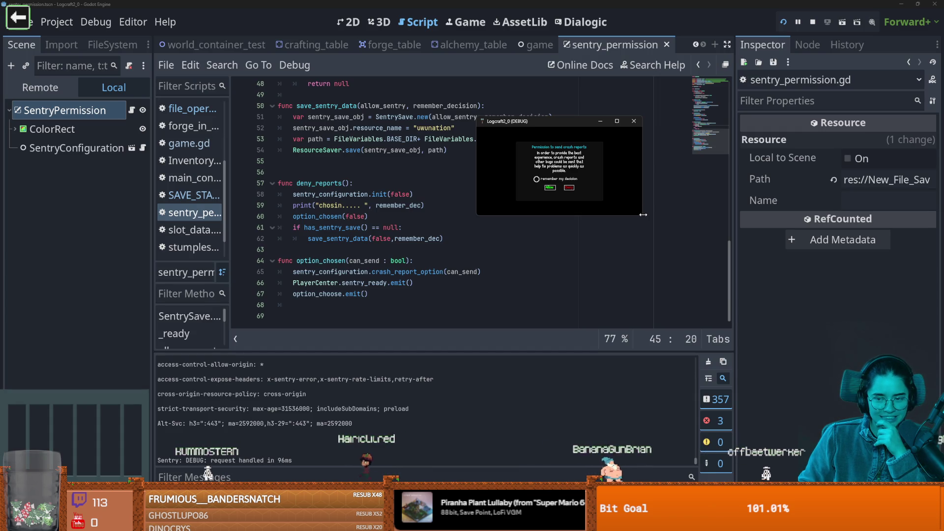
{"action": "left_click_drag", "start_coordinate": [642, 215], "coordinate": [825, 484]}
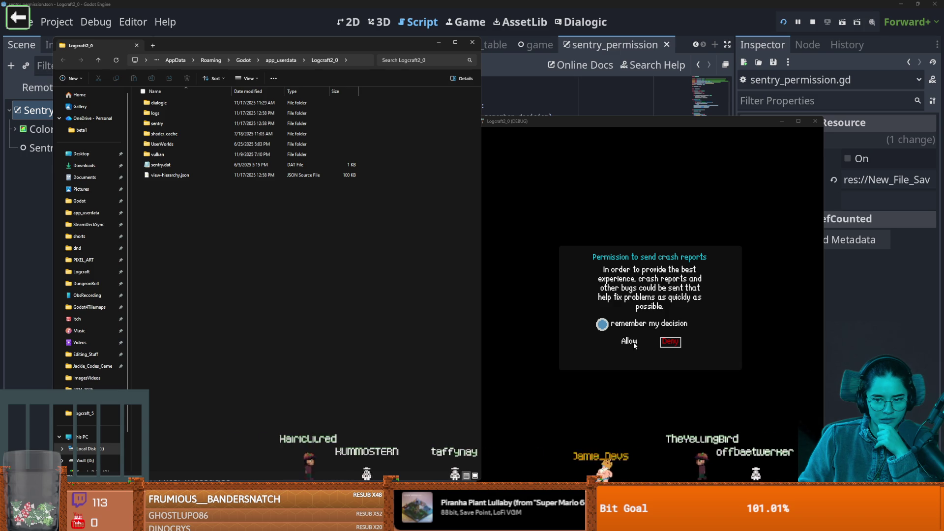
Step: Allow crash reports, view the new sentry.tres in Notepad, then close Notepad, the game and Explorer
{"action": "left_click", "coordinate": [669, 344]}
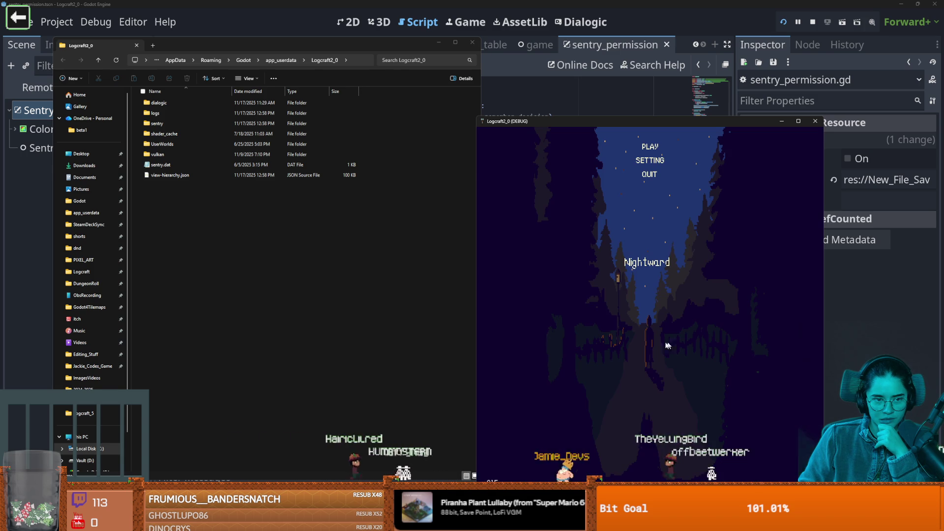
{"action": "double_click", "coordinate": [180, 175]}
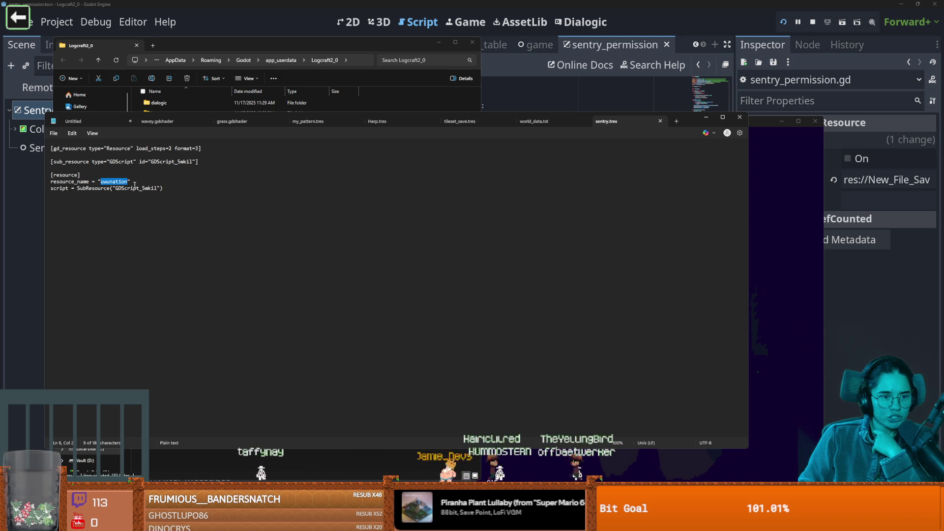
{"action": "left_click", "coordinate": [739, 118]}
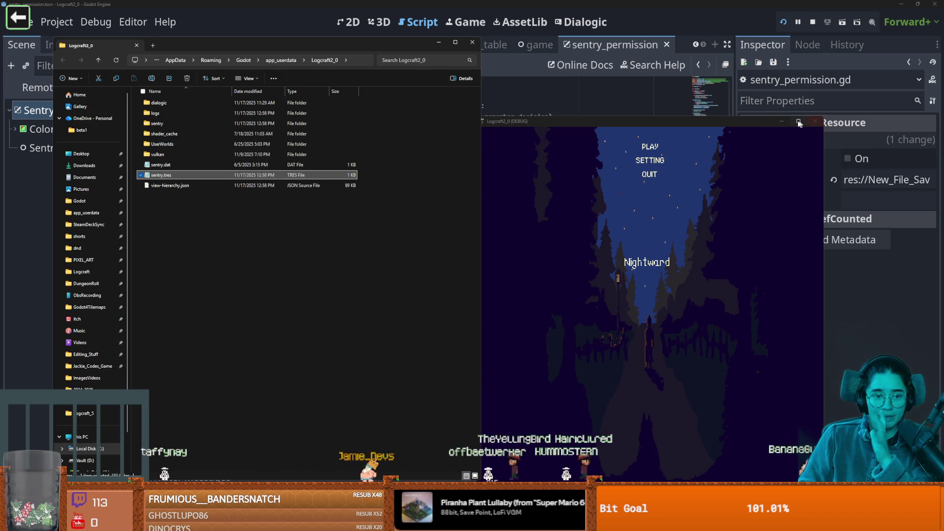
{"action": "left_click", "coordinate": [815, 121]}
{"action": "left_click", "coordinate": [471, 43]}
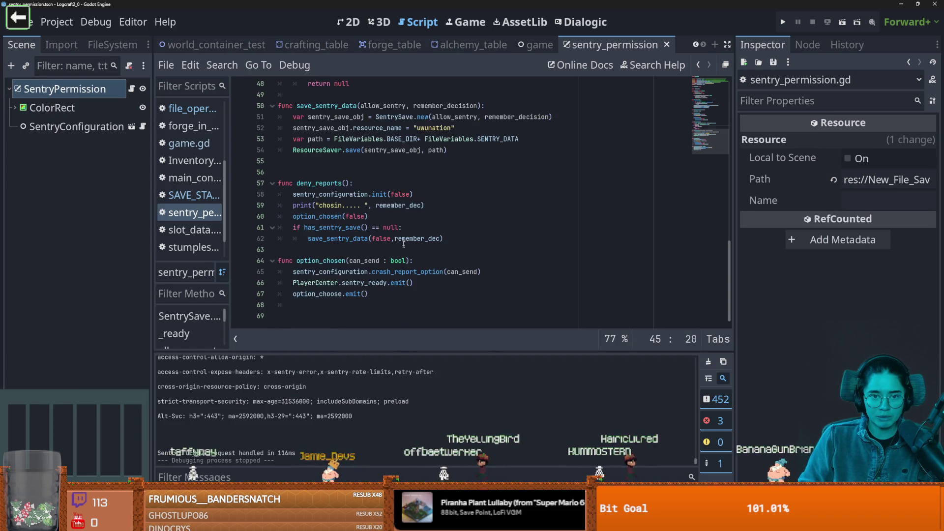
Step: Look over the SentrySave init and _ready code, then run the project to test the saved permission
{"action": "scroll", "coordinate": [402, 242], "scroll_direction": "up", "scroll_amount": 10}
{"action": "scroll", "coordinate": [403, 241], "scroll_direction": "down", "scroll_amount": 2}
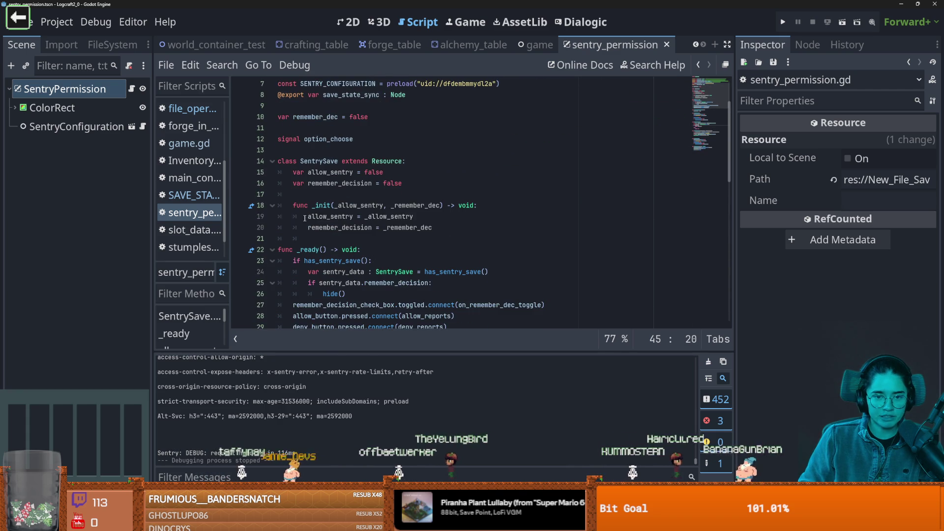
{"action": "left_click", "coordinate": [308, 216]}
{"action": "scroll", "coordinate": [397, 250], "scroll_direction": "up", "scroll_amount": 2}
{"action": "scroll", "coordinate": [344, 241], "scroll_direction": "down", "scroll_amount": 3}
{"action": "left_click", "coordinate": [300, 228]}
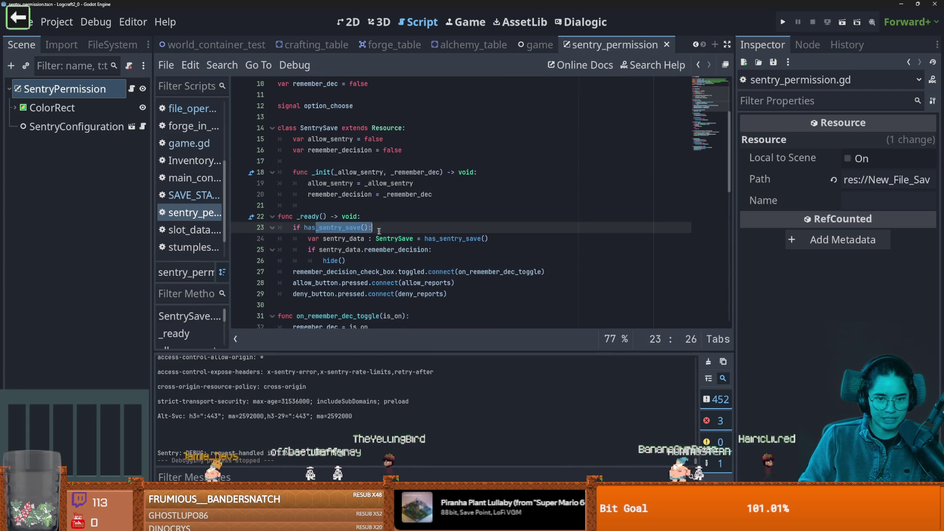
{"action": "key", "text": "Down"}
{"action": "key", "text": "Down"}
{"action": "key", "text": "Down"}
{"action": "key", "text": "End"}
{"action": "left_click", "coordinate": [783, 22]}
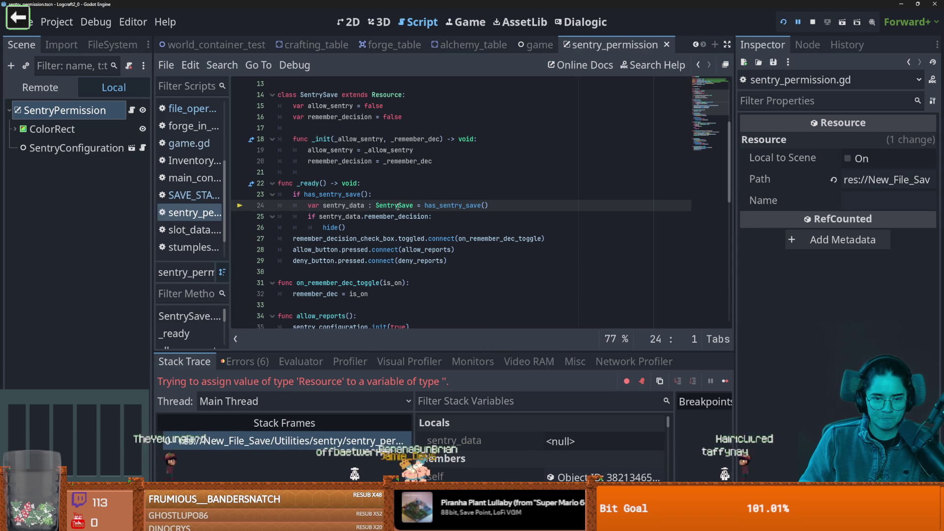
Step: Drop the SentrySave type hint from sentry_data on line 24, save, and rerun with a breakpoint there
{"action": "mouse_move", "coordinate": [398, 206]}
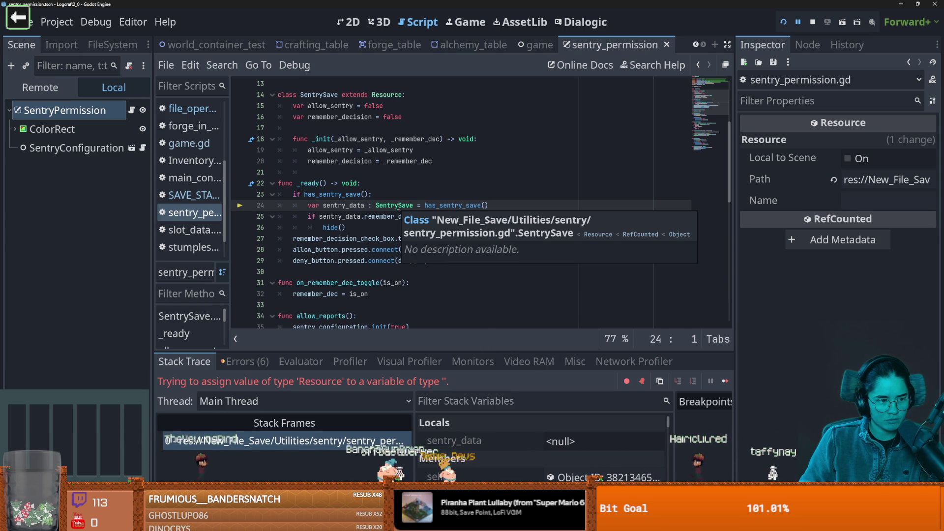
{"action": "double_click", "coordinate": [397, 207]}
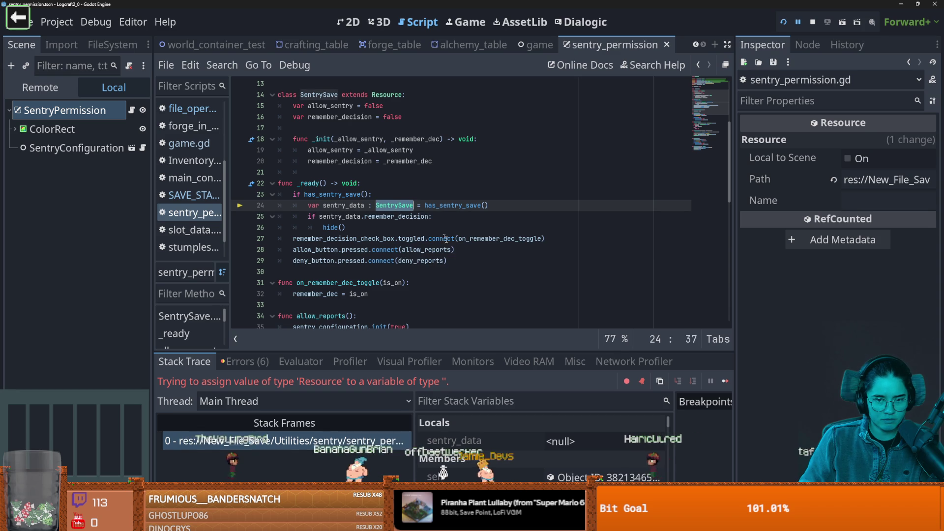
{"action": "key", "text": "BackSpace"}
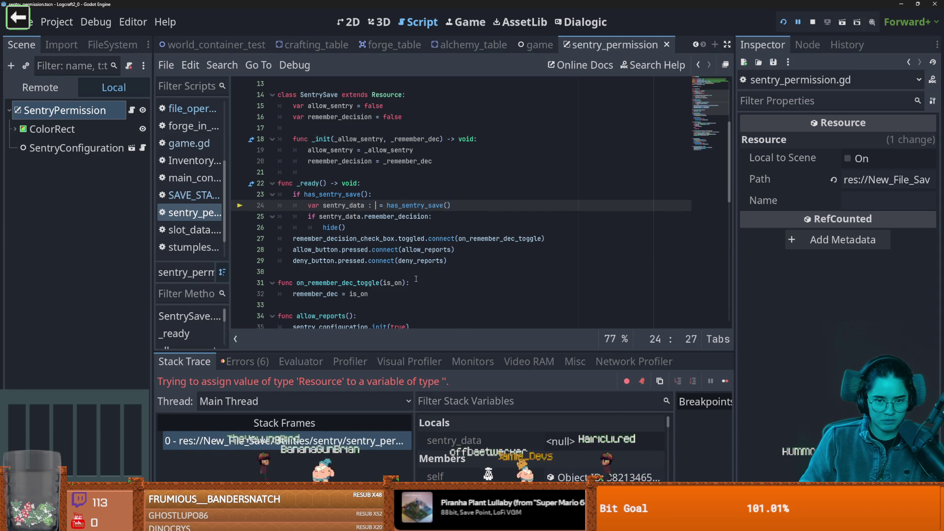
{"action": "key", "text": "ctrl+s"}
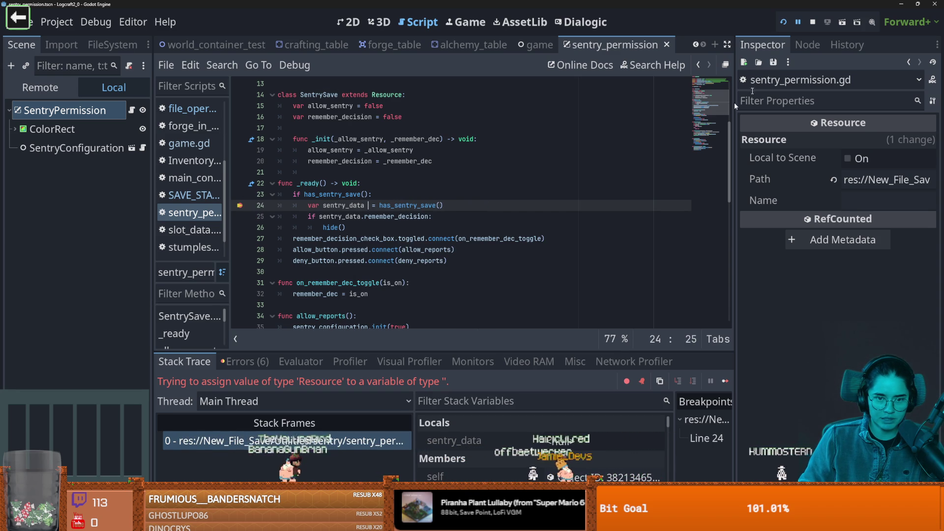
{"action": "left_click", "coordinate": [785, 22]}
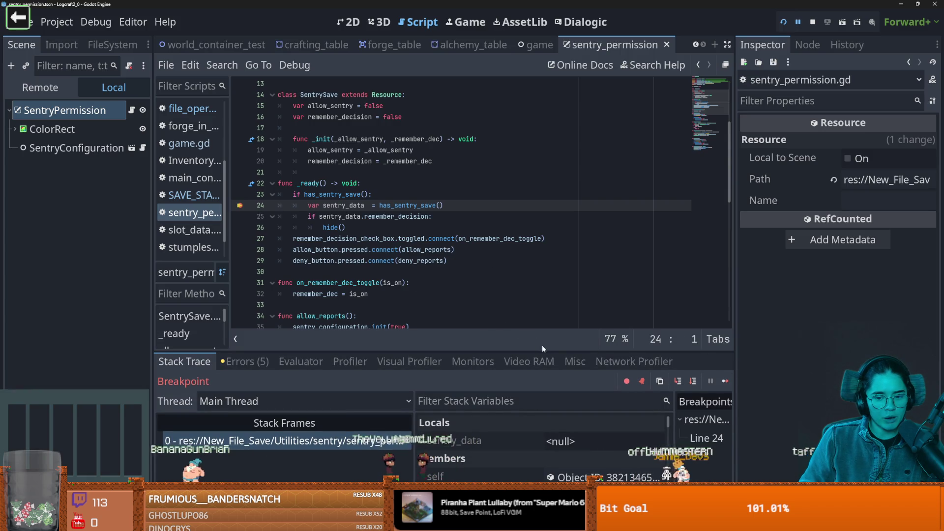
Step: Step through has_sentry_save, inspect the loaded sentry_data in the Inspector, then continue to the remember_decision error
{"action": "left_click", "coordinate": [678, 382]}
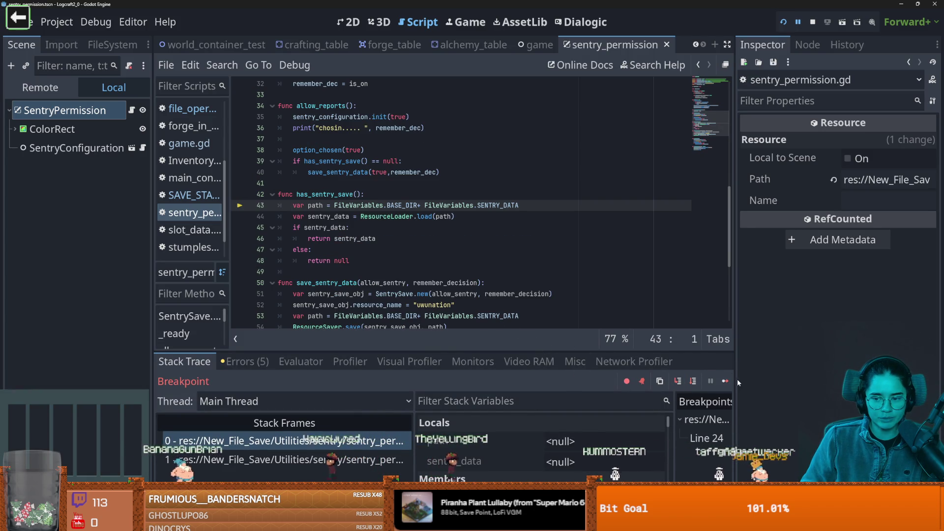
{"action": "left_click", "coordinate": [676, 384]}
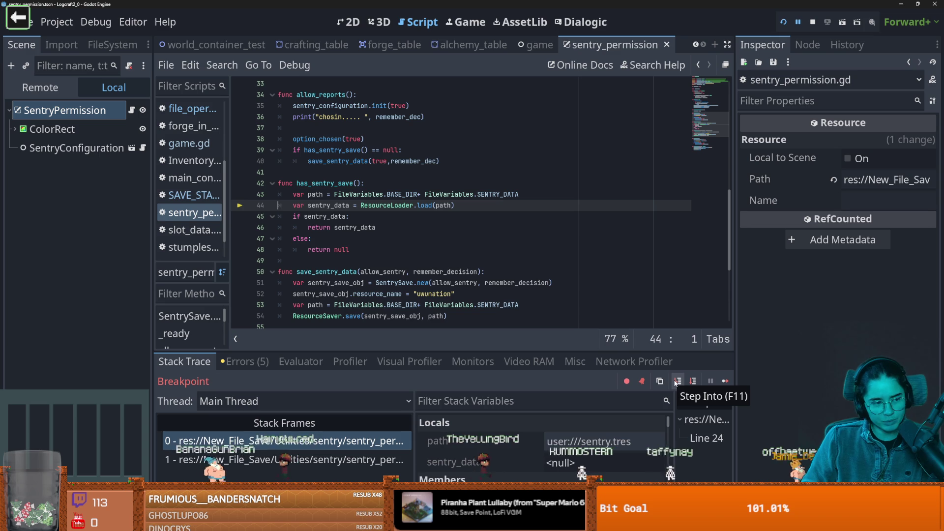
{"action": "left_click", "coordinate": [679, 382]}
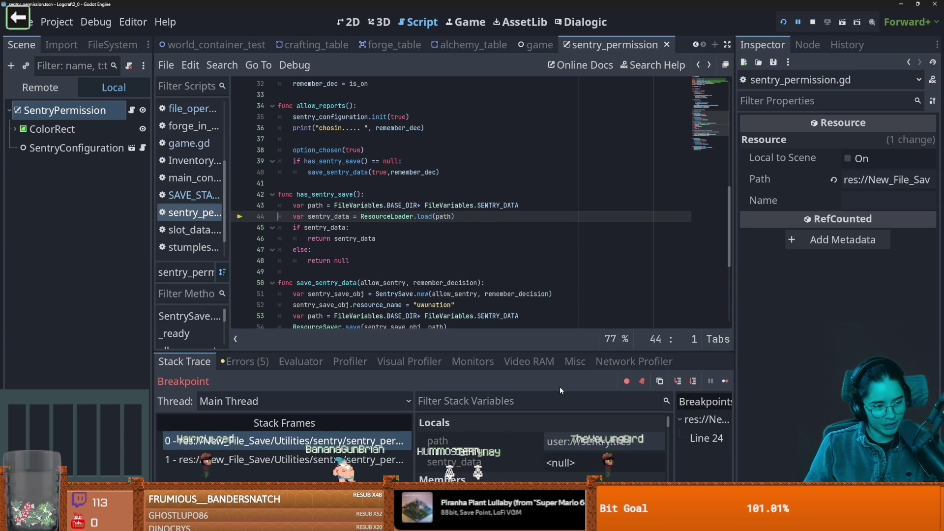
{"action": "left_click", "coordinate": [693, 381]}
{"action": "left_click", "coordinate": [693, 382]}
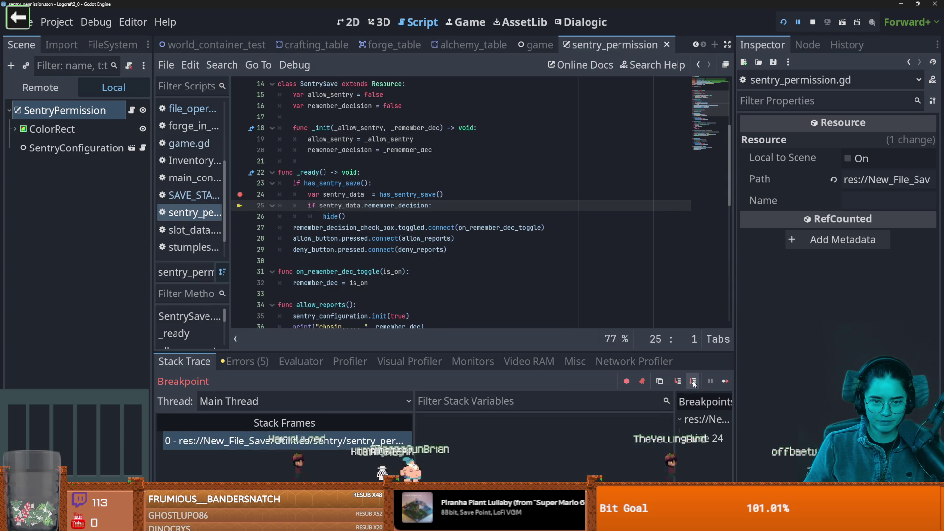
{"action": "left_click", "coordinate": [557, 447]}
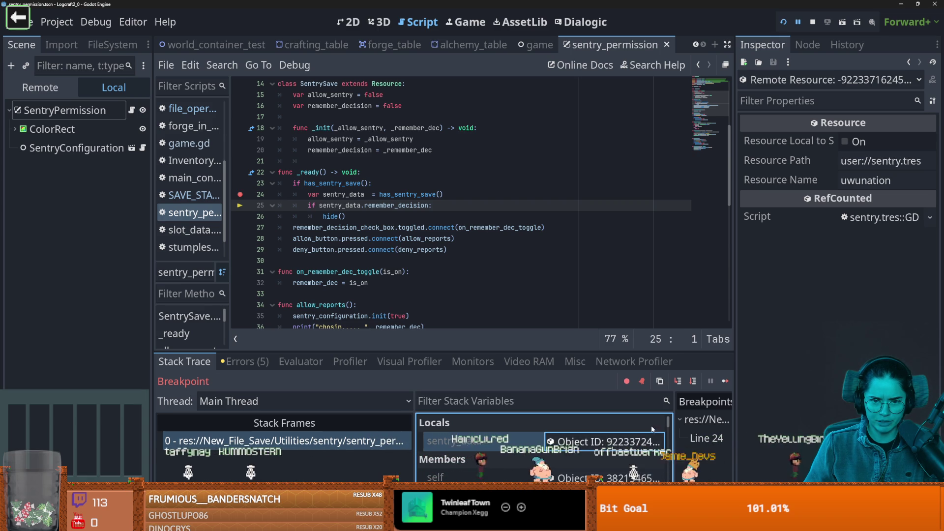
{"action": "left_click", "coordinate": [678, 381]}
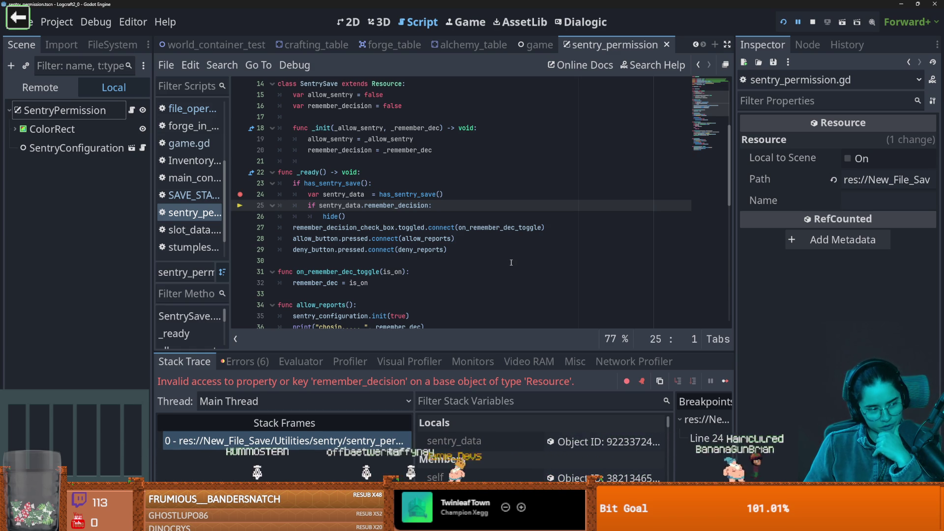
Step: Delete the extra blank line 56 after save_sentry_data and save the script
{"action": "mouse_move", "coordinate": [891, 217]}
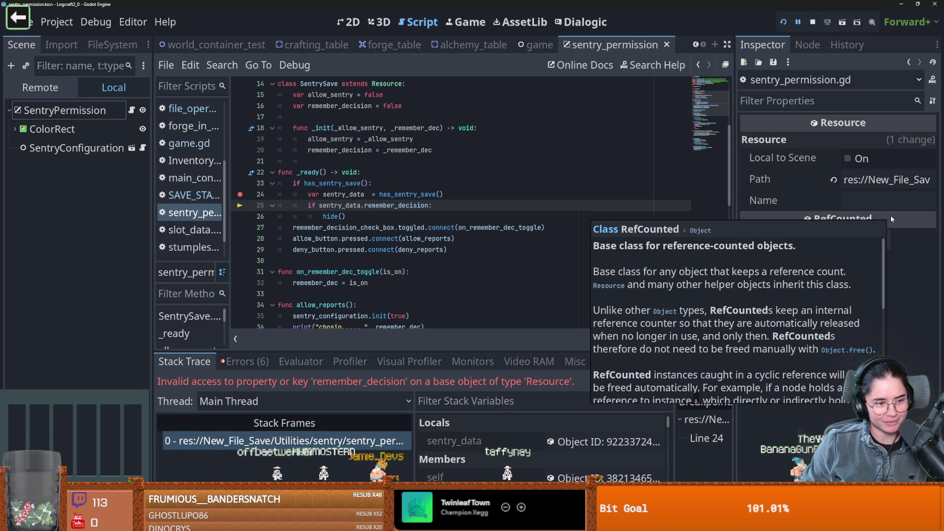
{"action": "left_click", "coordinate": [552, 221]}
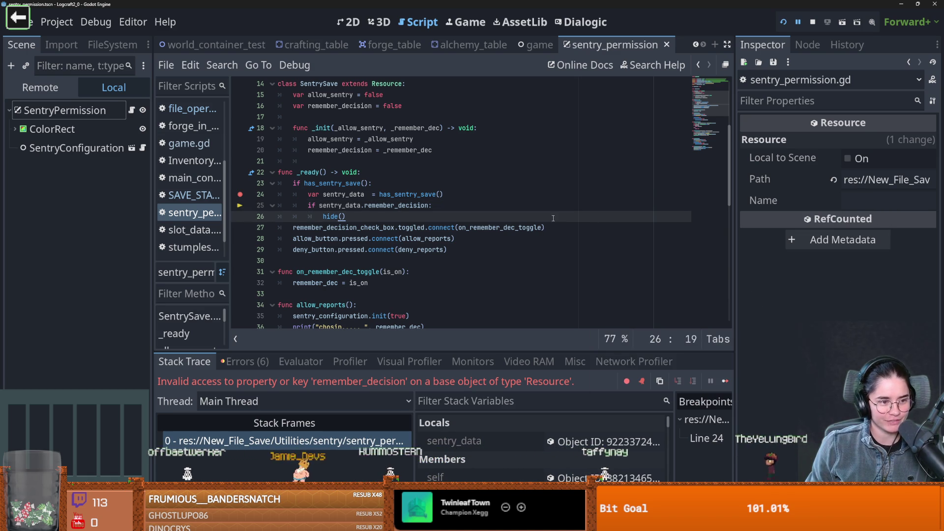
{"action": "left_click", "coordinate": [456, 249]}
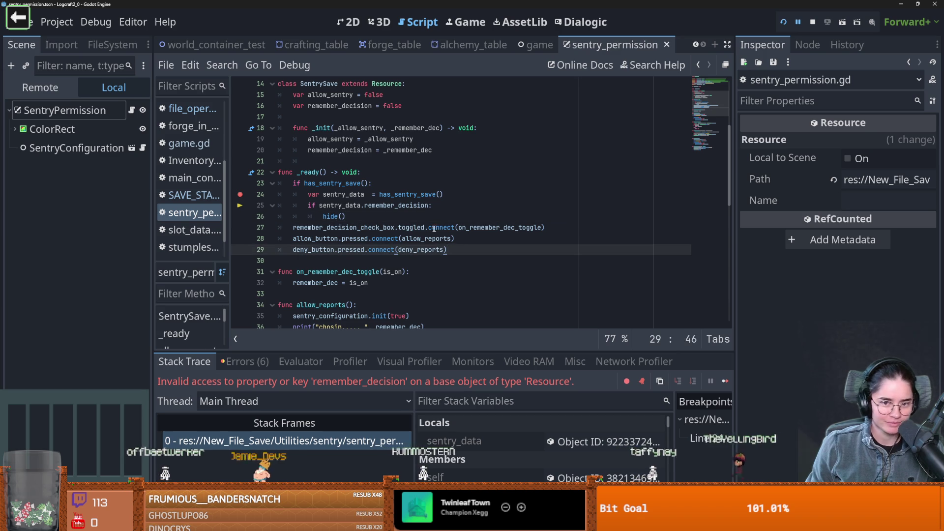
{"action": "scroll", "coordinate": [462, 235], "scroll_direction": "down", "scroll_amount": 7}
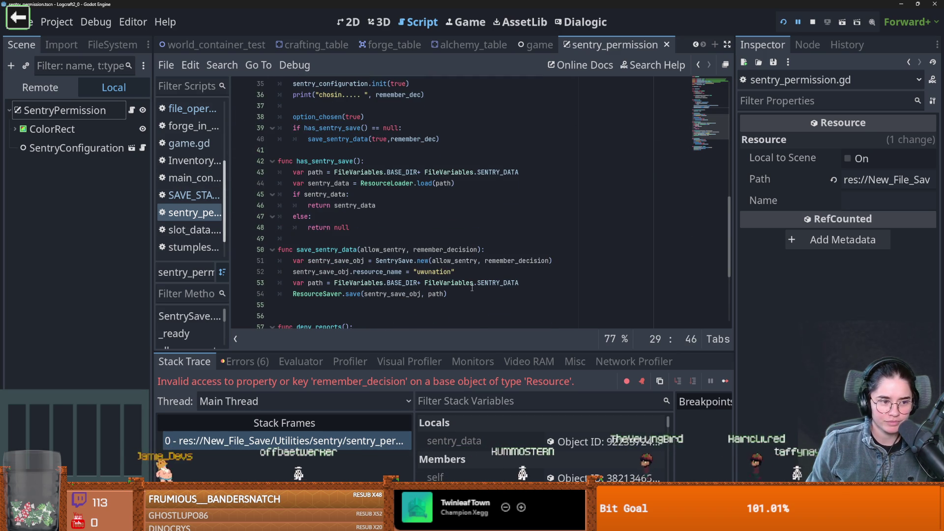
{"action": "scroll", "coordinate": [502, 278], "scroll_direction": "down", "scroll_amount": 2}
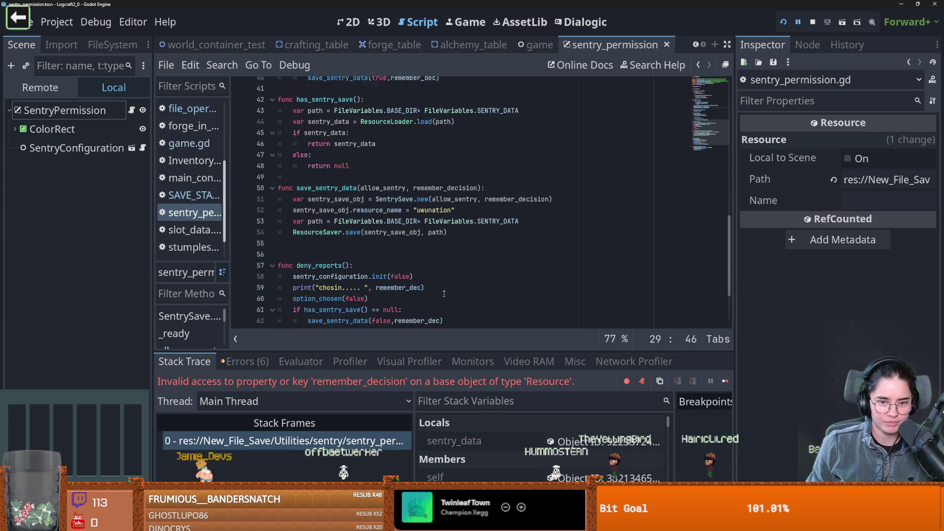
{"action": "left_click", "coordinate": [341, 251]}
{"action": "key", "text": "BackSpace"}
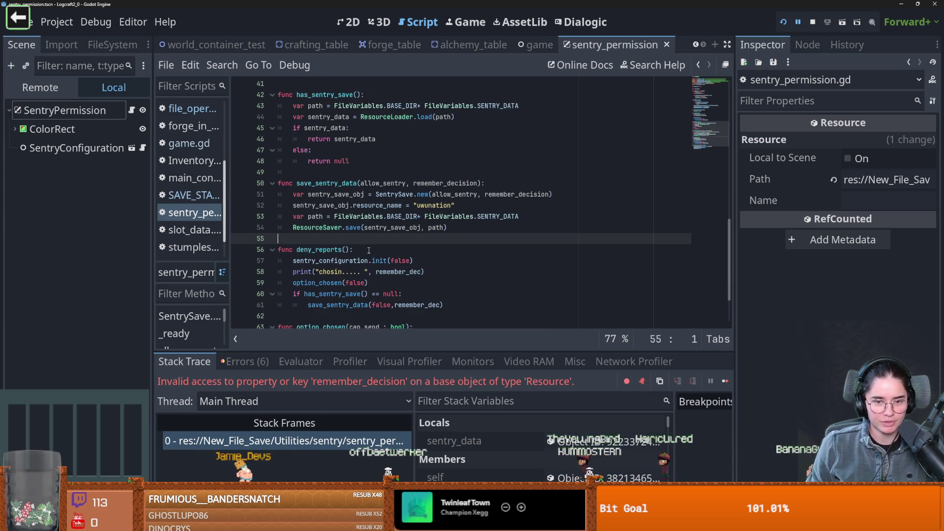
{"action": "key", "text": "ctrl+s"}
Step: Select SentrySave in the save function's constructor call and switch to the inner-class forum thread
{"action": "scroll", "coordinate": [439, 277], "scroll_direction": "down", "scroll_amount": 1}
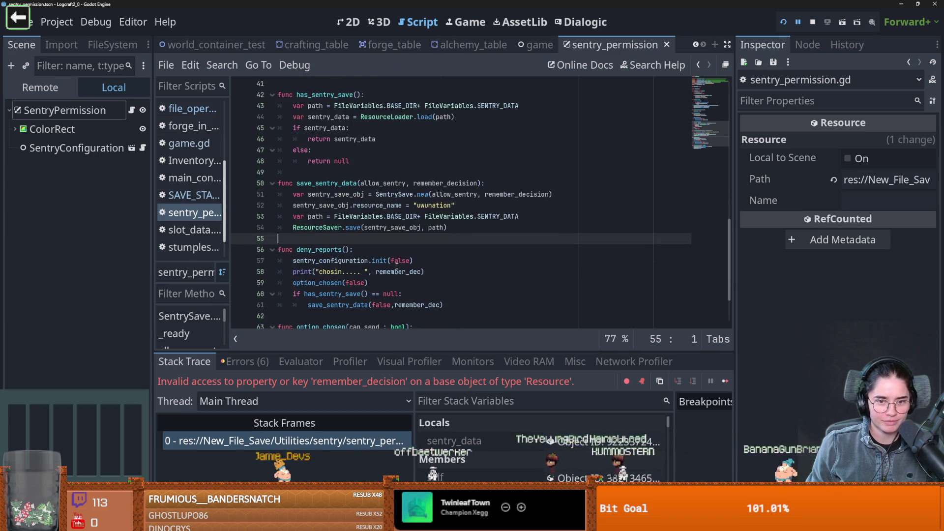
{"action": "scroll", "coordinate": [464, 285], "scroll_direction": "down", "scroll_amount": 1}
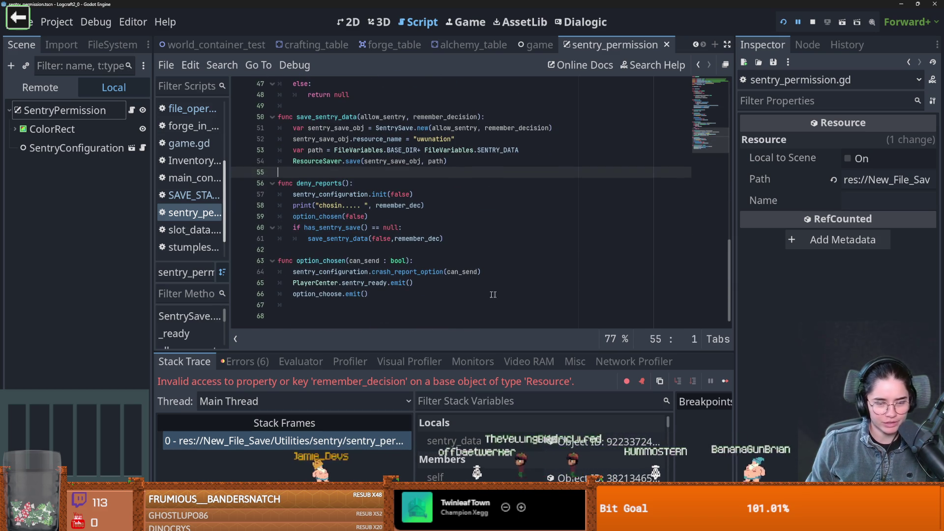
{"action": "scroll", "coordinate": [454, 267], "scroll_direction": "up", "scroll_amount": 3}
{"action": "scroll", "coordinate": [520, 288], "scroll_direction": "down", "scroll_amount": 1}
{"action": "double_click", "coordinate": [395, 195]}
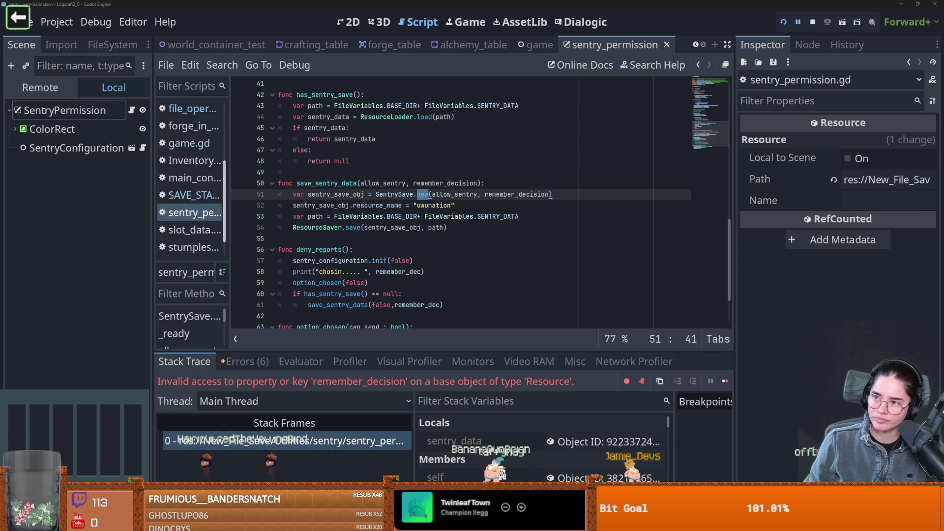
{"action": "key", "text": "alt+Tab"}
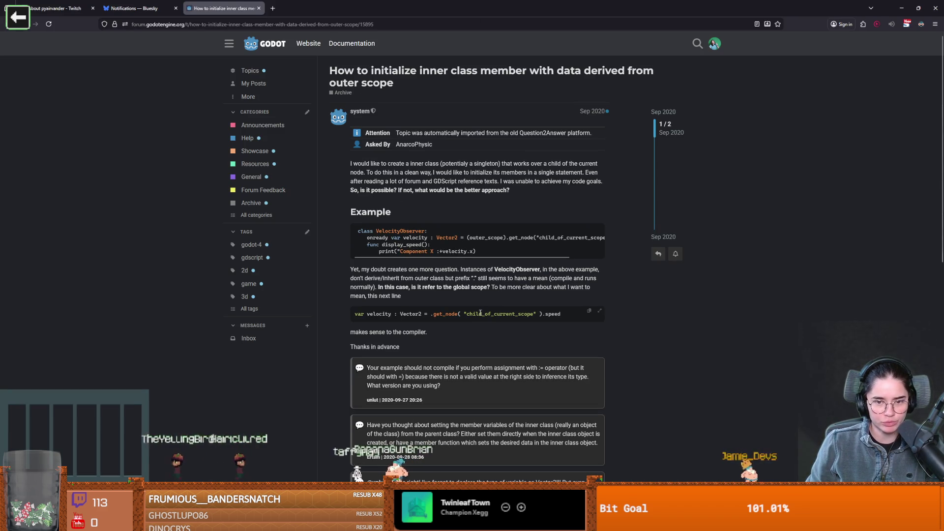
Step: Go back to the Google results, read the 'Very confused about nested classes' thread, then return to Godot
{"action": "scroll", "coordinate": [492, 315], "scroll_direction": "down", "scroll_amount": 10}
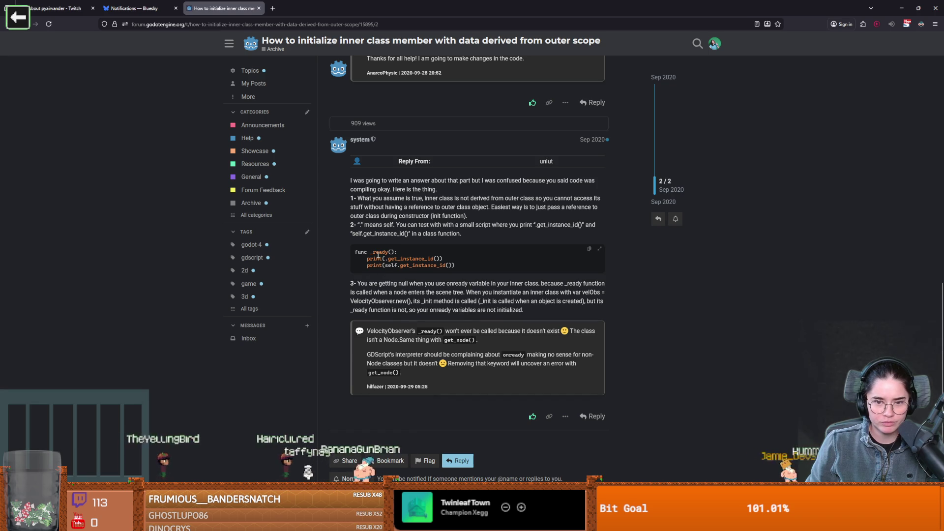
{"action": "scroll", "coordinate": [76, 144], "scroll_direction": "up", "scroll_amount": 4}
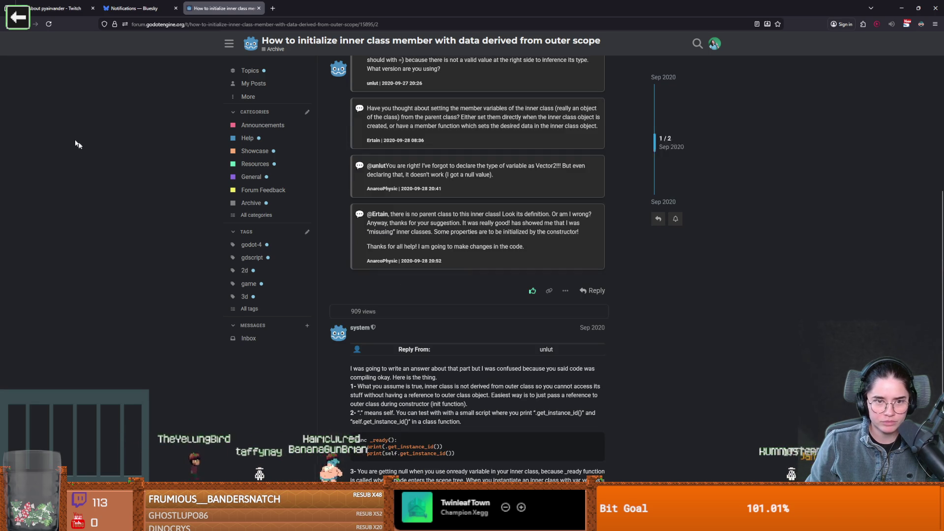
{"action": "left_click", "coordinate": [21, 25]}
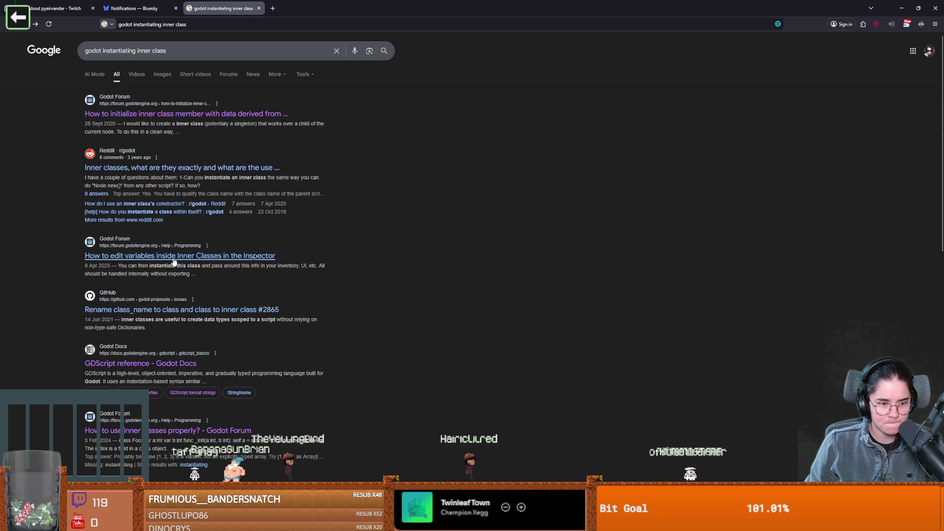
{"action": "scroll", "coordinate": [174, 261], "scroll_direction": "down", "scroll_amount": 2}
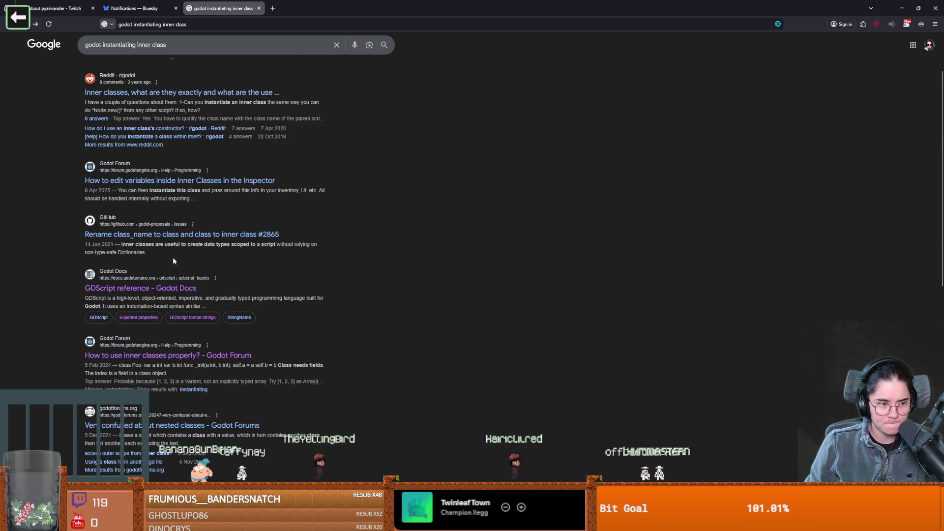
{"action": "scroll", "coordinate": [173, 261], "scroll_direction": "down", "scroll_amount": 2}
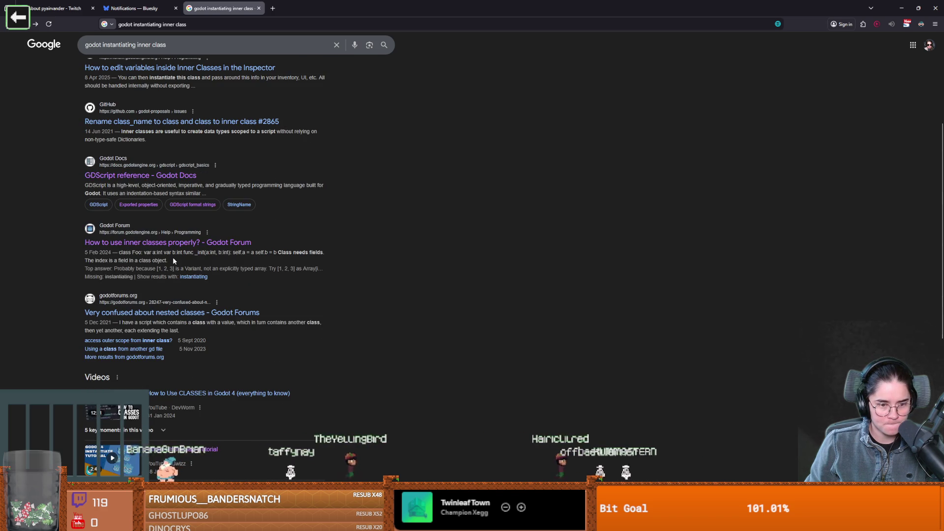
{"action": "left_click", "coordinate": [166, 313]}
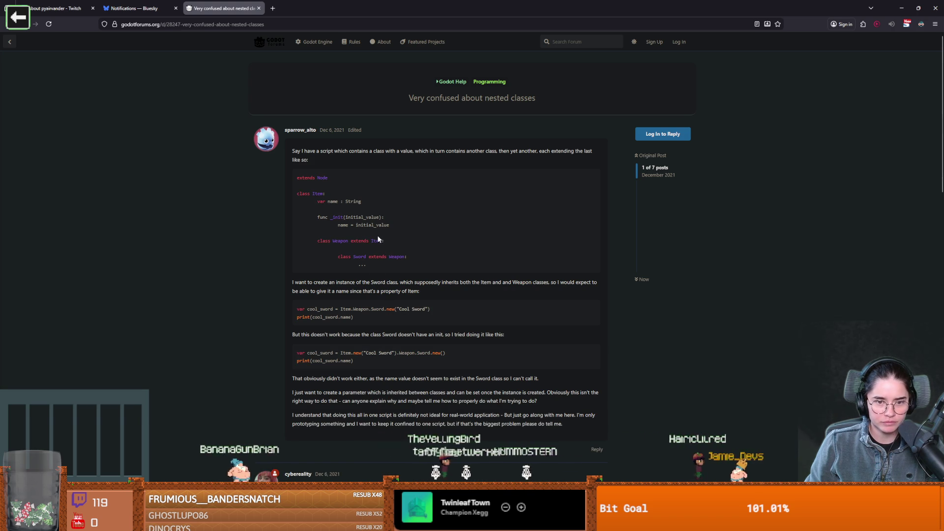
{"action": "scroll", "coordinate": [381, 275], "scroll_direction": "down", "scroll_amount": 3}
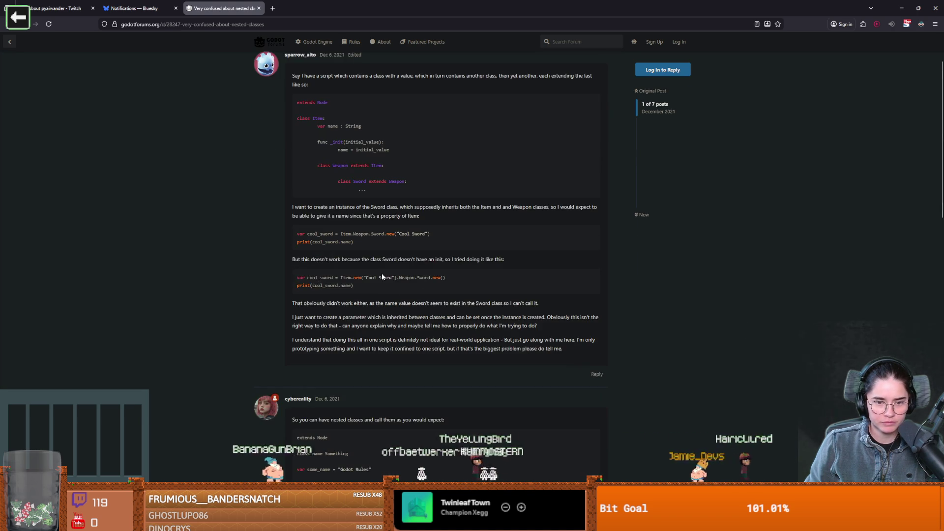
{"action": "key", "text": "alt+Tab"}
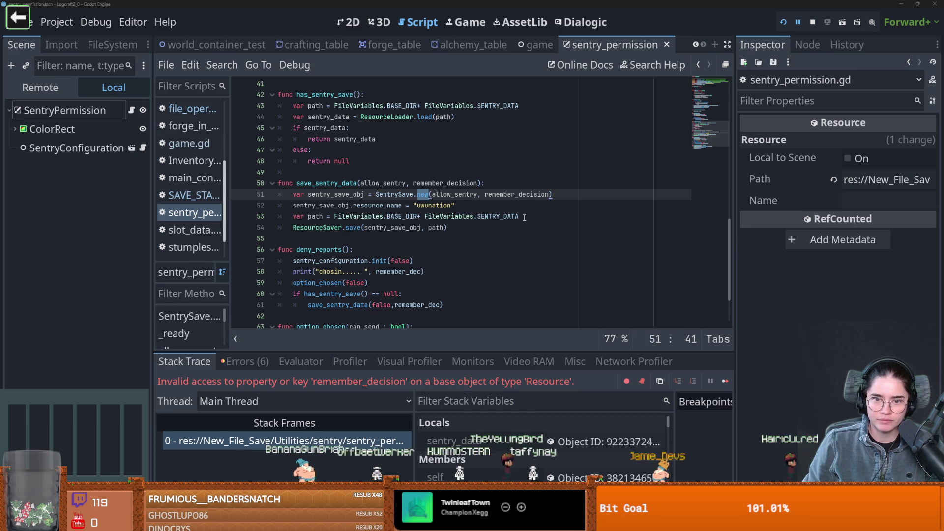
Step: Look up the ClassDB page in Search Help, then return to the script
{"action": "left_click", "coordinate": [423, 195], "text": "ctrl"}
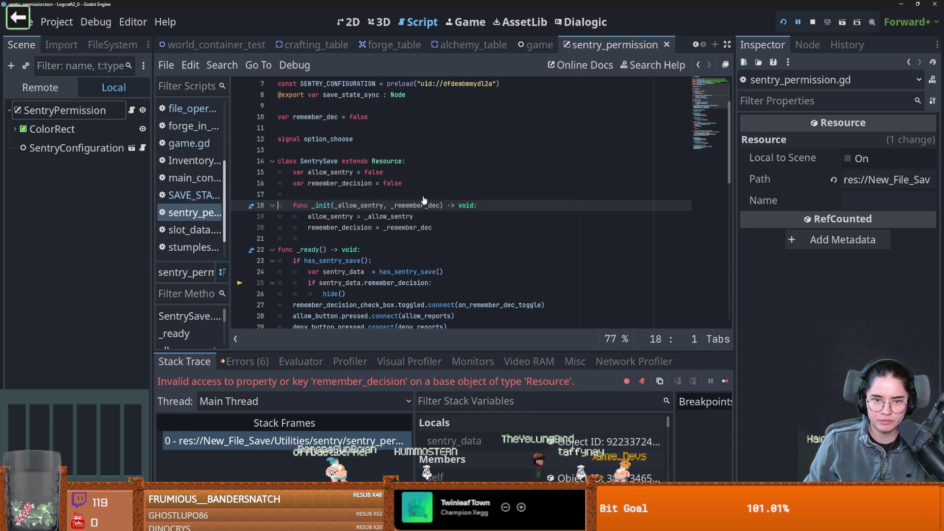
{"action": "left_click", "coordinate": [621, 62]}
{"action": "type", "text": "class"}
{"action": "double_click", "coordinate": [304, 311]}
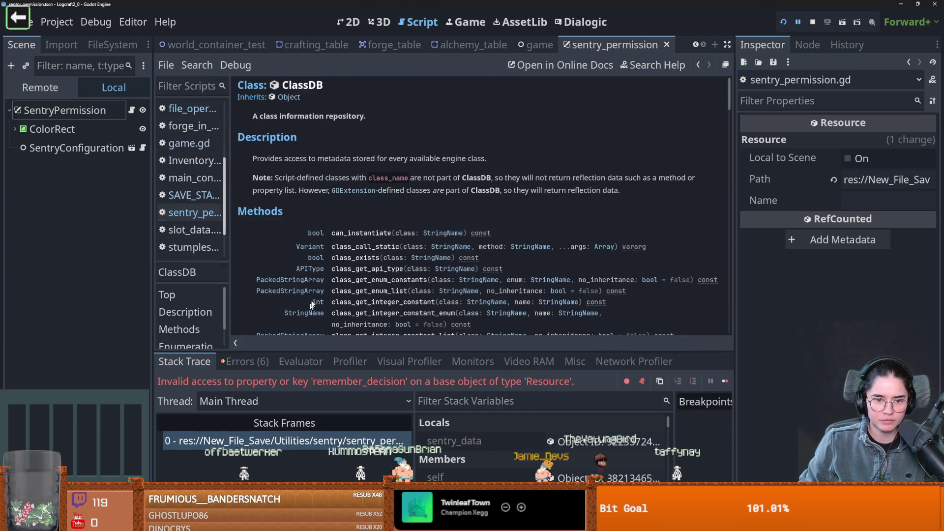
{"action": "scroll", "coordinate": [387, 229], "scroll_direction": "down", "scroll_amount": 3}
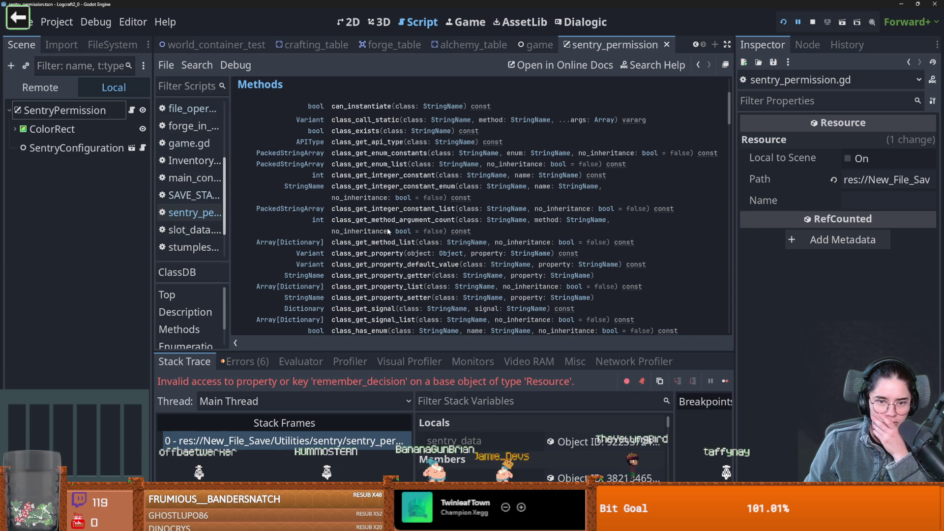
{"action": "scroll", "coordinate": [387, 228], "scroll_direction": "down", "scroll_amount": 9}
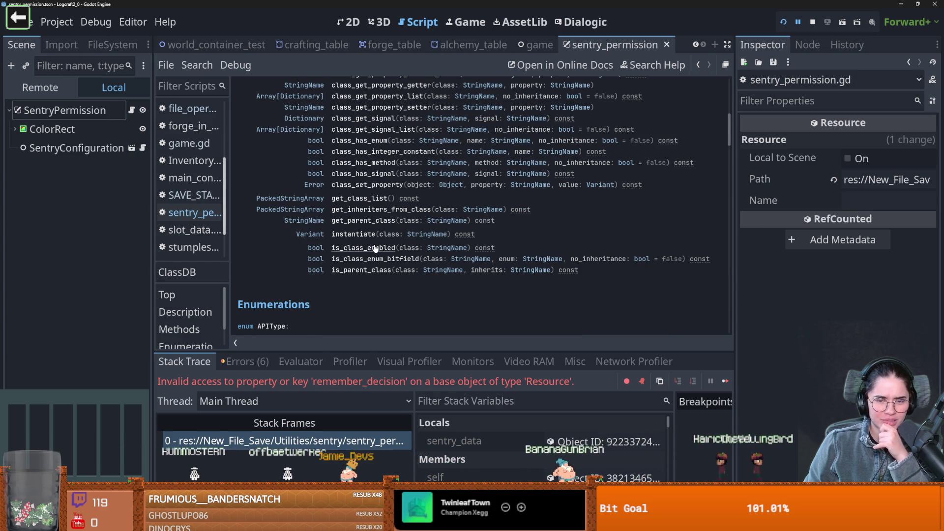
{"action": "key", "text": "alt+Left"}
Step: Open the documentation for ResourceLoader.load from line 44 of the script
{"action": "scroll", "coordinate": [399, 290], "scroll_direction": "down", "scroll_amount": 6}
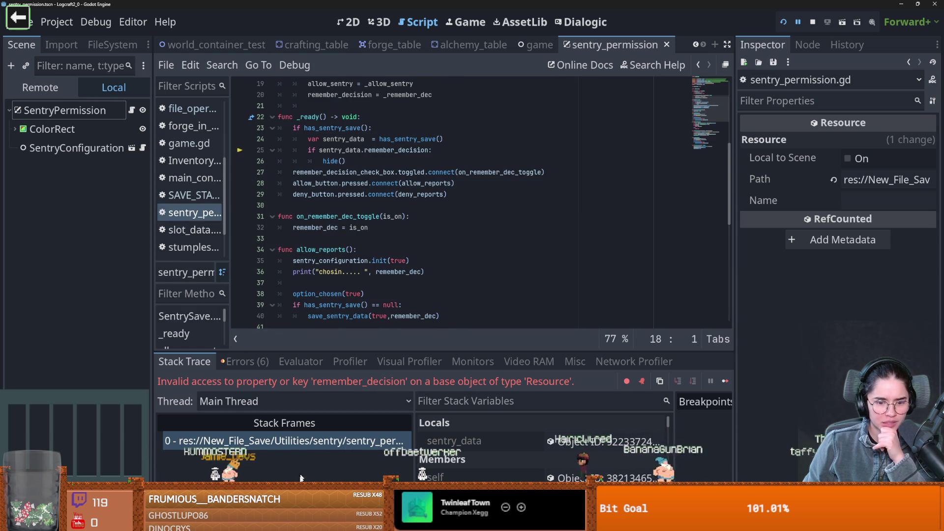
{"action": "scroll", "coordinate": [462, 206], "scroll_direction": "down", "scroll_amount": 4}
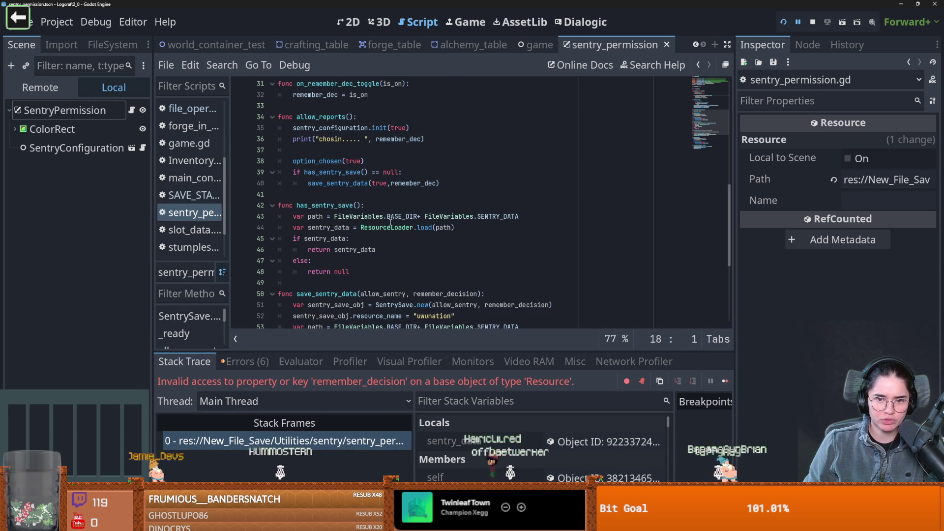
{"action": "double_click", "coordinate": [386, 227]}
{"action": "mouse_move", "coordinate": [394, 227]}
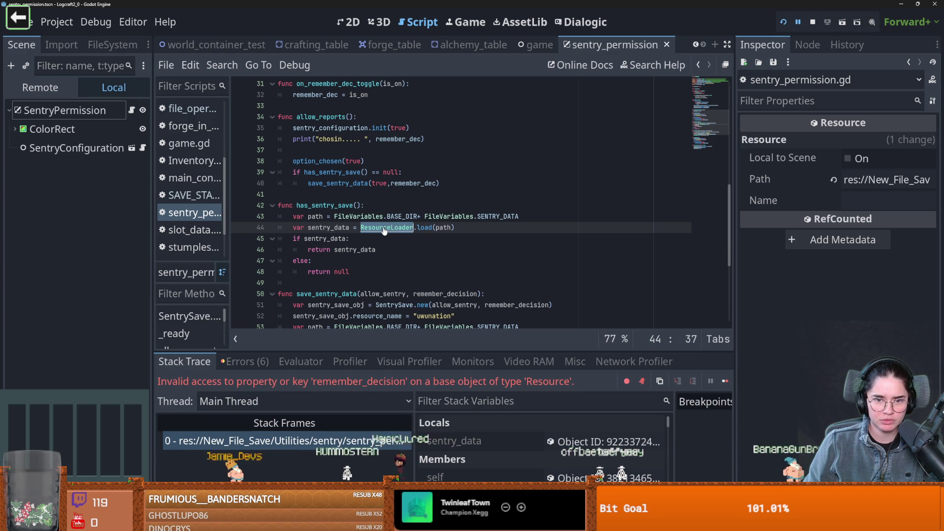
{"action": "left_click", "coordinate": [417, 228], "text": "ctrl"}
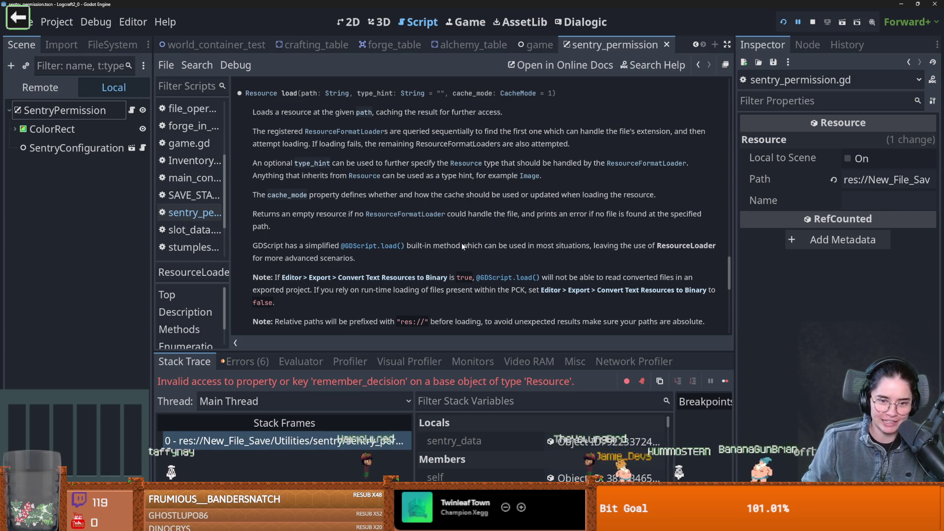
Step: Read the type_hint notes in the ResourceLoader.load docs, then go back to sentry_permission.gd
{"action": "scroll", "coordinate": [331, 149], "scroll_direction": "up", "scroll_amount": 1}
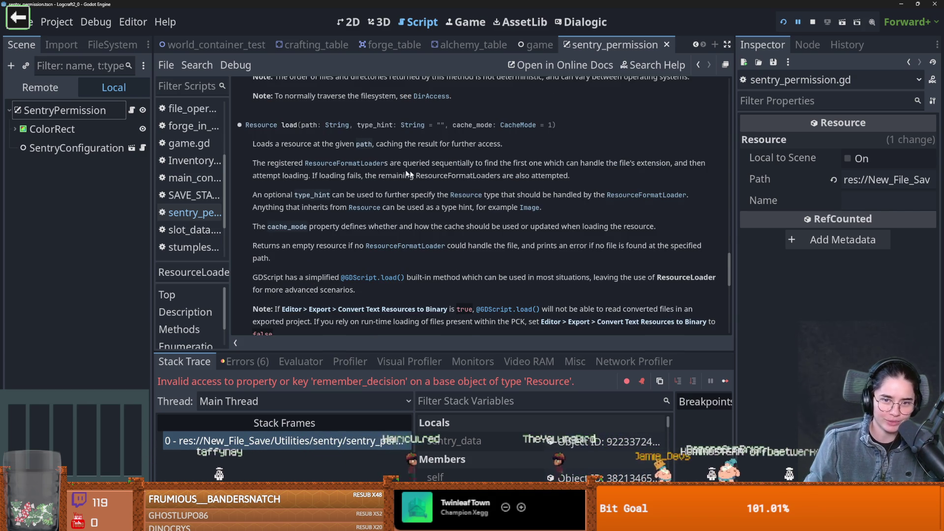
{"action": "scroll", "coordinate": [368, 224], "scroll_direction": "up", "scroll_amount": 2}
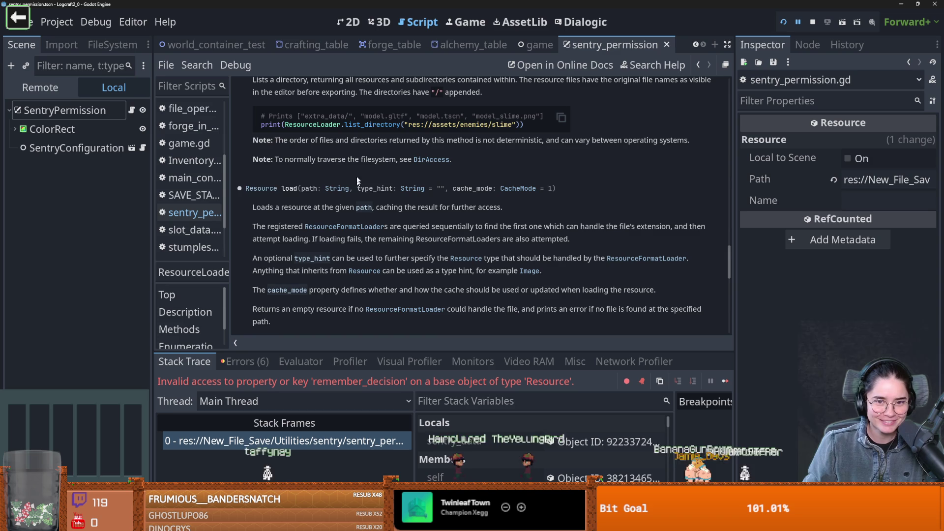
{"action": "double_click", "coordinate": [373, 187]}
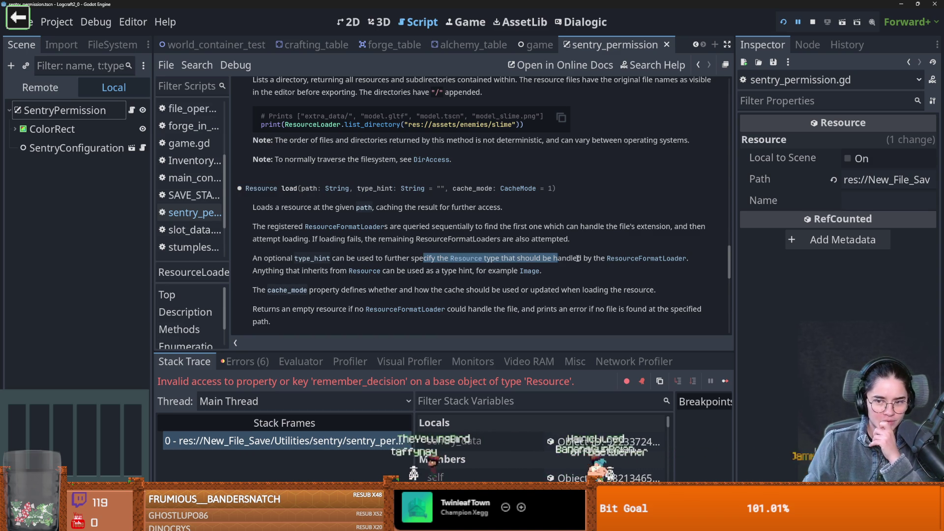
{"action": "mouse_move", "coordinate": [603, 260]}
{"action": "left_mouse_down"}
{"action": "mouse_move", "coordinate": [689, 260]}
{"action": "mouse_move", "coordinate": [281, 274]}
{"action": "mouse_move", "coordinate": [500, 272]}
{"action": "left_mouse_up"}
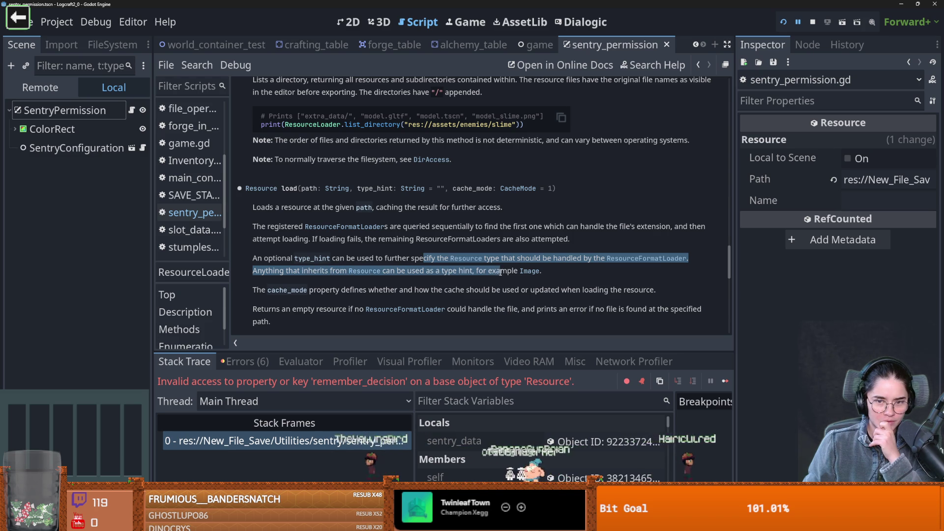
{"action": "left_click_drag", "start_coordinate": [358, 188], "coordinate": [393, 187]}
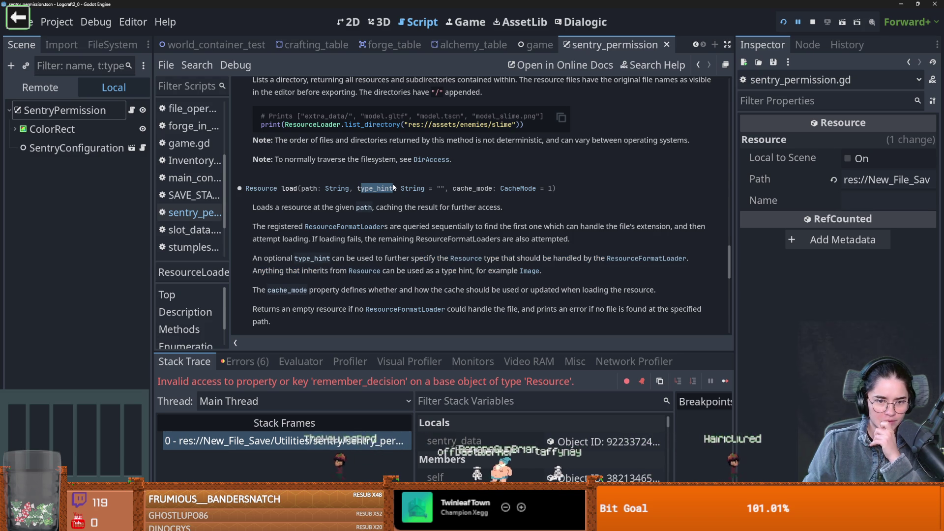
{"action": "scroll", "coordinate": [364, 226], "scroll_direction": "down", "scroll_amount": 1}
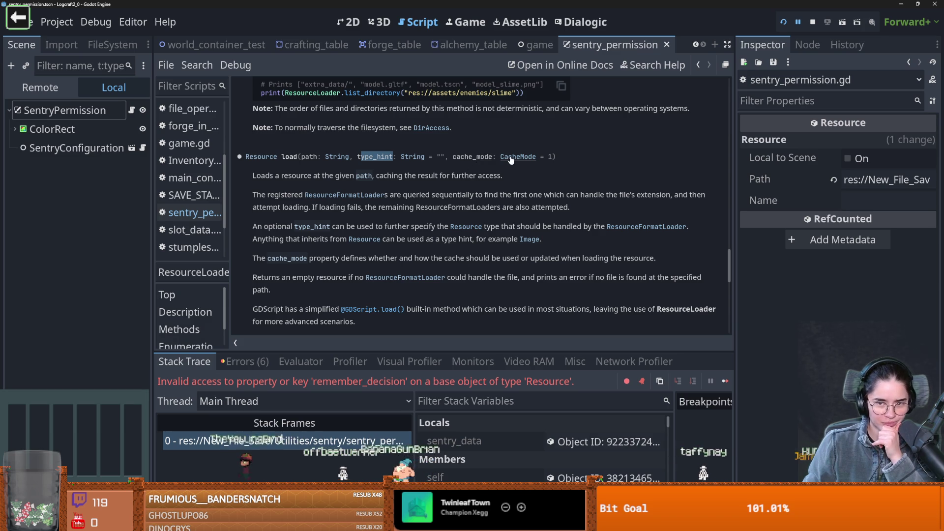
{"action": "scroll", "coordinate": [469, 236], "scroll_direction": "down", "scroll_amount": 3}
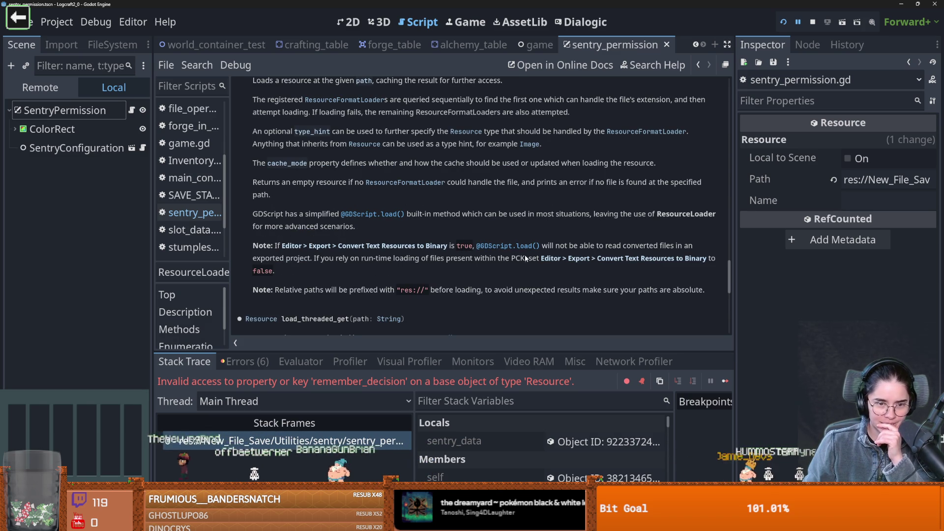
{"action": "scroll", "coordinate": [524, 255], "scroll_direction": "down", "scroll_amount": 3}
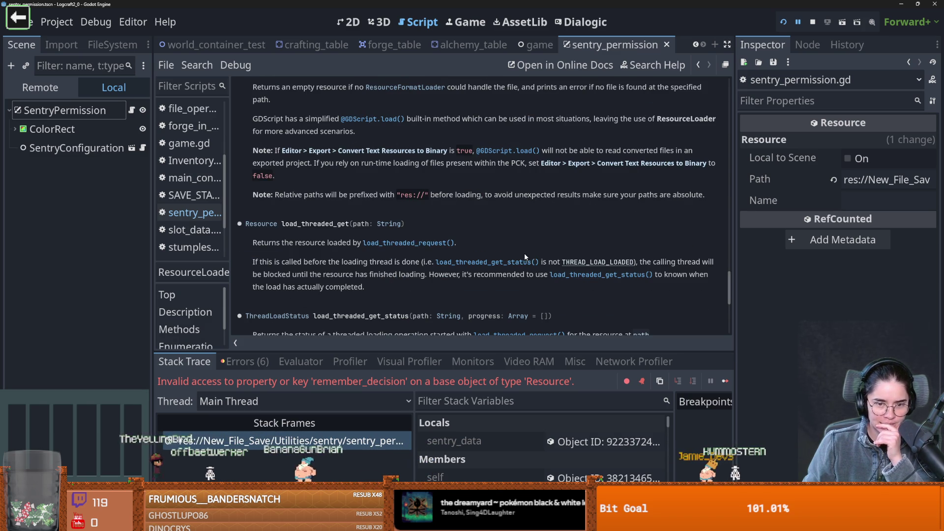
{"action": "key", "text": "alt+Left"}
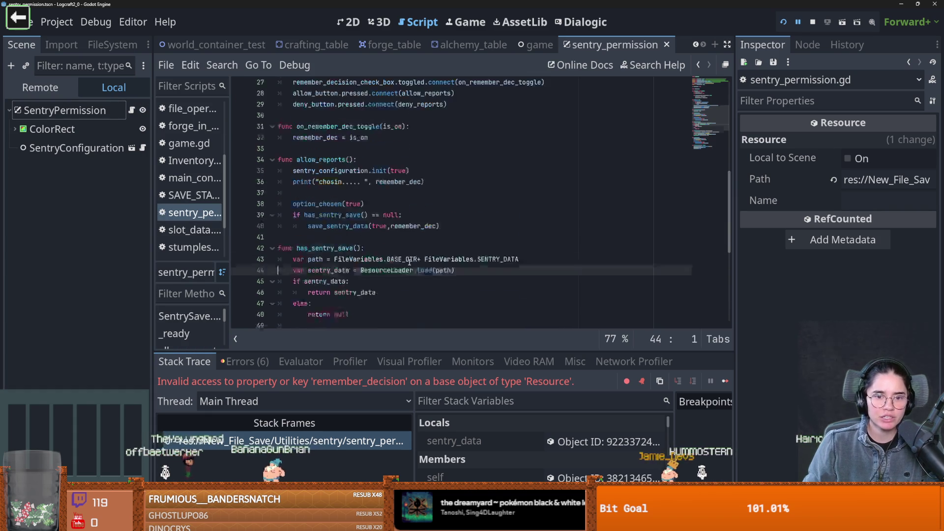
Step: Review remember_decision, the ResourceLoader line and the resource_name assignment, then save
{"action": "scroll", "coordinate": [409, 262], "scroll_direction": "up", "scroll_amount": 3}
{"action": "left_click", "coordinate": [336, 239]}
{"action": "double_click", "coordinate": [339, 250]}
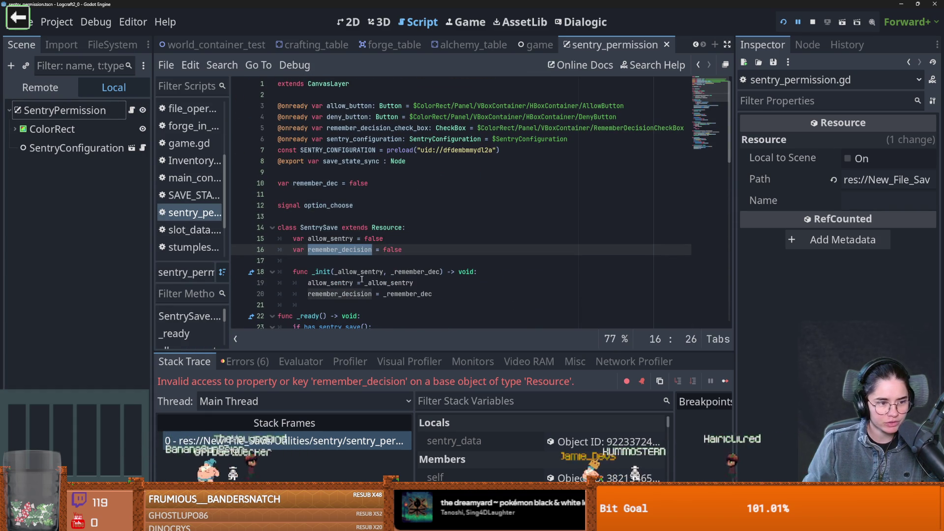
{"action": "scroll", "coordinate": [369, 282], "scroll_direction": "down", "scroll_amount": 8}
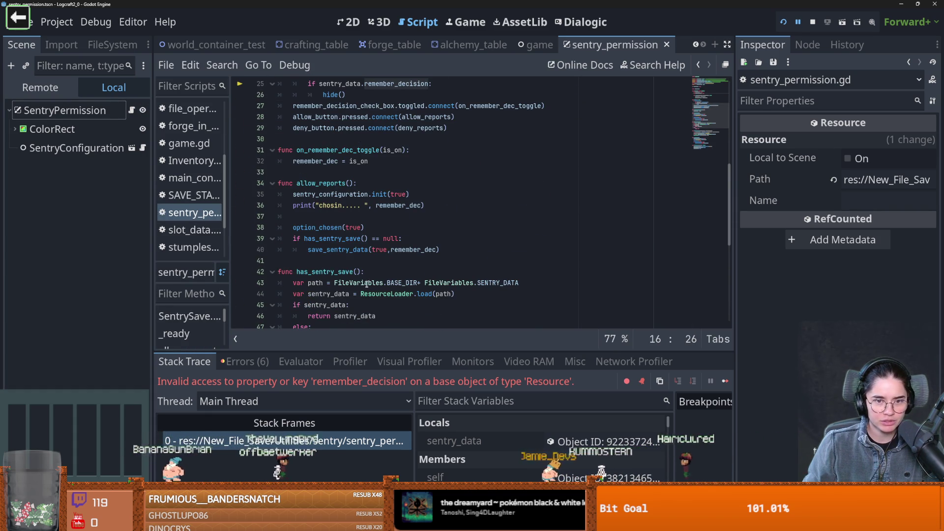
{"action": "scroll", "coordinate": [369, 285], "scroll_direction": "down", "scroll_amount": 1}
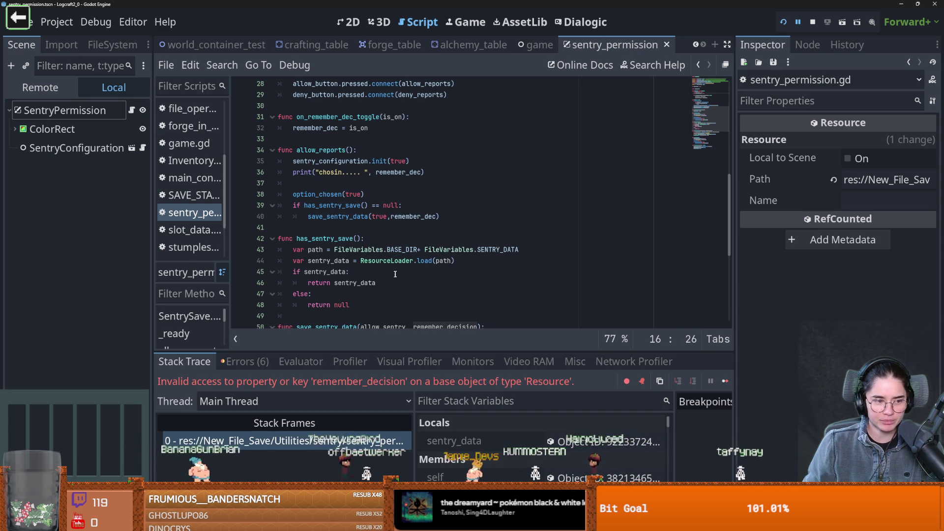
{"action": "scroll", "coordinate": [403, 266], "scroll_direction": "down", "scroll_amount": 2}
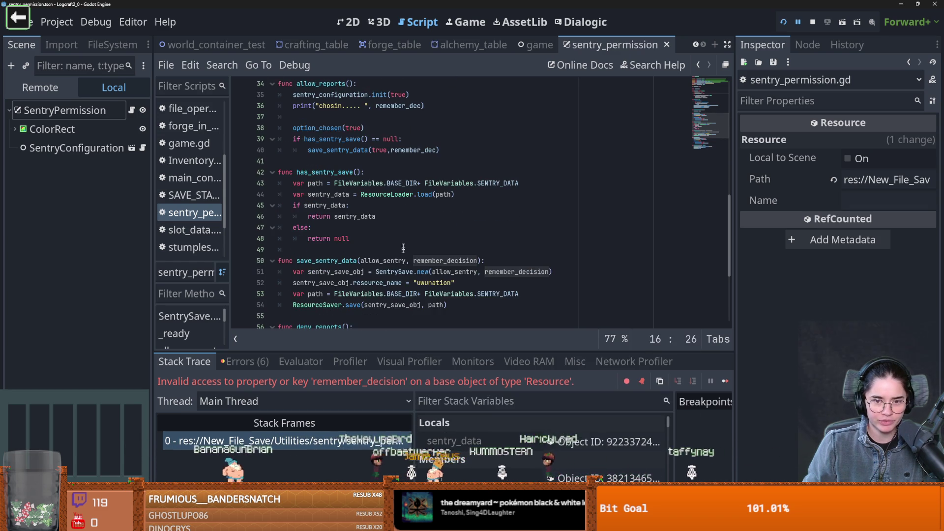
{"action": "double_click", "coordinate": [399, 194]}
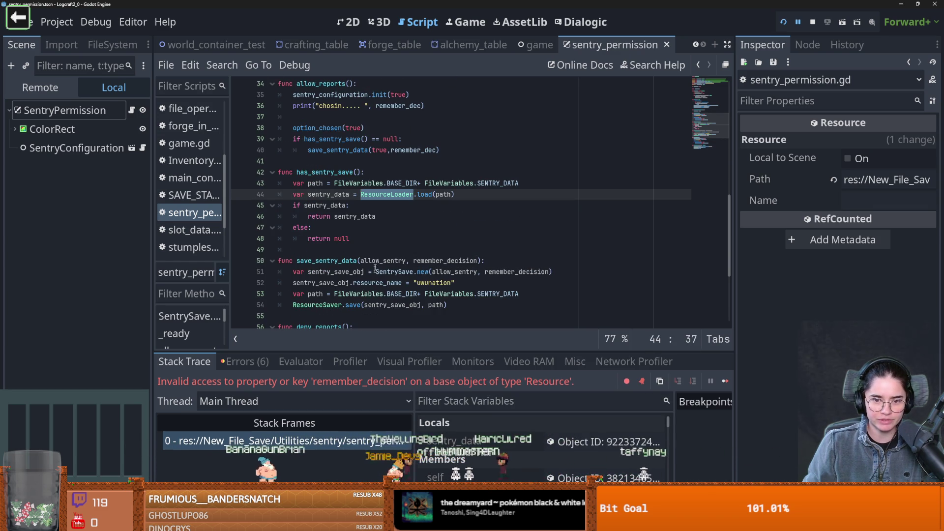
{"action": "double_click", "coordinate": [366, 305]}
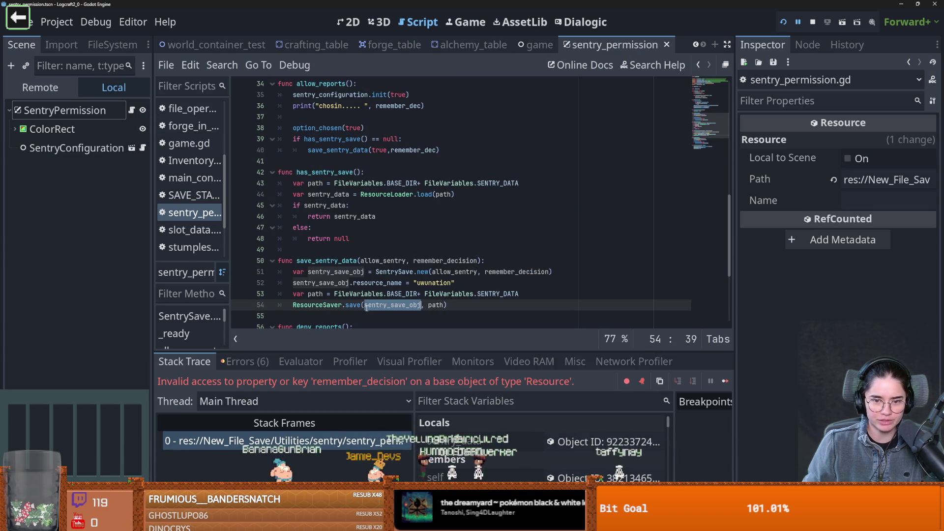
{"action": "double_click", "coordinate": [390, 283]}
{"action": "left_click_drag", "start_coordinate": [455, 283], "coordinate": [278, 284]}
{"action": "key", "text": "ctrl+s"}
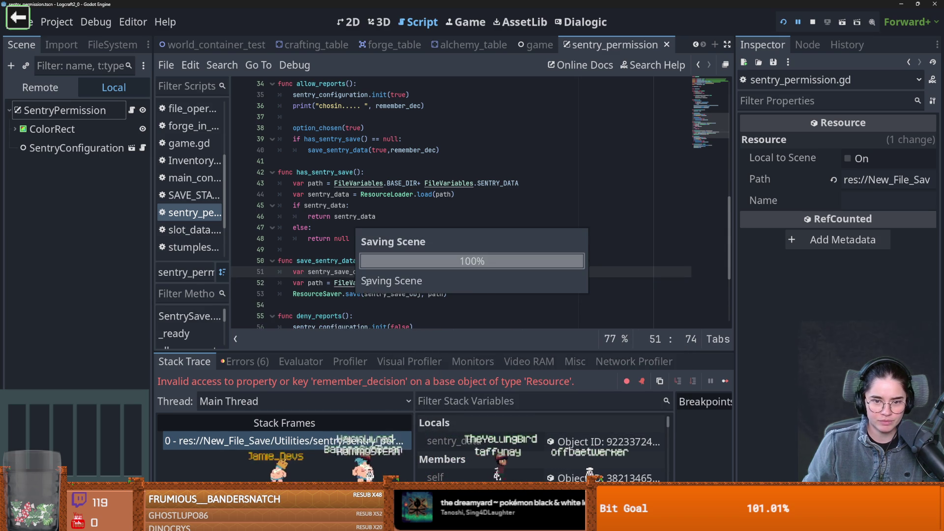
Step: Read through save_sentry_data, deny_reports and the has_sentry_save load line, then open the Project menu
{"action": "double_click", "coordinate": [344, 260]}
{"action": "scroll", "coordinate": [352, 278], "scroll_direction": "down", "scroll_amount": 1}
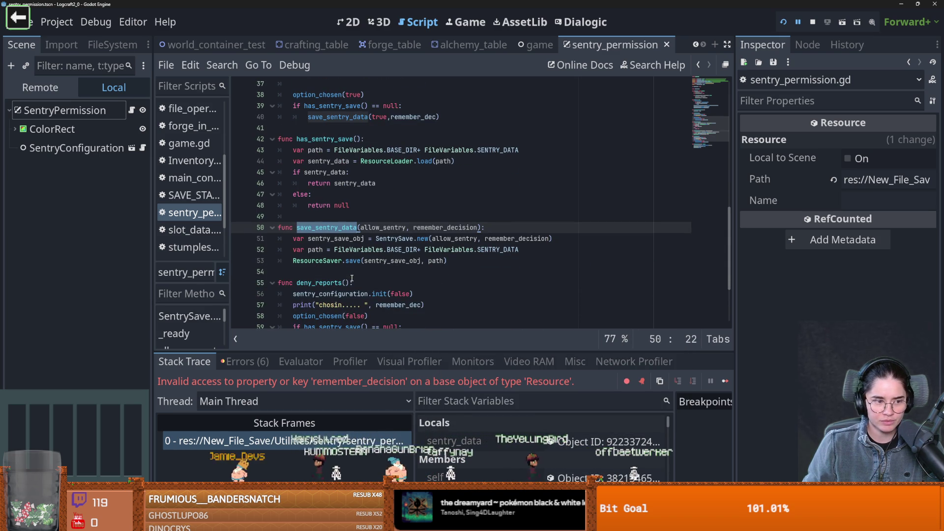
{"action": "scroll", "coordinate": [324, 251], "scroll_direction": "down", "scroll_amount": 1}
{"action": "left_click", "coordinate": [324, 251]}
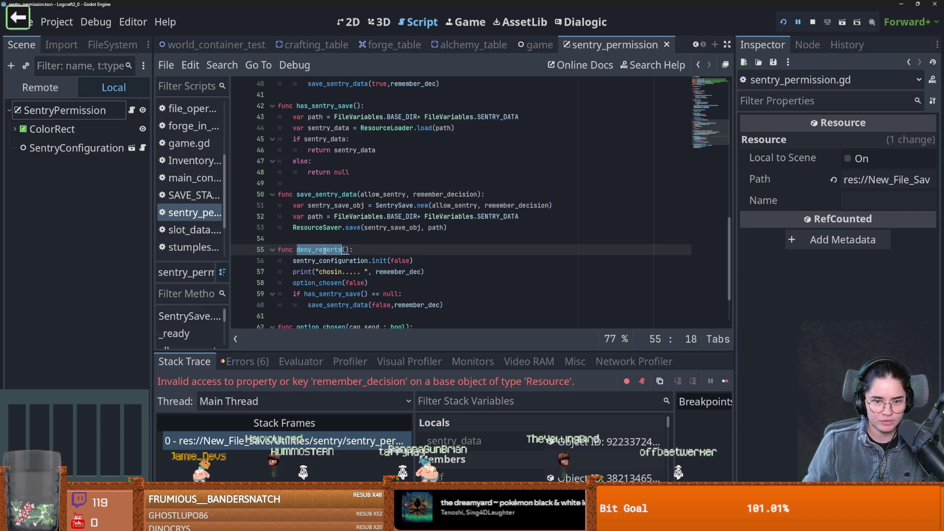
{"action": "left_click", "coordinate": [392, 305]}
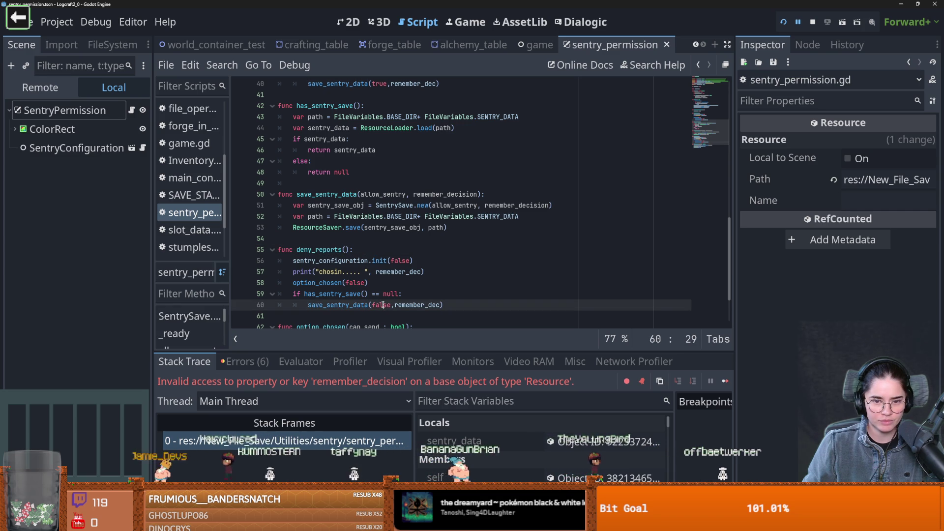
{"action": "scroll", "coordinate": [347, 262], "scroll_direction": "down", "scroll_amount": 1}
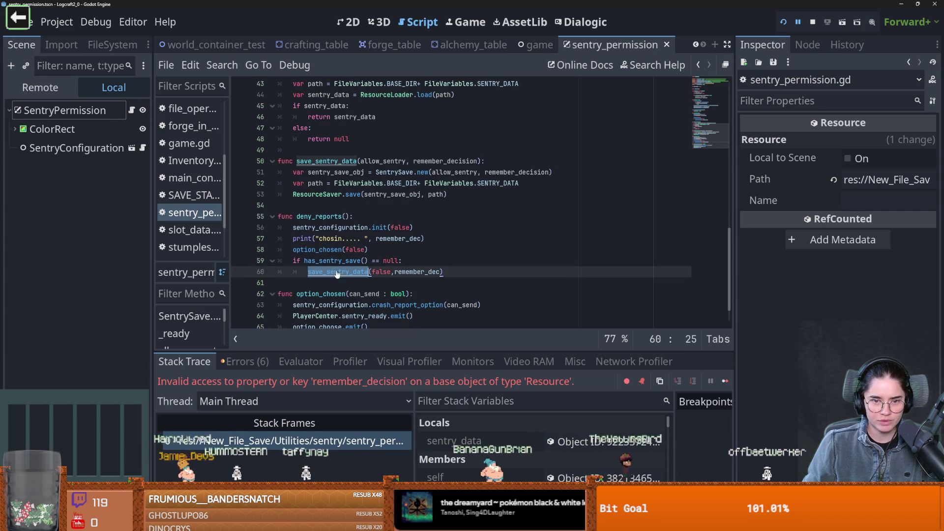
{"action": "scroll", "coordinate": [346, 261], "scroll_direction": "up", "scroll_amount": 3}
{"action": "double_click", "coordinate": [392, 194]}
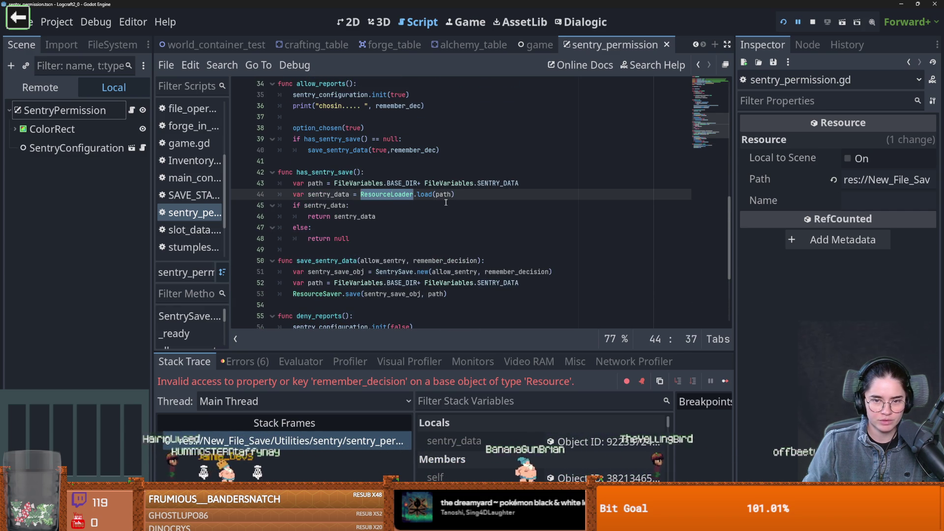
{"action": "left_click", "coordinate": [385, 202]}
{"action": "double_click", "coordinate": [386, 195]}
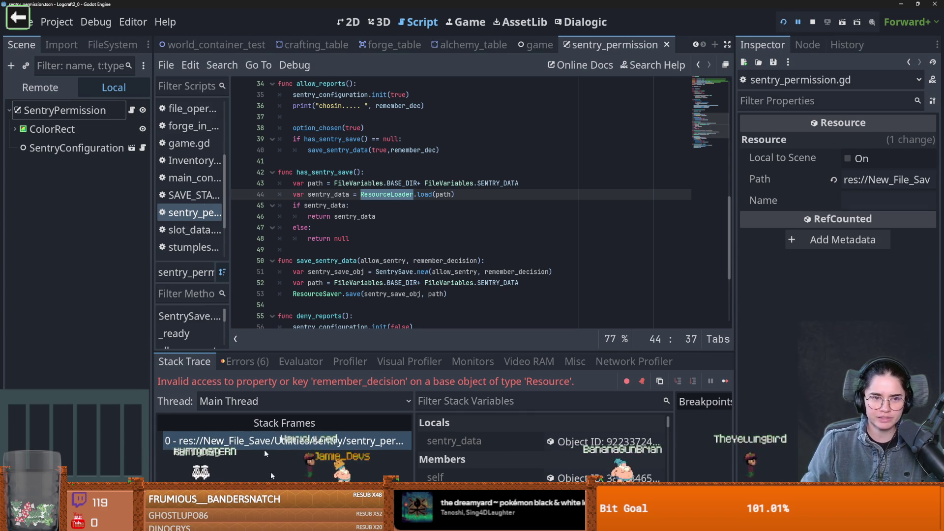
{"action": "left_click", "coordinate": [57, 22]}
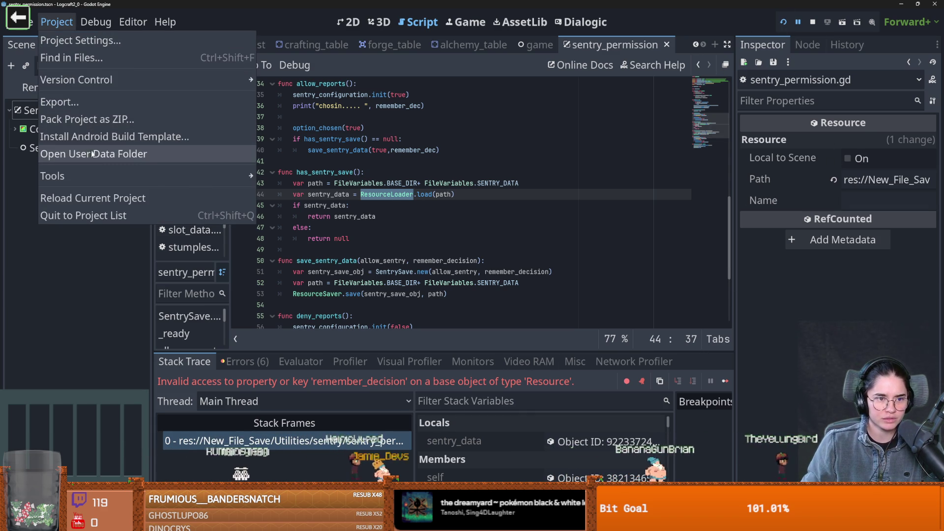
Step: Open sentry.tres from the user data folder in Notepad, check its GDScript SubResource reference, then close it
{"action": "left_click", "coordinate": [93, 154]}
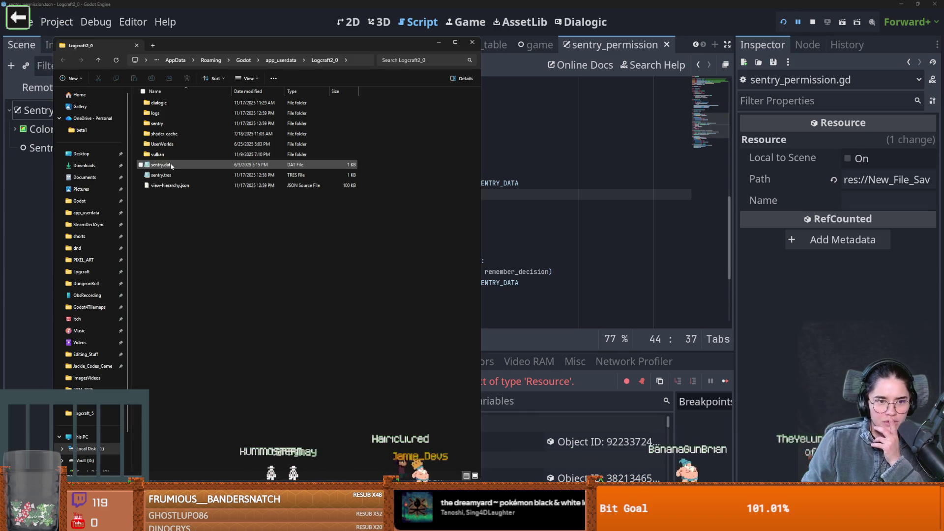
{"action": "double_click", "coordinate": [167, 175]}
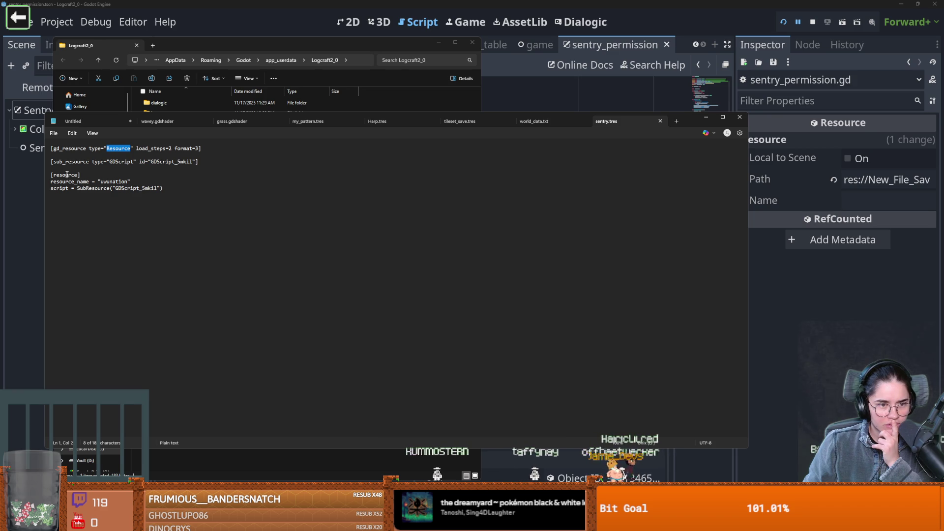
{"action": "double_click", "coordinate": [142, 190]}
{"action": "double_click", "coordinate": [146, 189]}
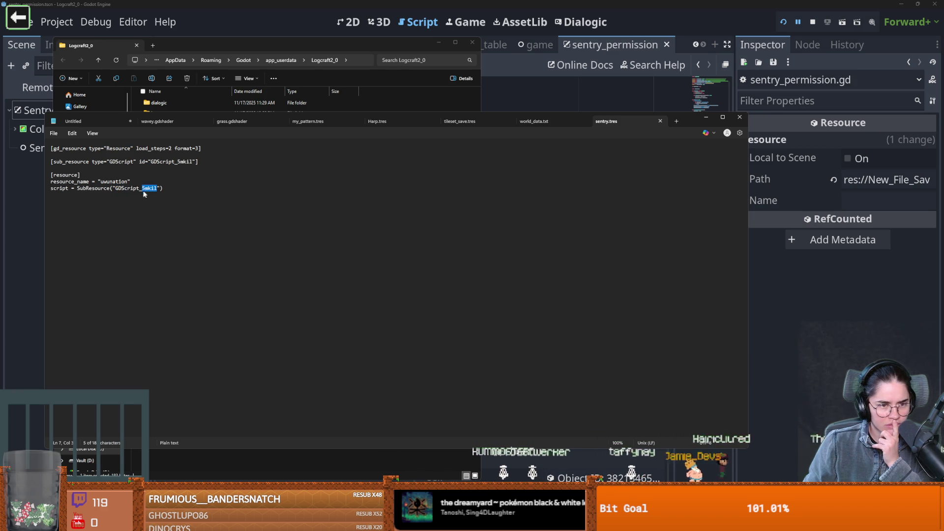
{"action": "double_click", "coordinate": [93, 190]}
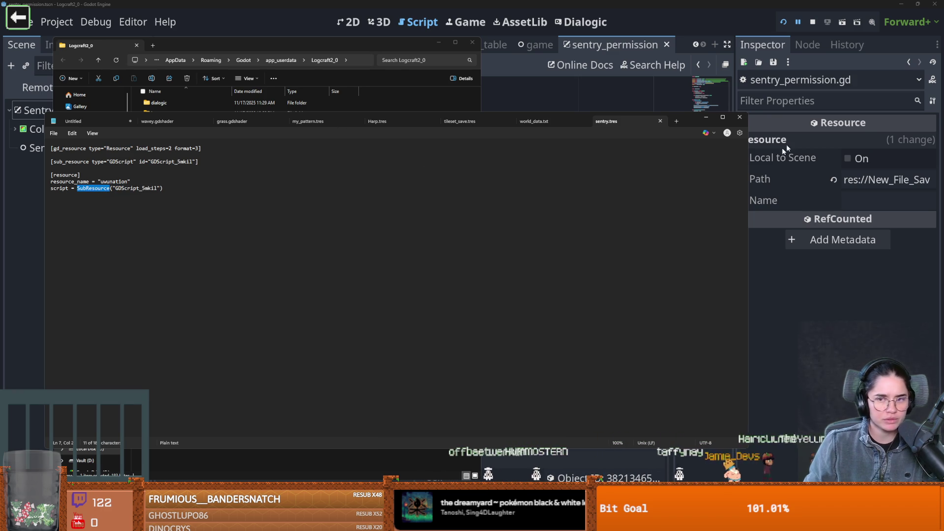
{"action": "left_click", "coordinate": [740, 118]}
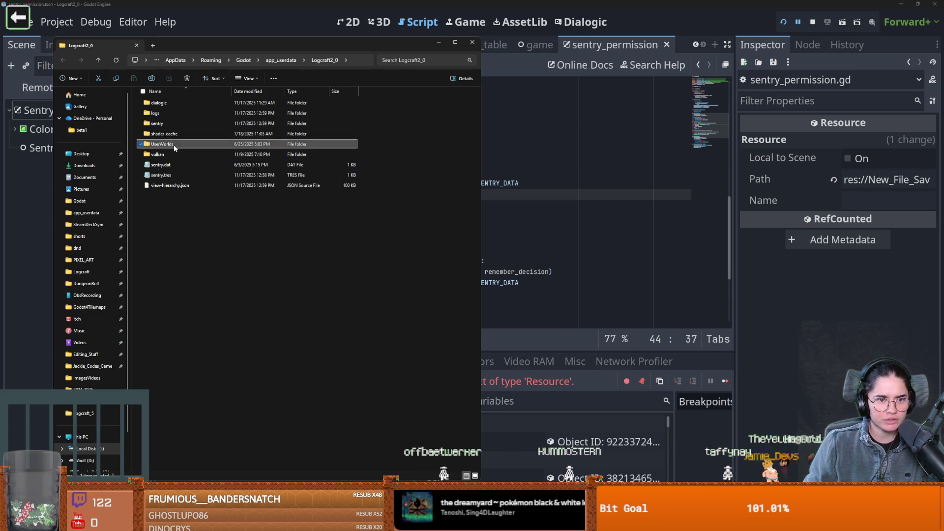
Step: Open the saved world's PlayerSave.tres from UserWorlds in Notepad, compare its PlayerSave script_class header, then close it
{"action": "double_click", "coordinate": [173, 123]}
{"action": "double_click", "coordinate": [165, 103]}
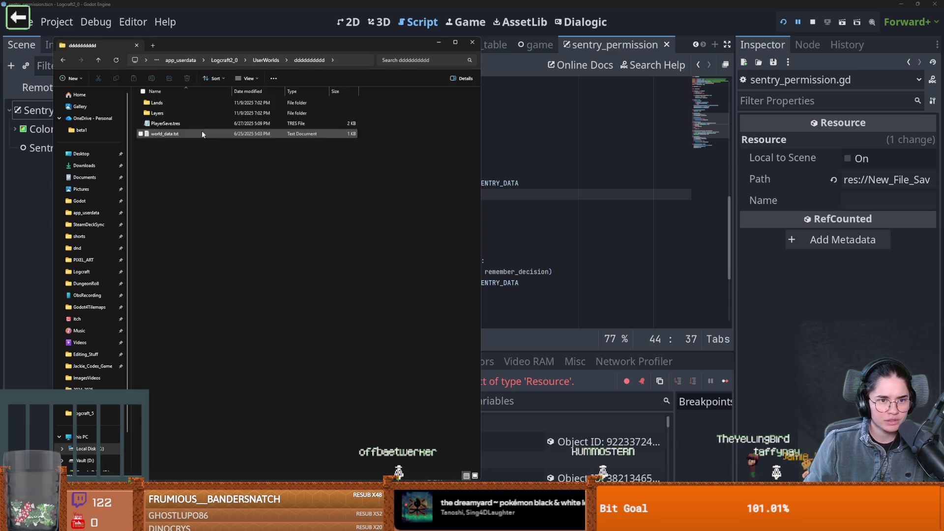
{"action": "double_click", "coordinate": [184, 124]}
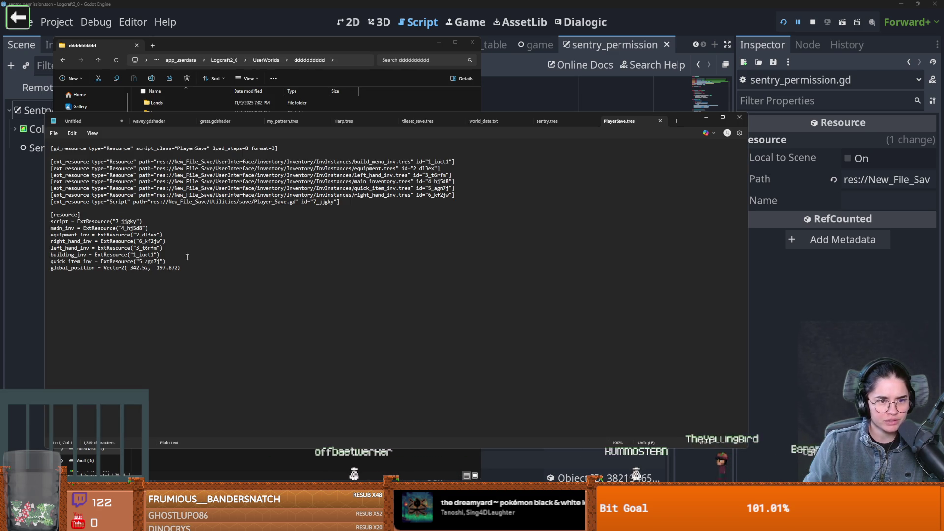
{"action": "double_click", "coordinate": [192, 148]}
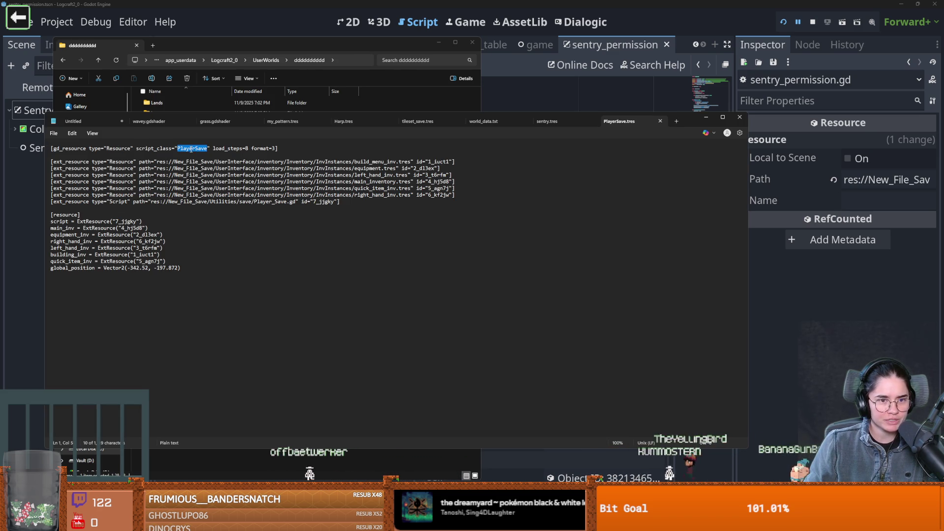
{"action": "left_click_drag", "start_coordinate": [89, 148], "coordinate": [350, 151]}
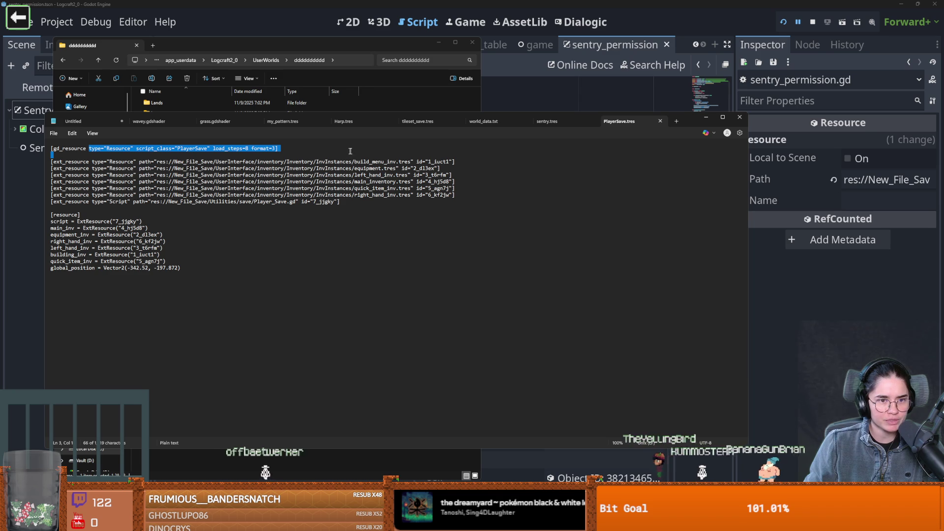
{"action": "left_click", "coordinate": [739, 117]}
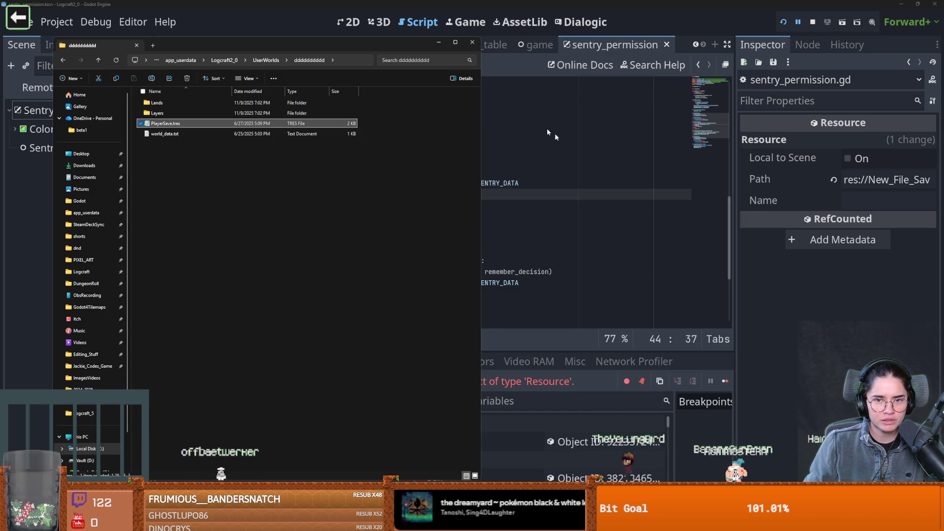
{"action": "left_click", "coordinate": [548, 133]}
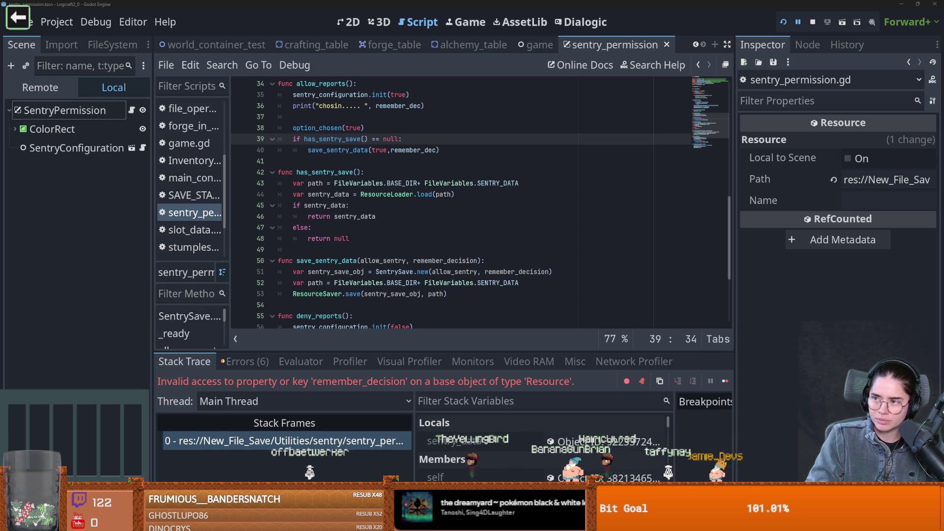
Step: Find the SentrySave inner class at the top of the script, then read the r/godot thread on saving inner classes
{"action": "scroll", "coordinate": [357, 207], "scroll_direction": "up", "scroll_amount": 8}
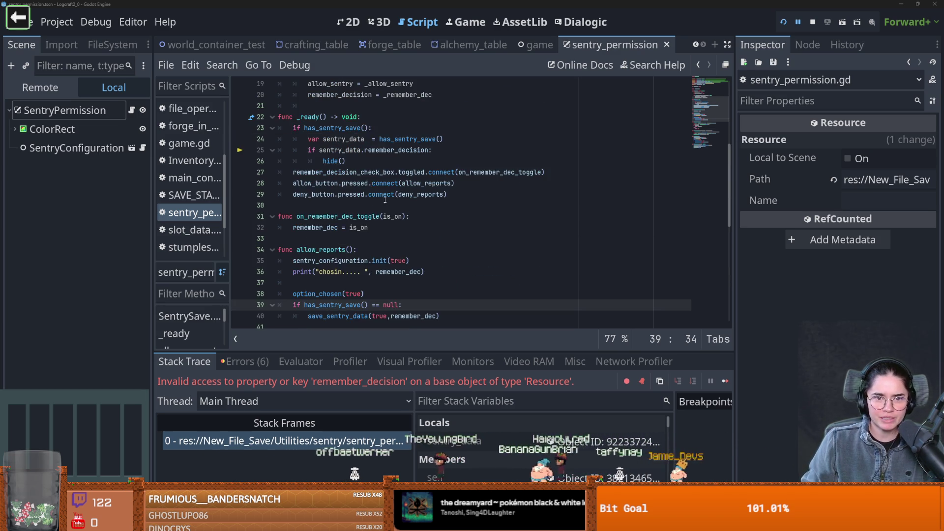
{"action": "scroll", "coordinate": [357, 207], "scroll_direction": "up", "scroll_amount": 3}
{"action": "double_click", "coordinate": [320, 228]}
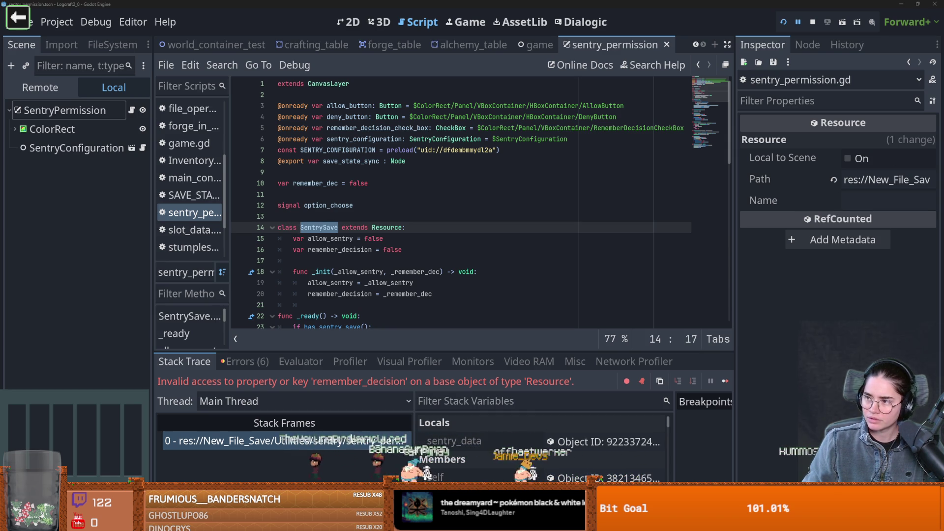
{"action": "key", "text": "alt+Tab"}
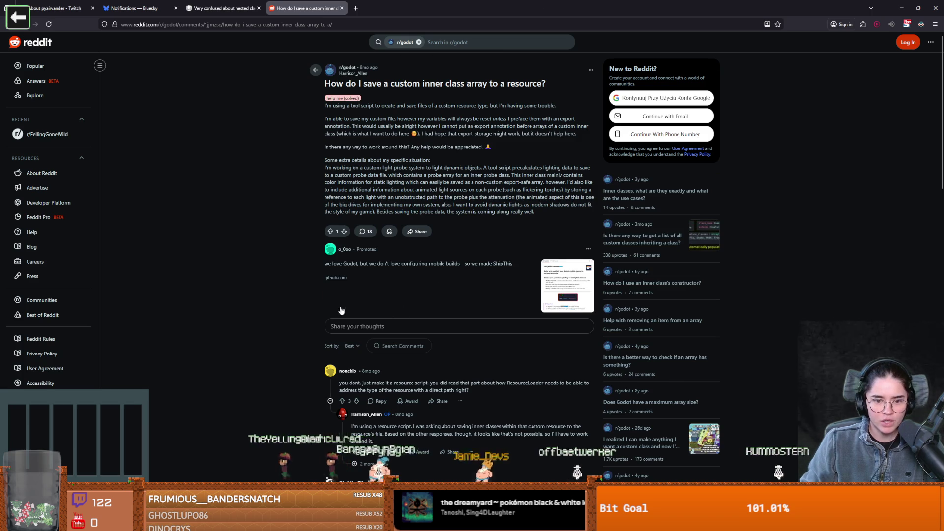
{"action": "scroll", "coordinate": [342, 309], "scroll_direction": "down", "scroll_amount": 3}
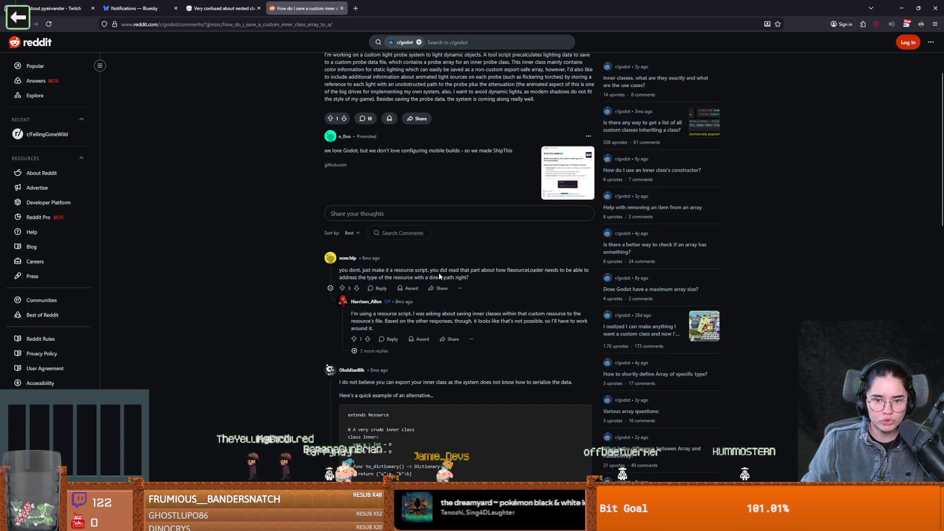